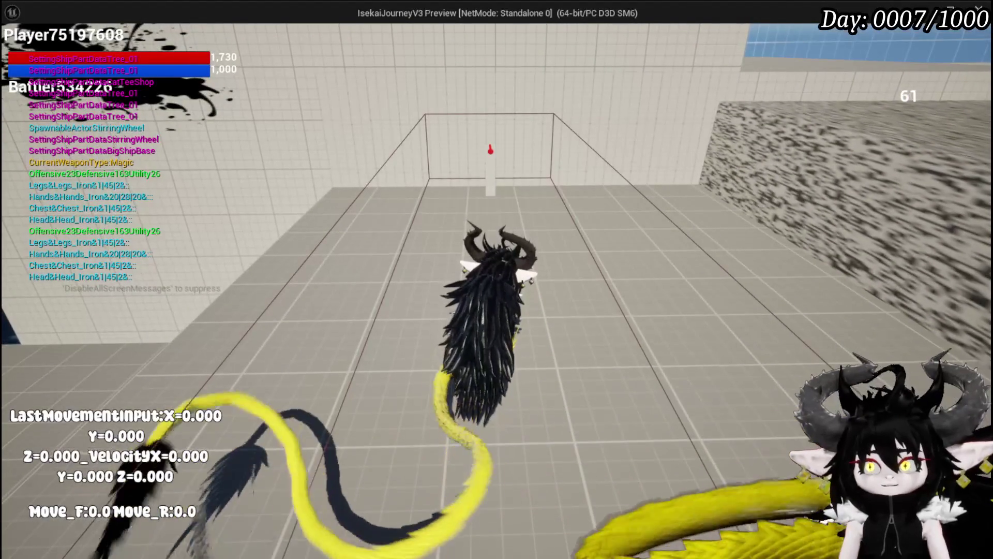
# - Run out of the test room into the arena and play the Free AIM Fire card
pyautogui.press('w')
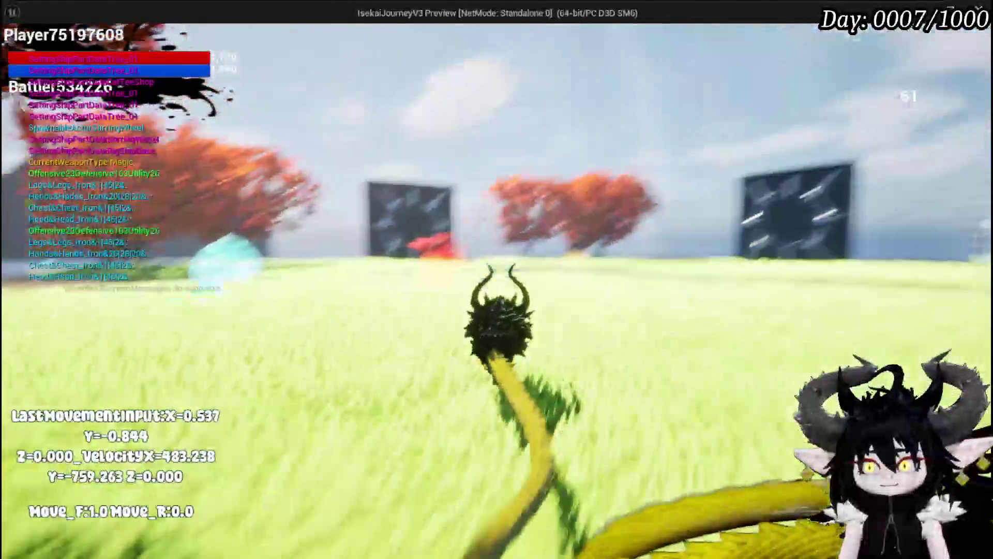
pyautogui.press('space')
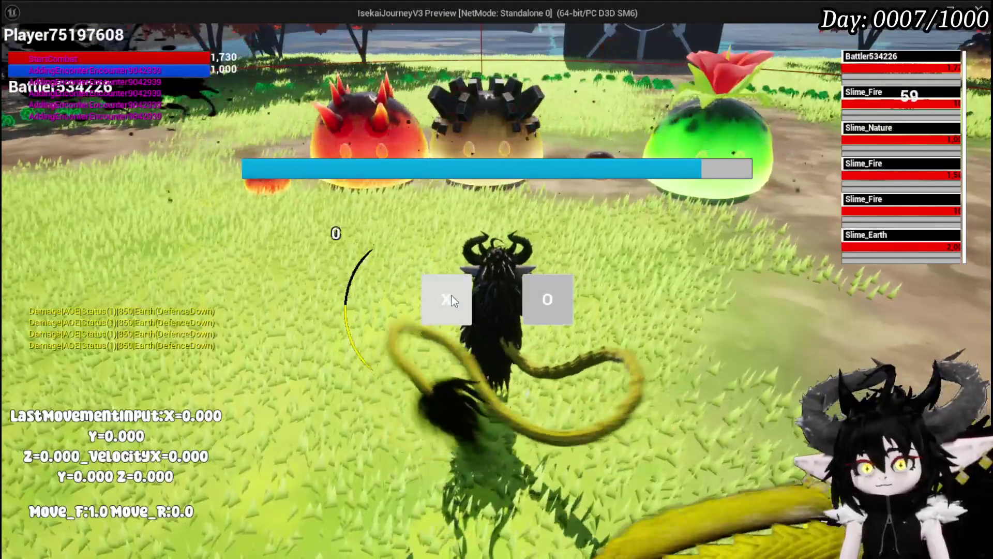
pyautogui.press('a')
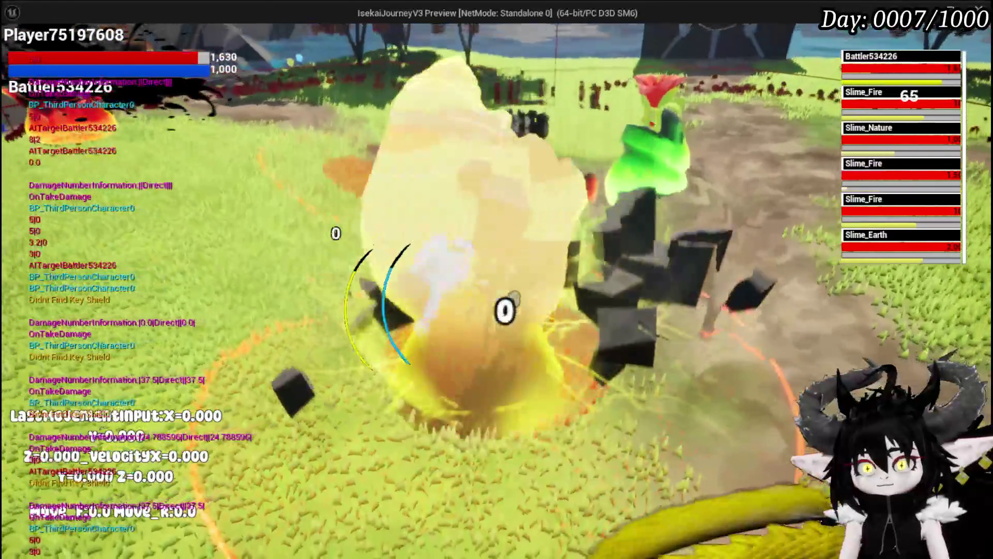
pyautogui.press('a')
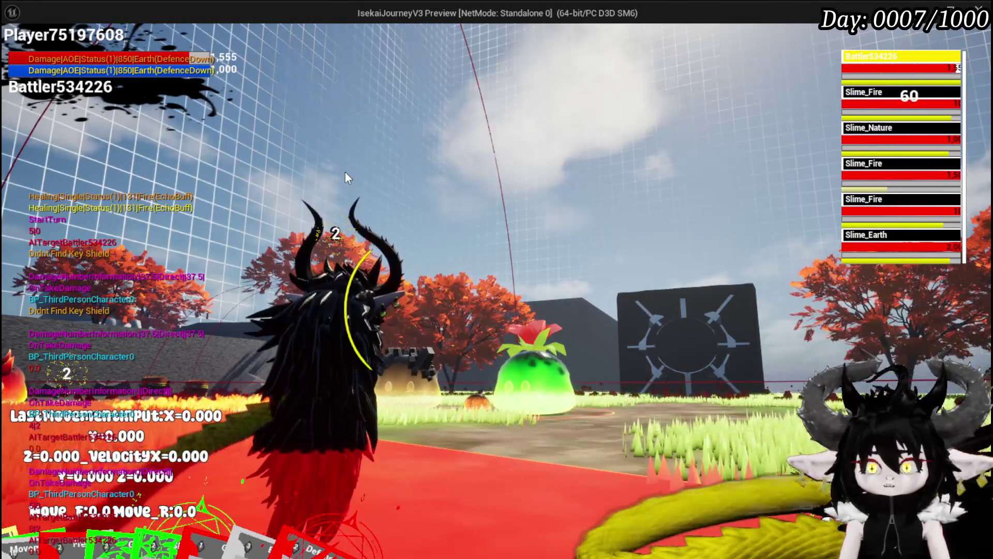
pyautogui.click(350, 399)
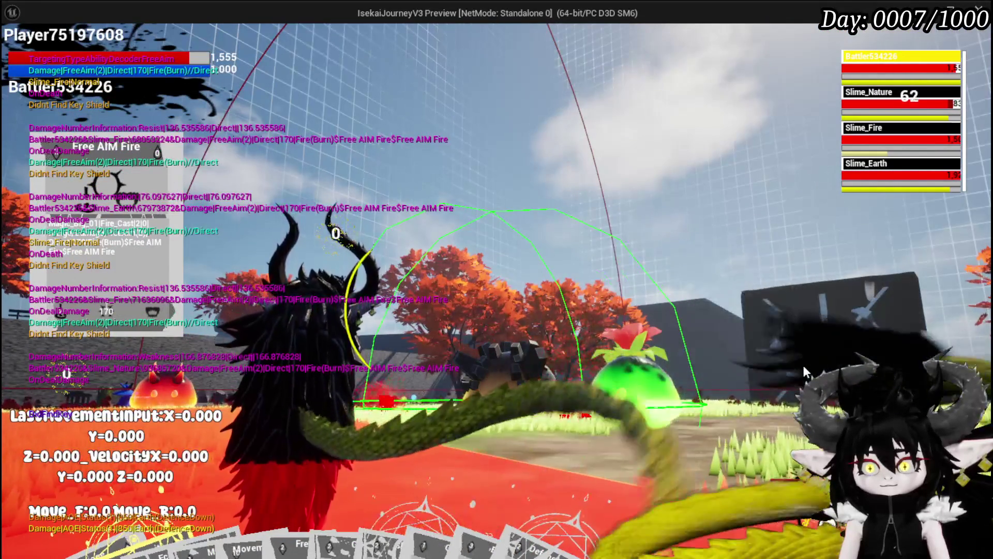
# - Move across the arena, raise the spell hand and play the Shield Buff card
pyautogui.press('d')
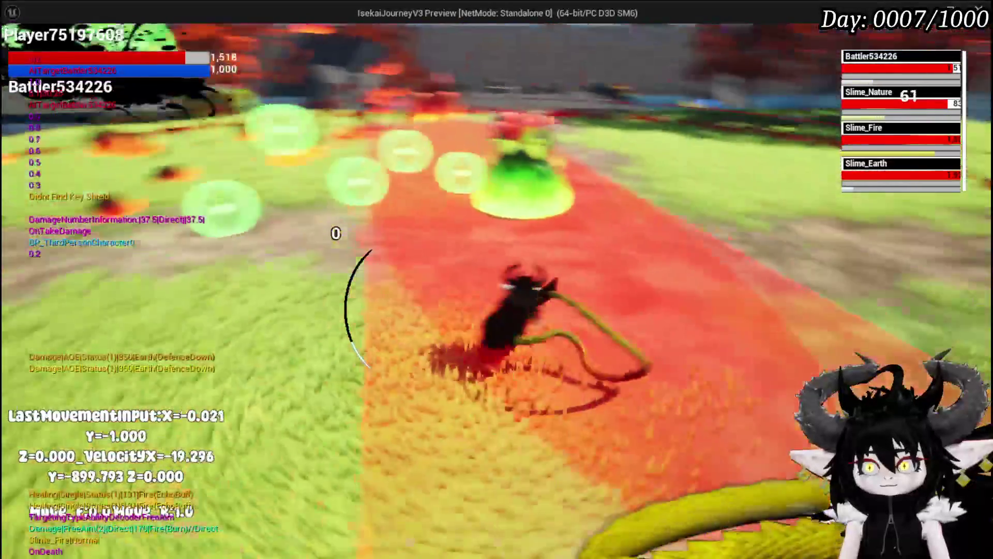
pyautogui.press('a')
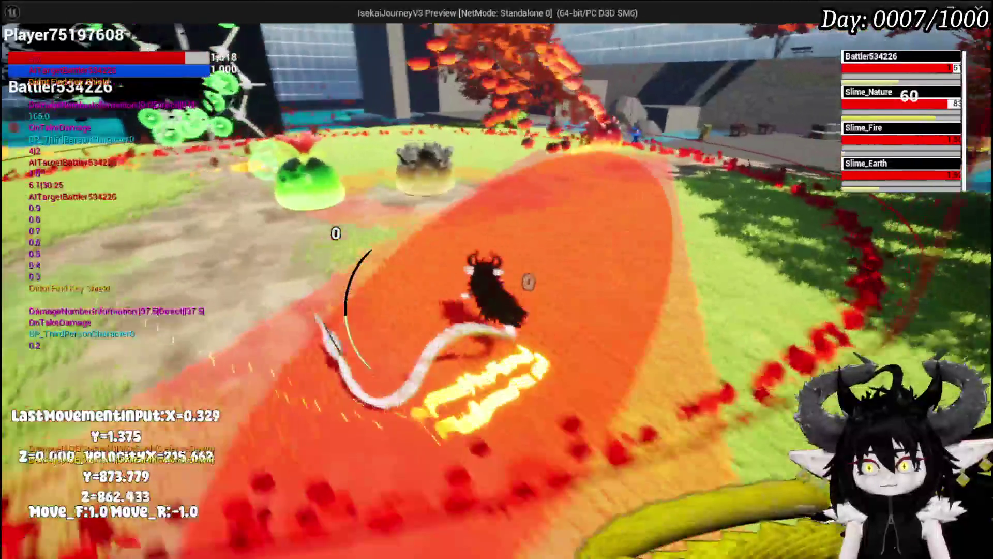
pyautogui.press('w')
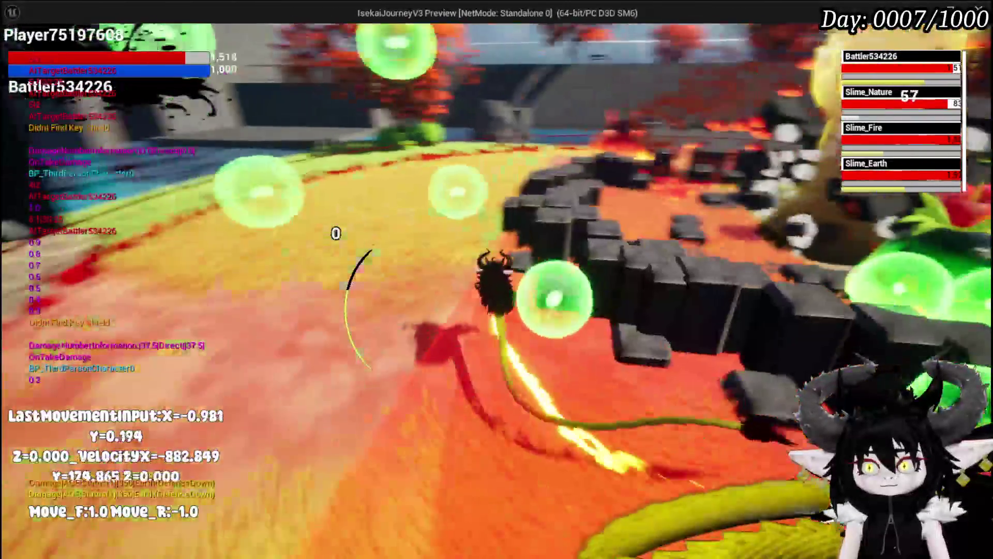
pyautogui.press('d')
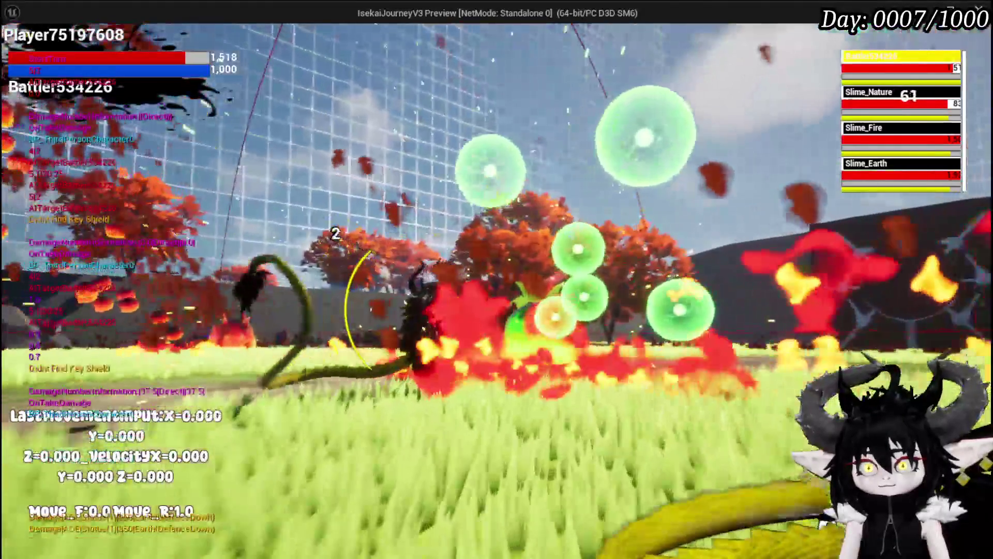
pyautogui.press('Tab')
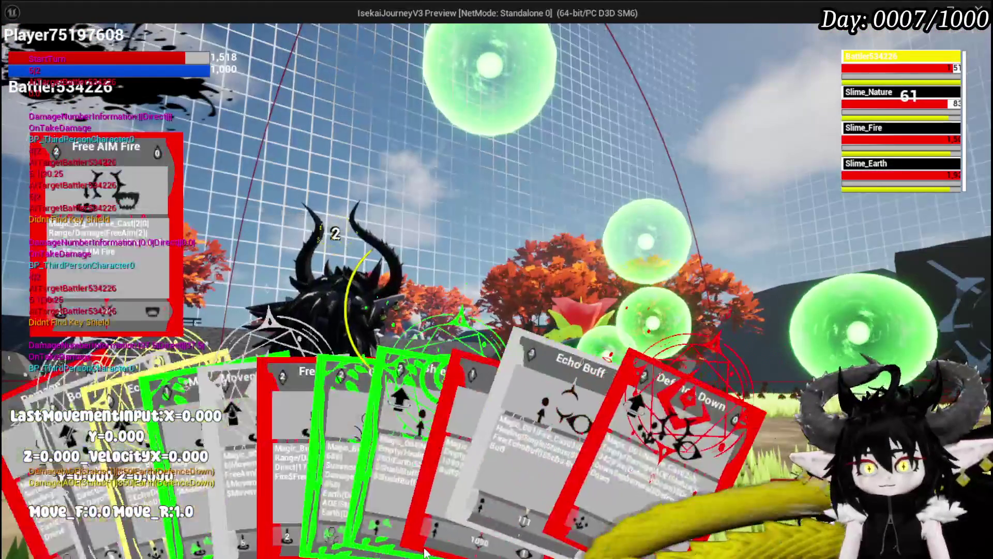
pyautogui.click(396, 415)
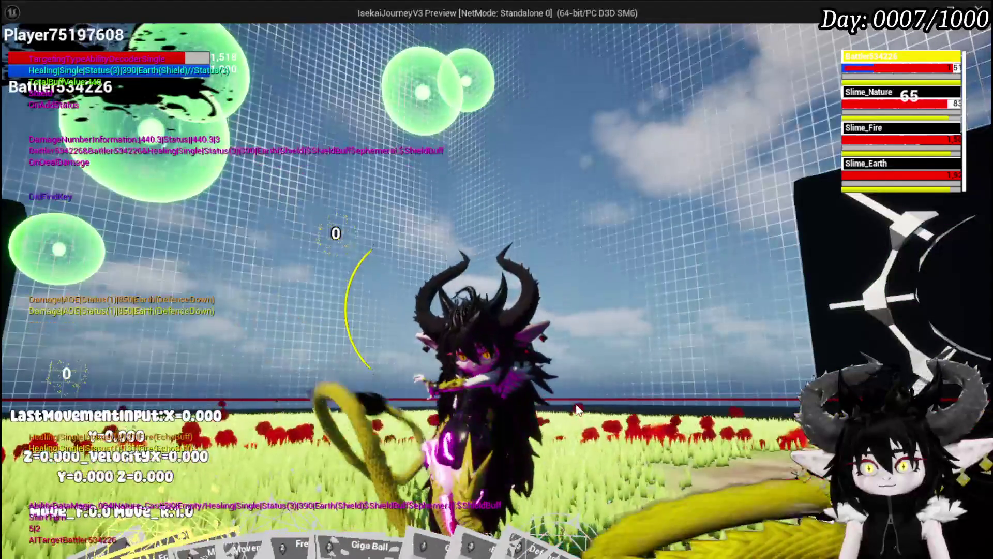
# - Run back to the slimes, cast Defence Down on them, then end the play session
pyautogui.press('a')
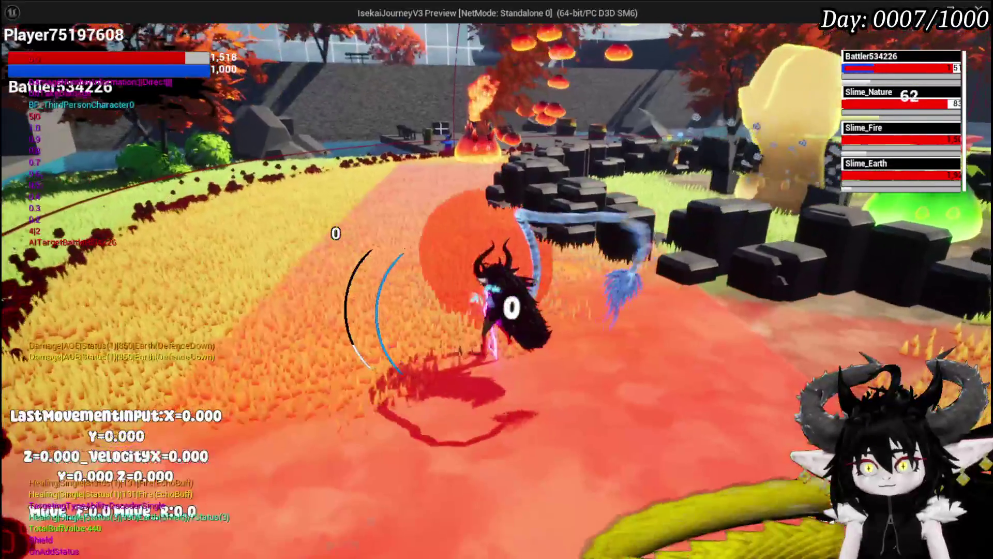
pyautogui.press('d')
pyautogui.press('w')
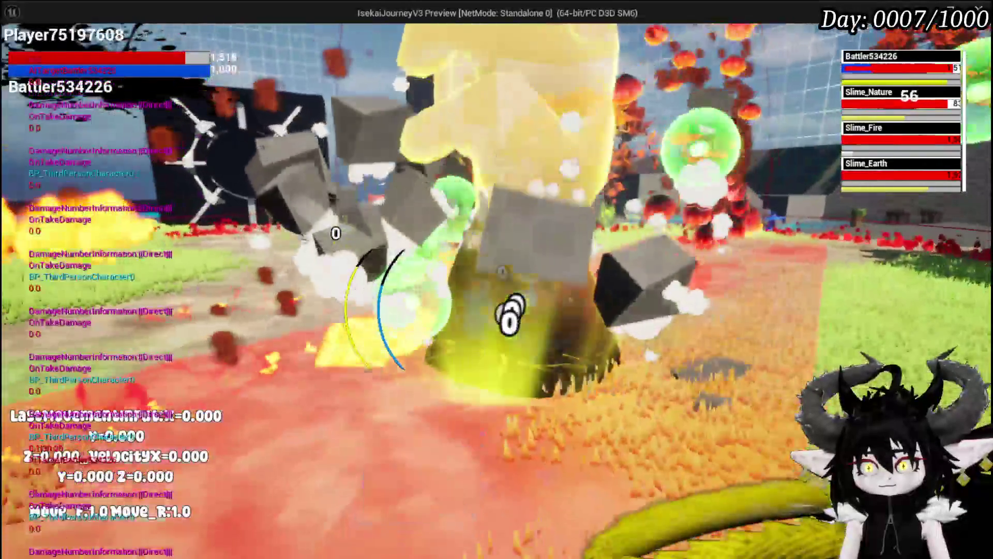
pyautogui.press('a')
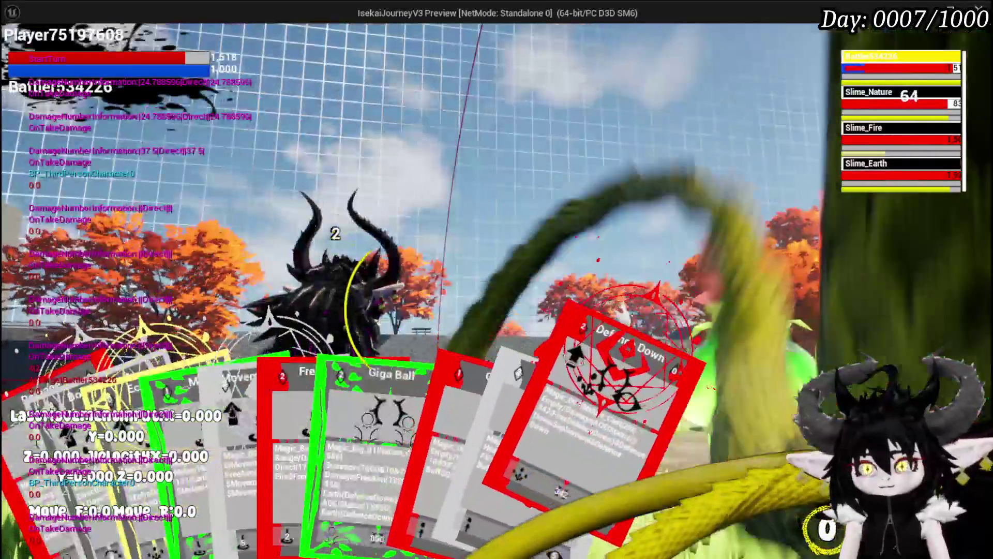
pyautogui.click(629, 415)
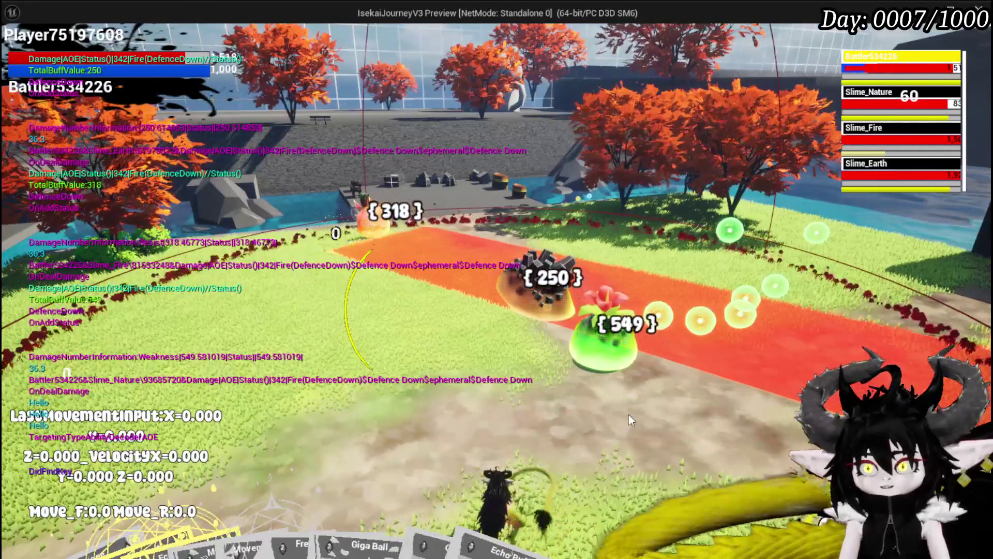
pyautogui.press('Escape')
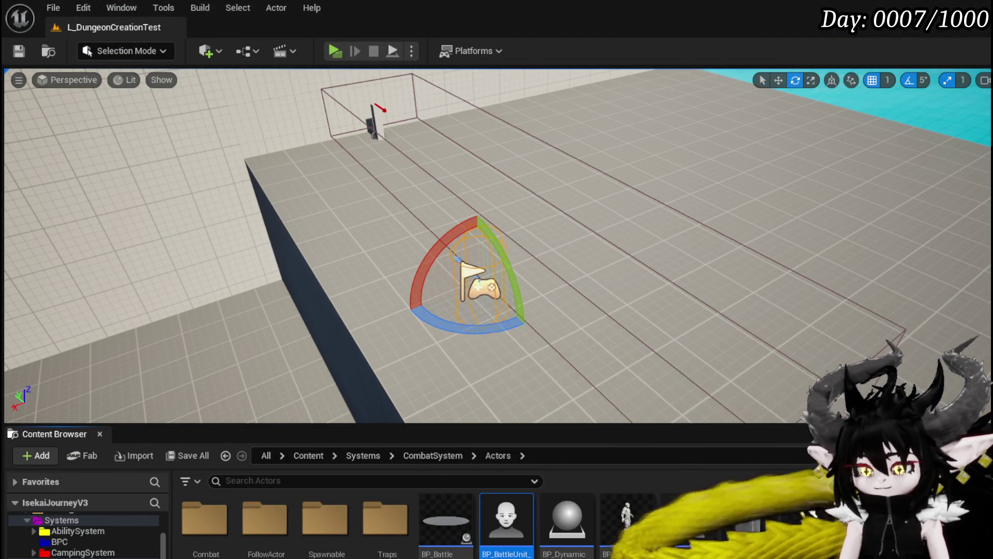
# - In BP_ThirdPersonCharacter, wire Event ShowDamageNumber's Status pin into the widget's Element input, then return to the level
pyautogui.hotkey('alt', 'Tab')
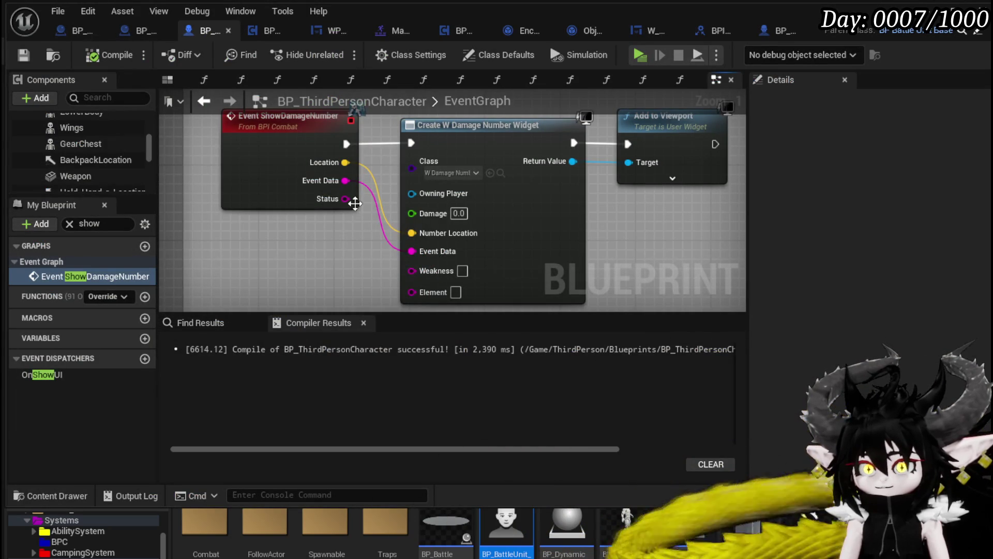
pyautogui.moveTo(383, 297); pyautogui.dragTo(426, 286)
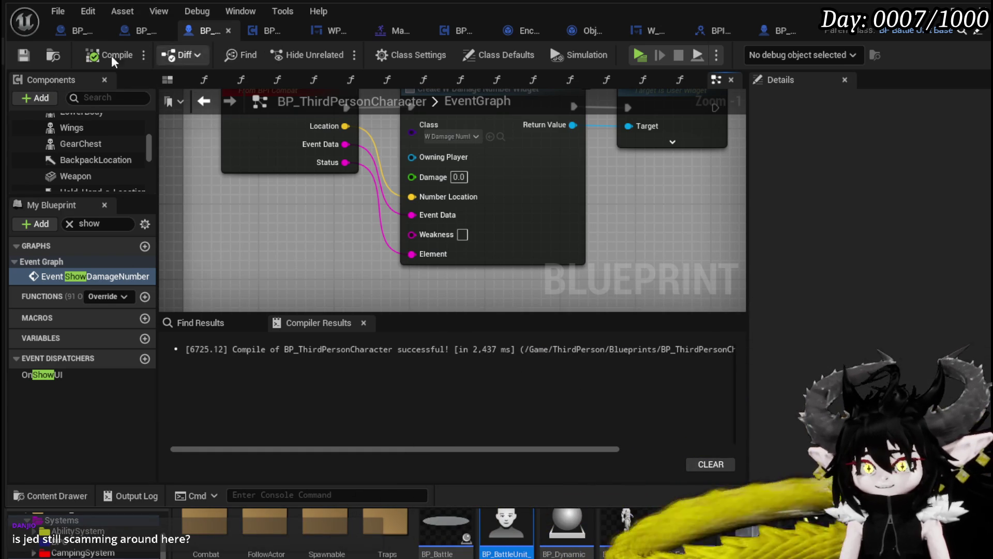
pyautogui.hotkey('alt', 'Tab')
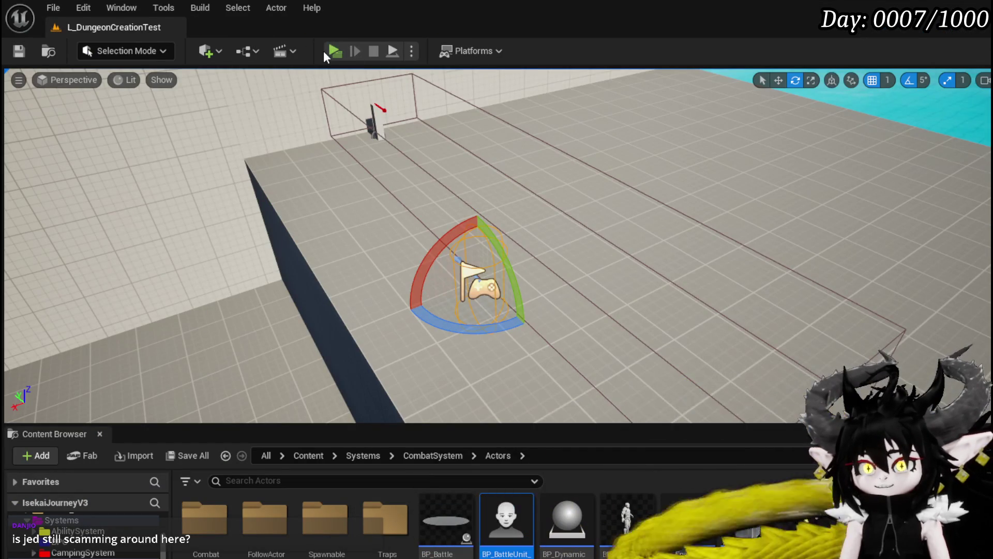
# - Start a play session, run through the garden to the fire slime and begin the battle
pyautogui.click(334, 53)
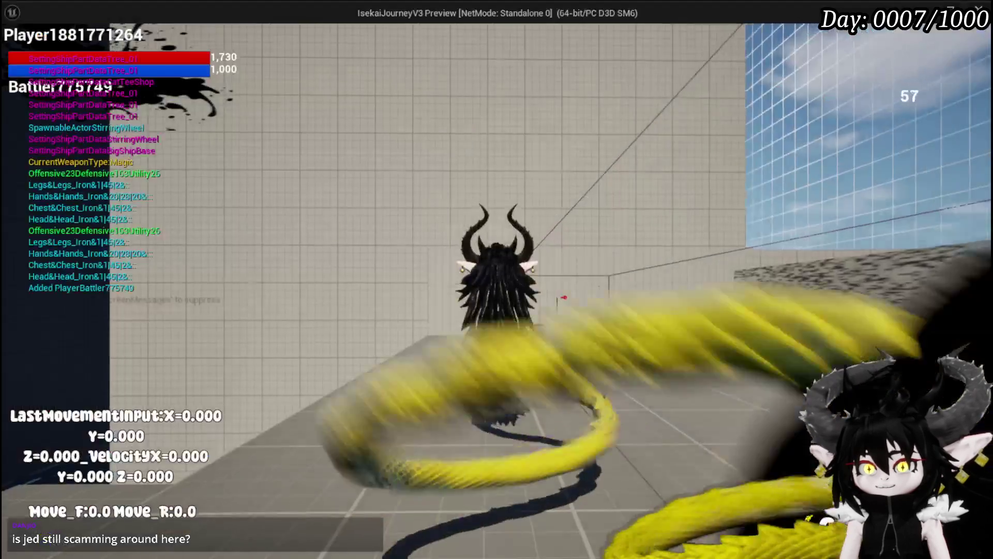
pyautogui.press('w')
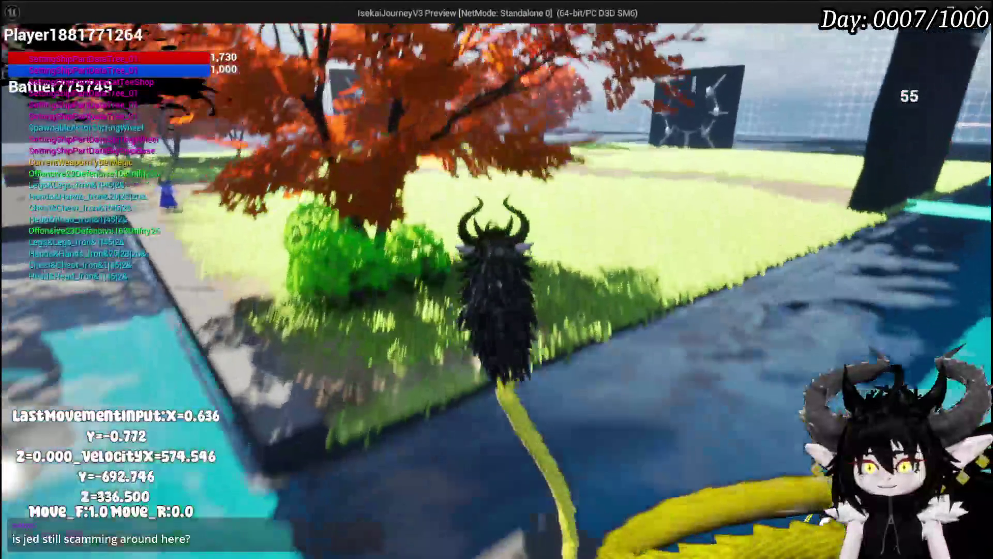
pyautogui.press('d')
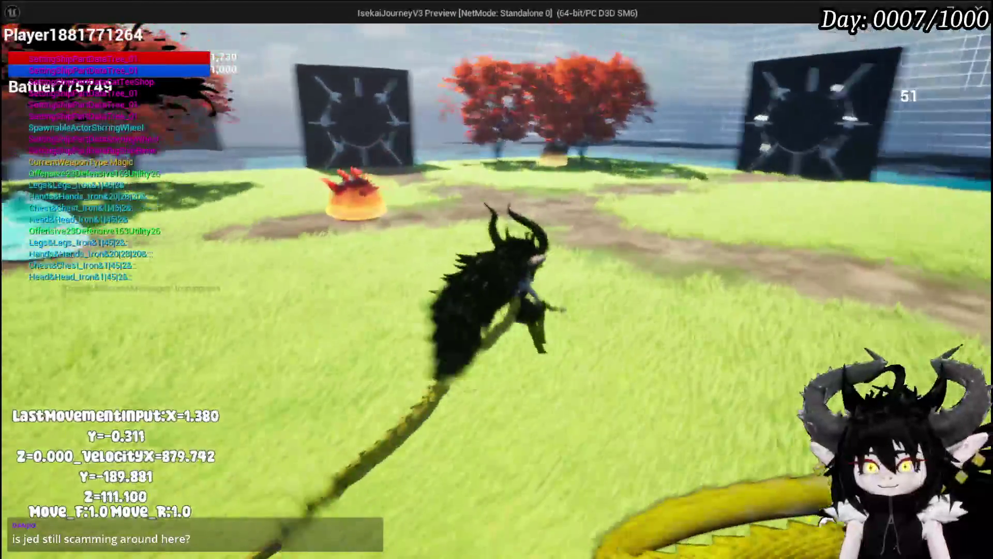
pyautogui.press('w')
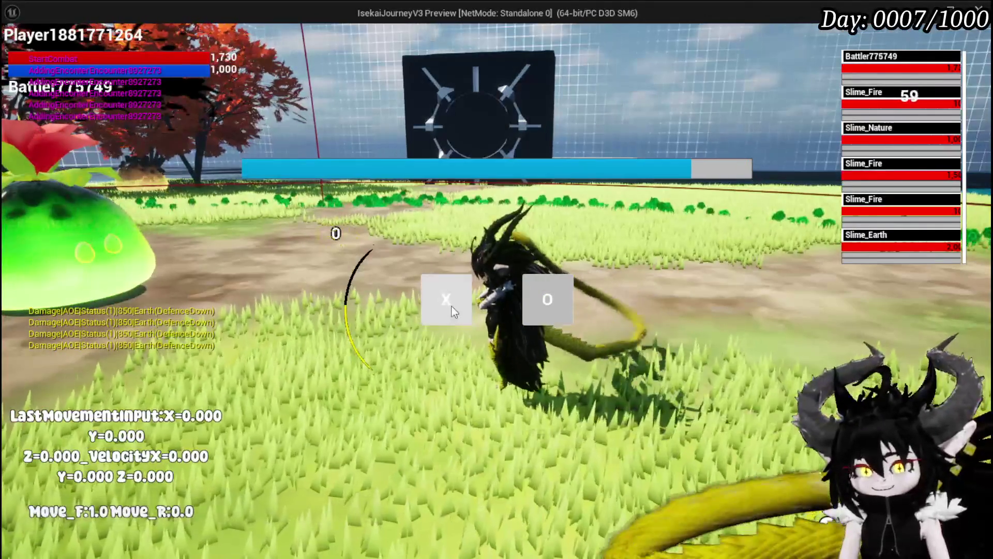
pyautogui.click(449, 306)
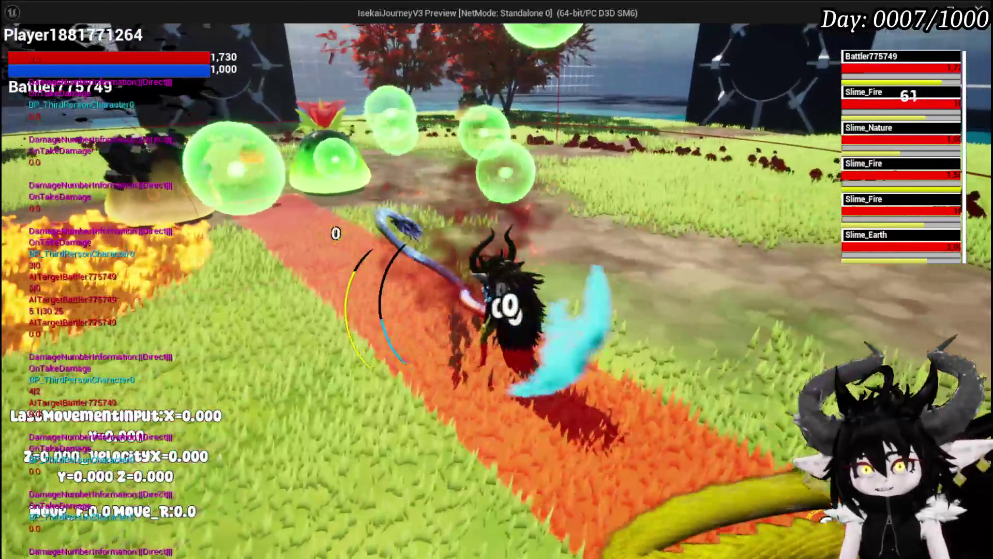
pyautogui.press('w')
pyautogui.press('d')
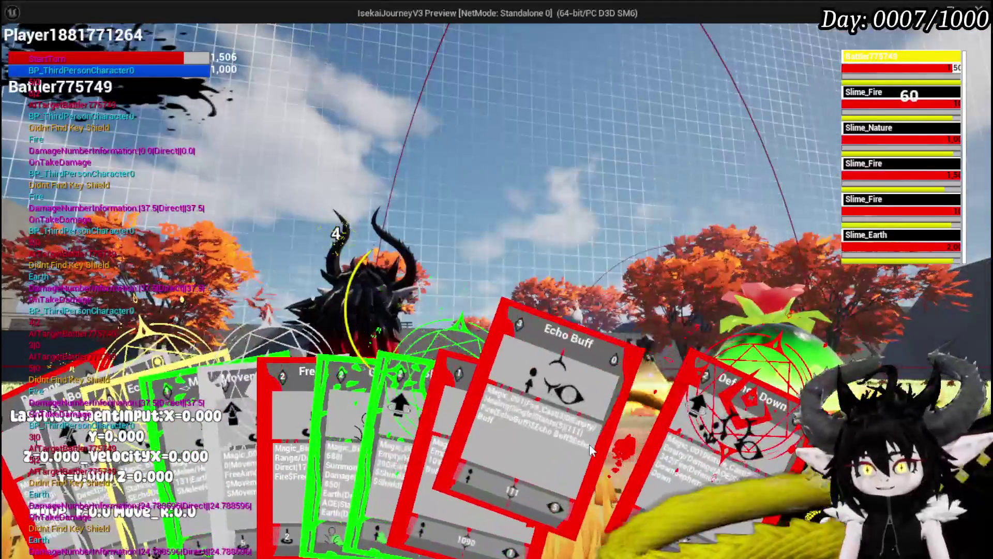
# - Cast Defence Down and Free AIM Fire on the slimes, then stop playing
pyautogui.click(564, 403)
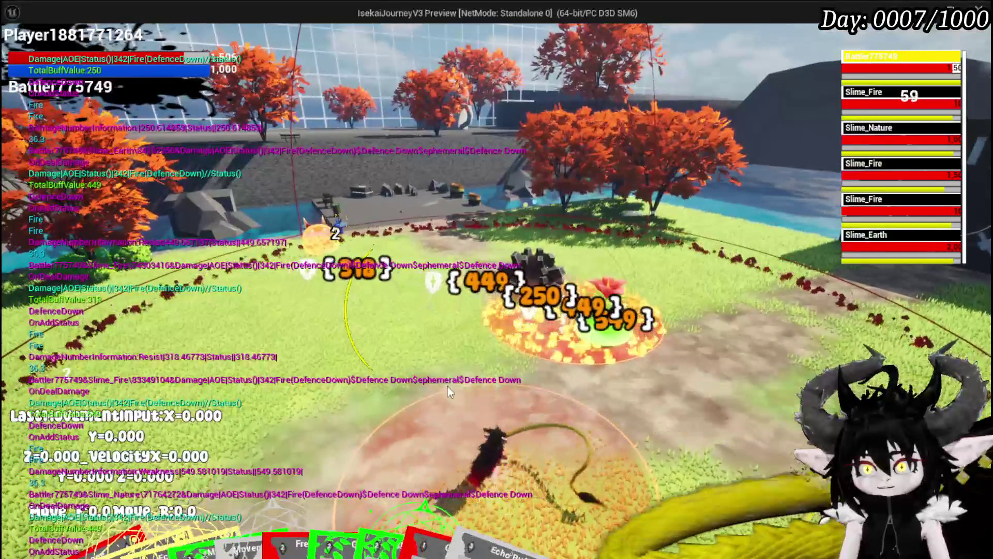
pyautogui.moveTo(412, 501)
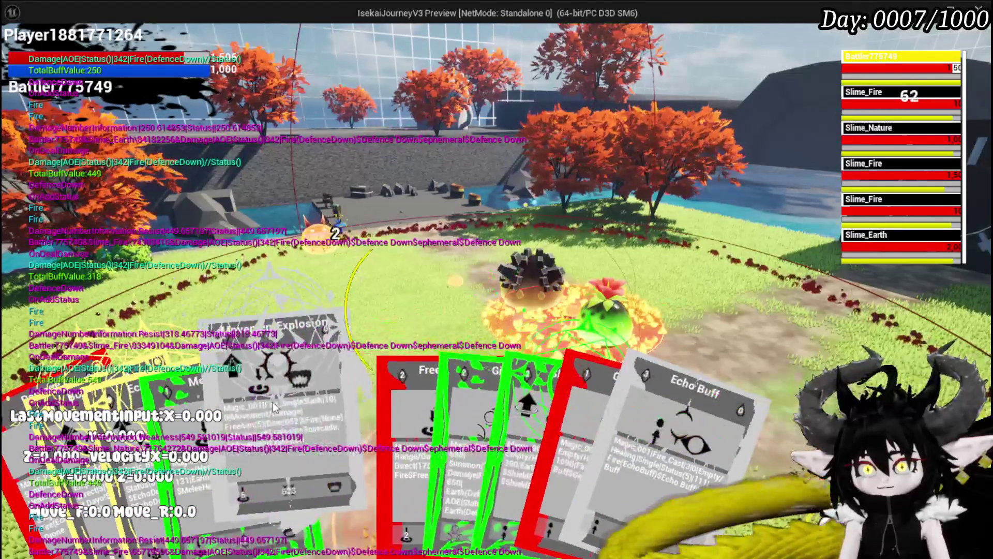
pyautogui.click(353, 401)
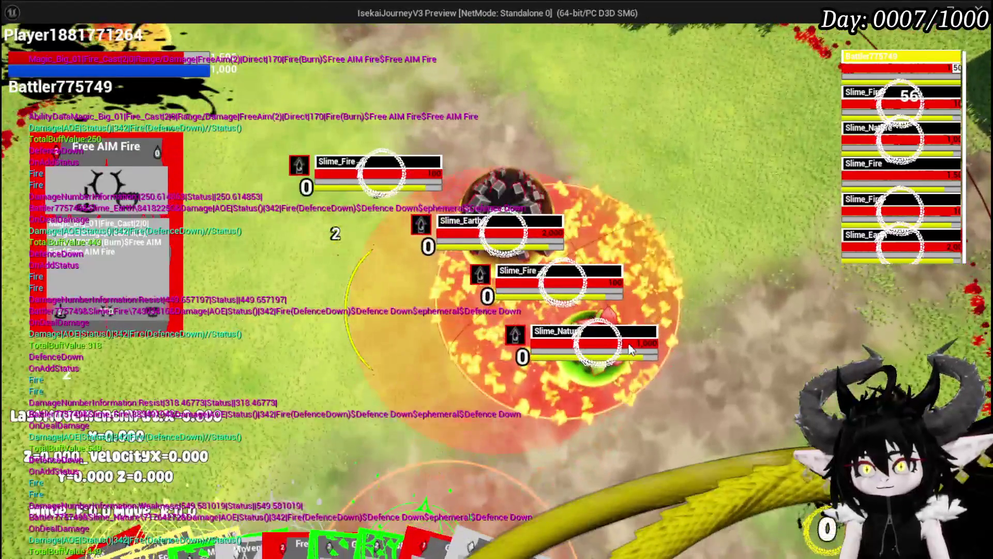
pyautogui.click(630, 350)
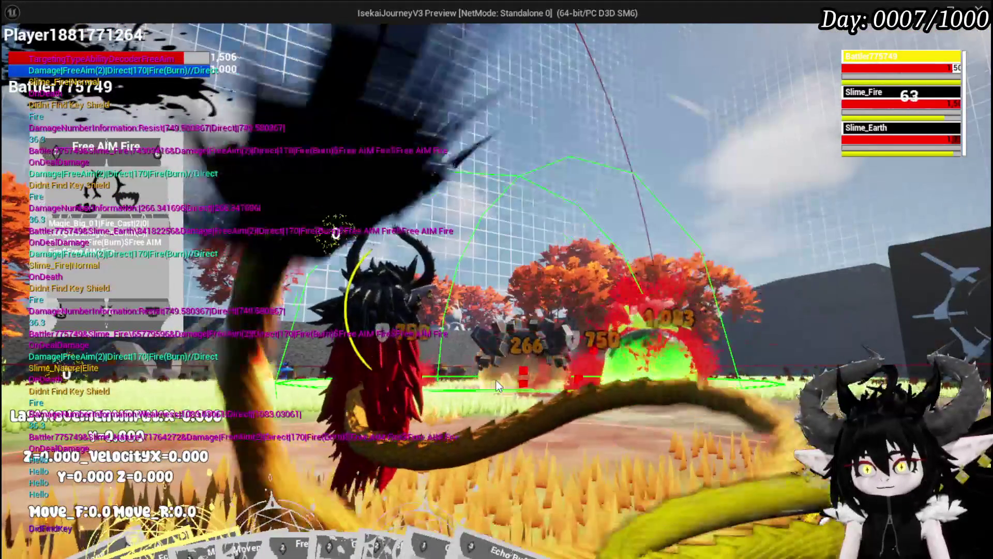
pyautogui.press('Escape')
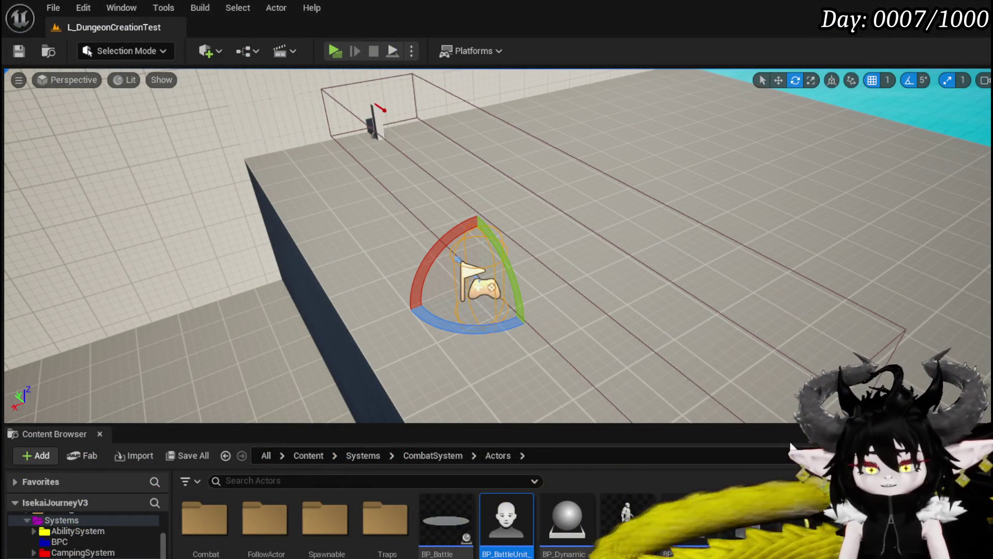
# - Save all assets, then replace ShowDamageNumber's Status input with Element in BPI_Combat and compile
pyautogui.hotkey('ctrl', 'shift', 's')
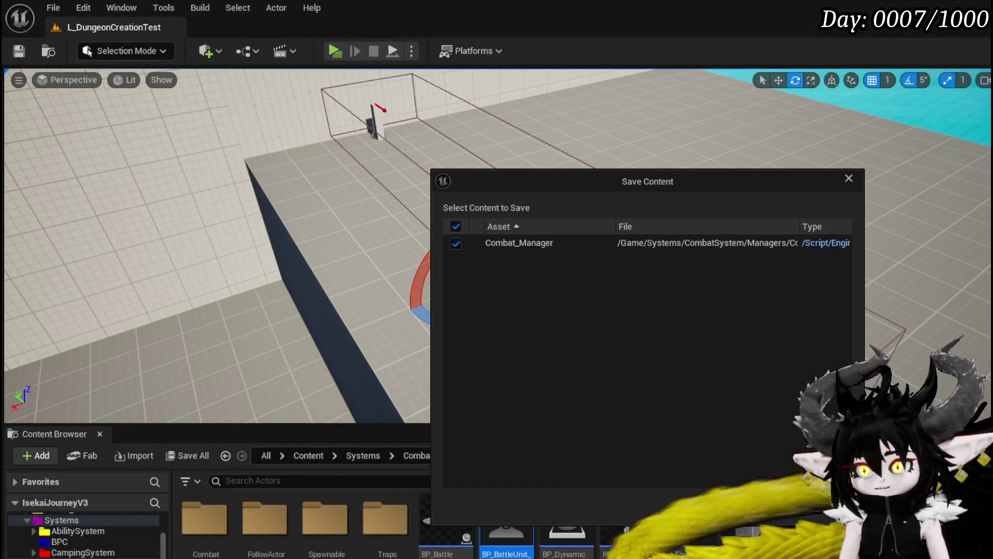
pyautogui.press('Return')
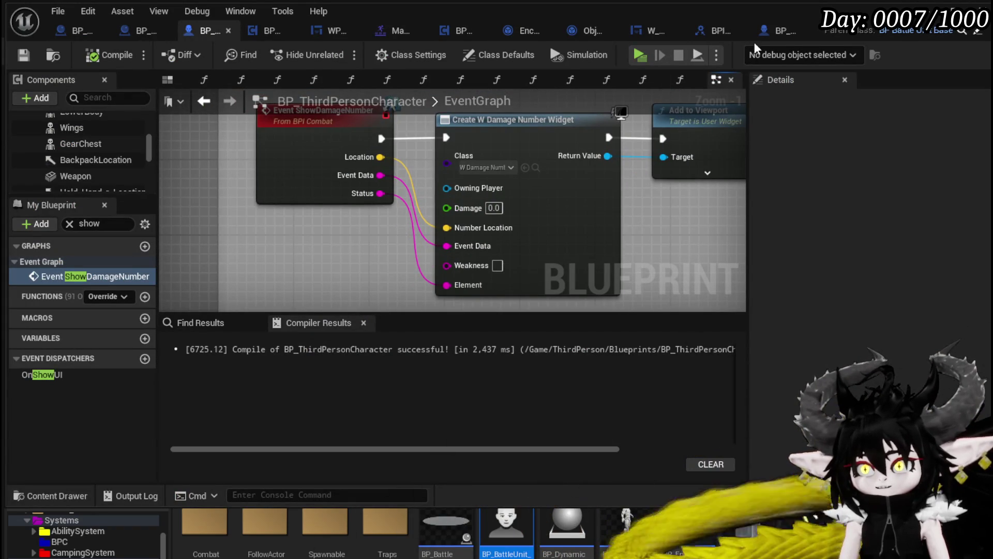
pyautogui.click(705, 35)
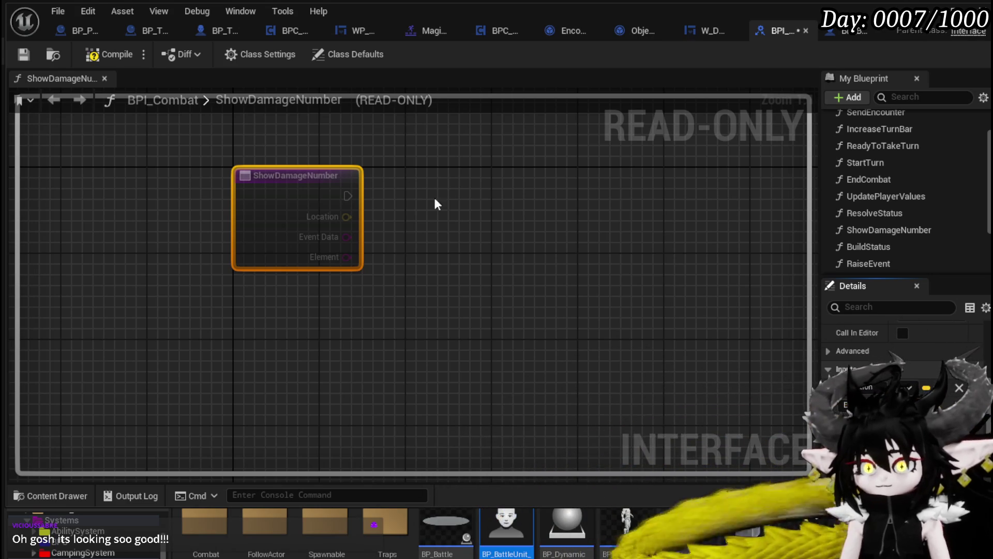
pyautogui.click(106, 56)
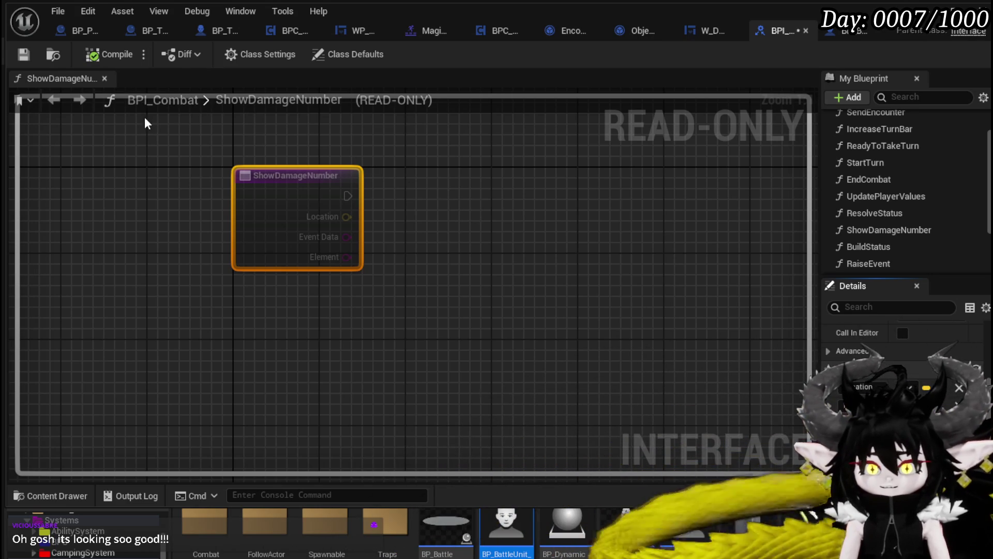
# - Save the BPI_Combat interface and go back to BP_ThirdPersonCharacter's event graph
pyautogui.click(24, 56)
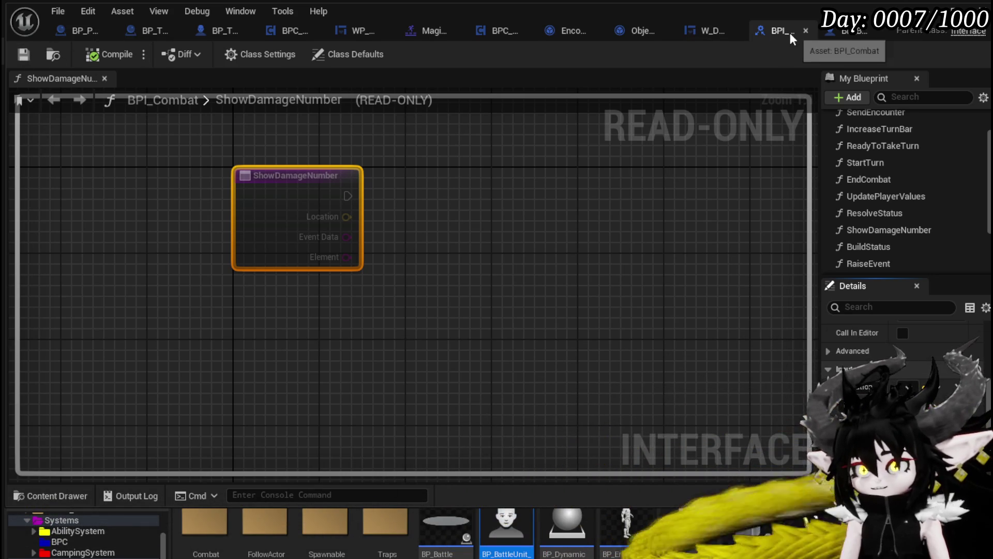
pyautogui.click(854, 33)
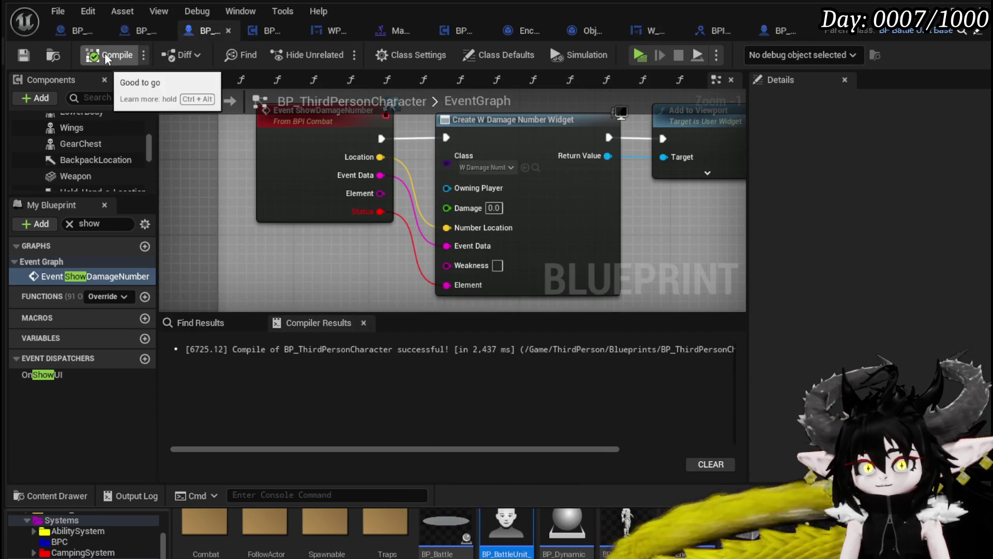
# - Wire Element into the widget's Element input, compile, and jump to the failing node
pyautogui.moveTo(380, 193)
pyautogui.mouseDown()
pyautogui.moveTo(468, 287)
pyautogui.moveTo(449, 285)
pyautogui.mouseUp()
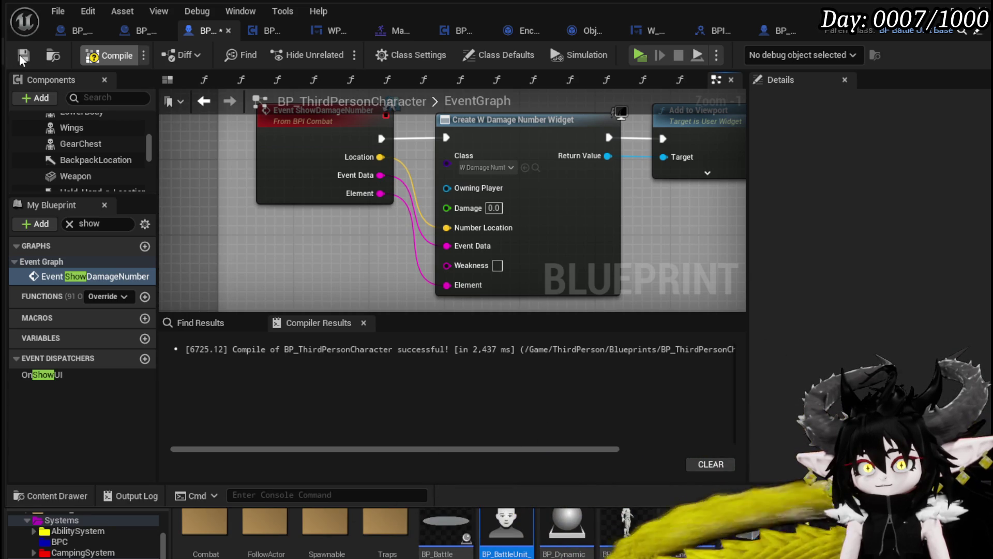
pyautogui.click(23, 59)
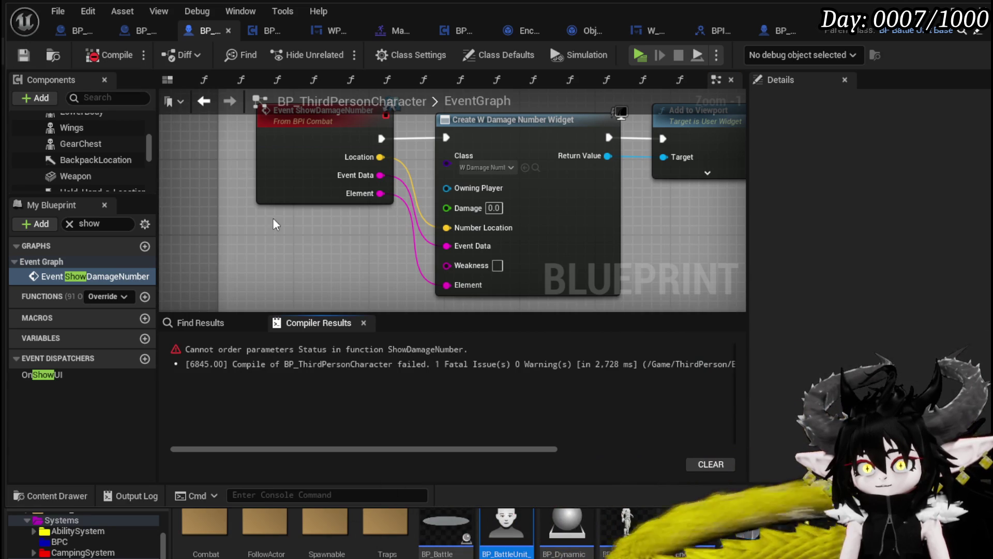
pyautogui.click(387, 350)
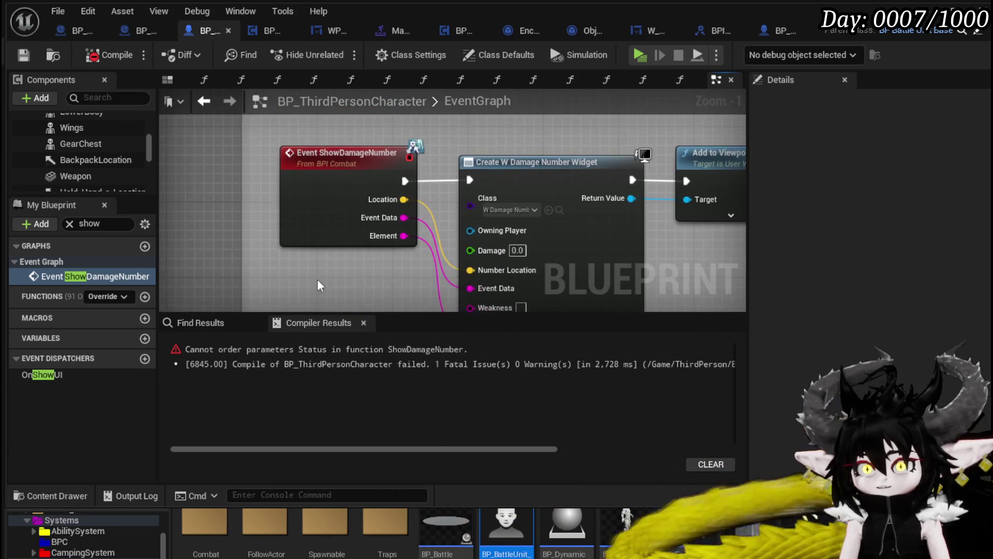
# - Delete the outdated Event ShowDamageNumber node, then move on to BP_BattleUnit_Base
pyautogui.click(300, 224)
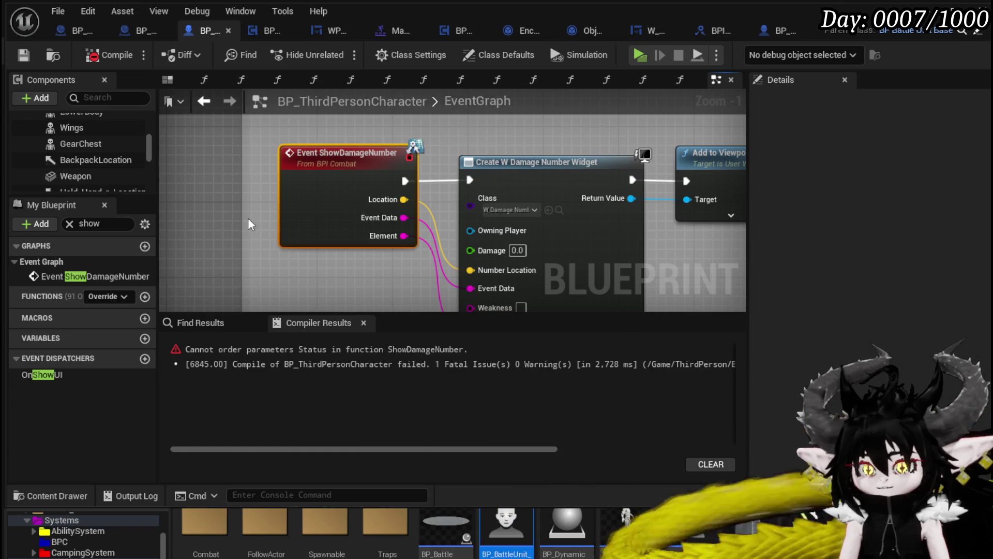
pyautogui.press('Delete')
pyautogui.rightClick(292, 229)
pyautogui.press('Escape')
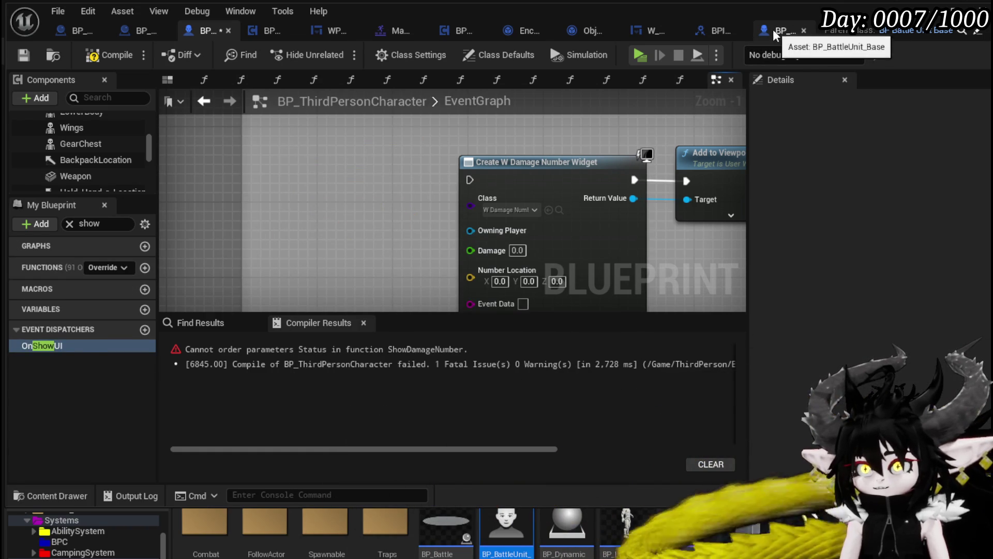
pyautogui.click(784, 31)
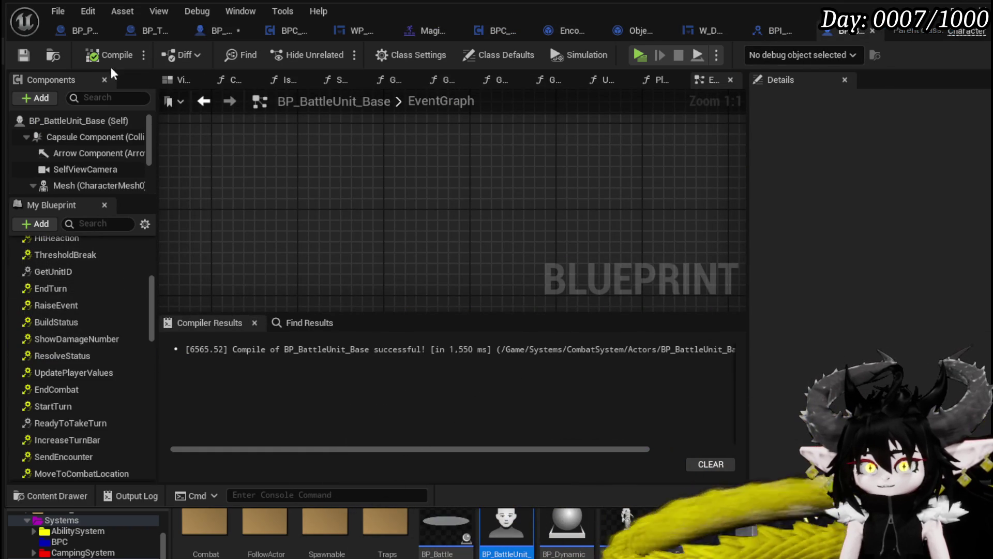
# - Save BP_ThirdPersonCharacter and bring up BP_BattleUnit_Base's event graph
pyautogui.click(222, 33)
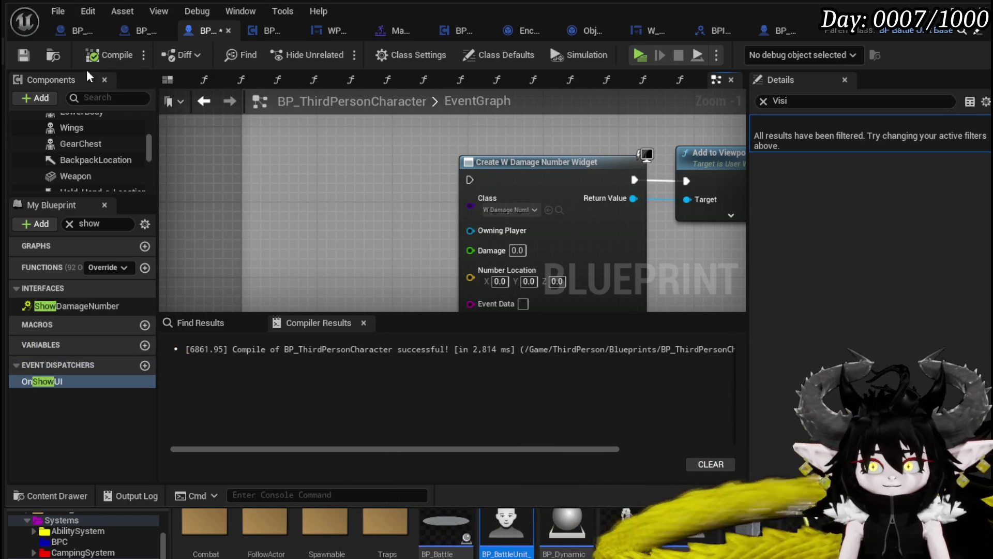
pyautogui.click(27, 62)
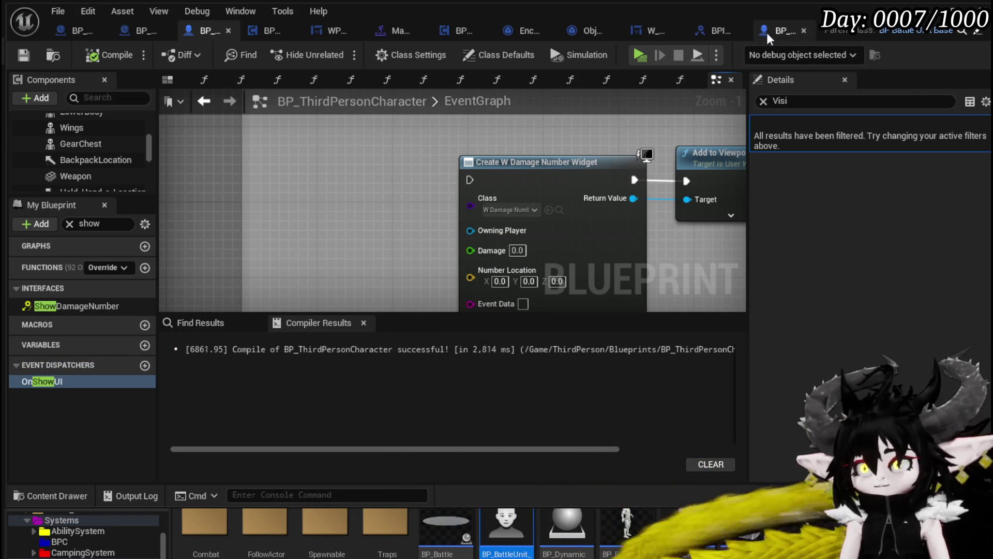
pyautogui.click(777, 32)
pyautogui.scroll(-3, 83, 377)
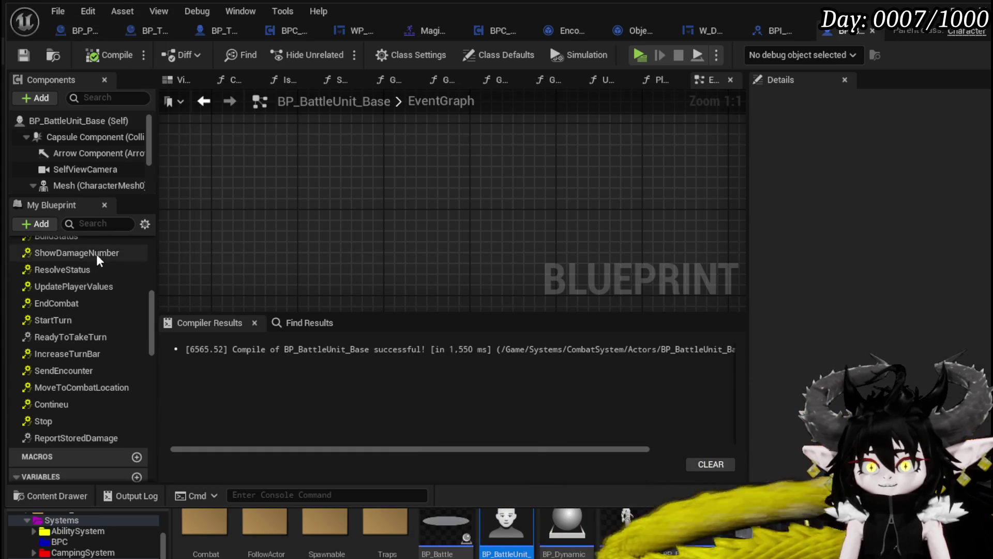
# - Add then delete the ShowDamageNumber event in BP_BattleUnit_Base, saving it compiled
pyautogui.click(126, 255)
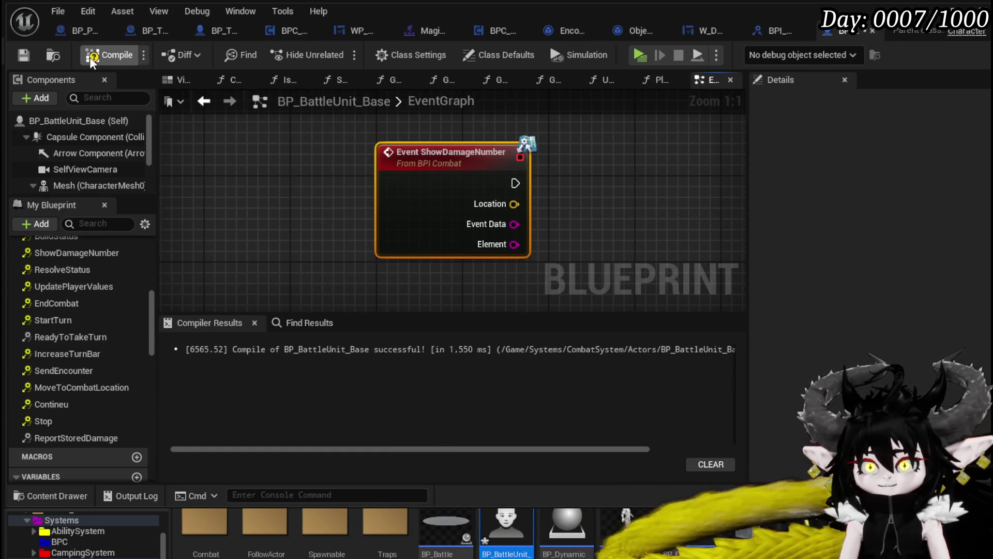
pyautogui.click(24, 57)
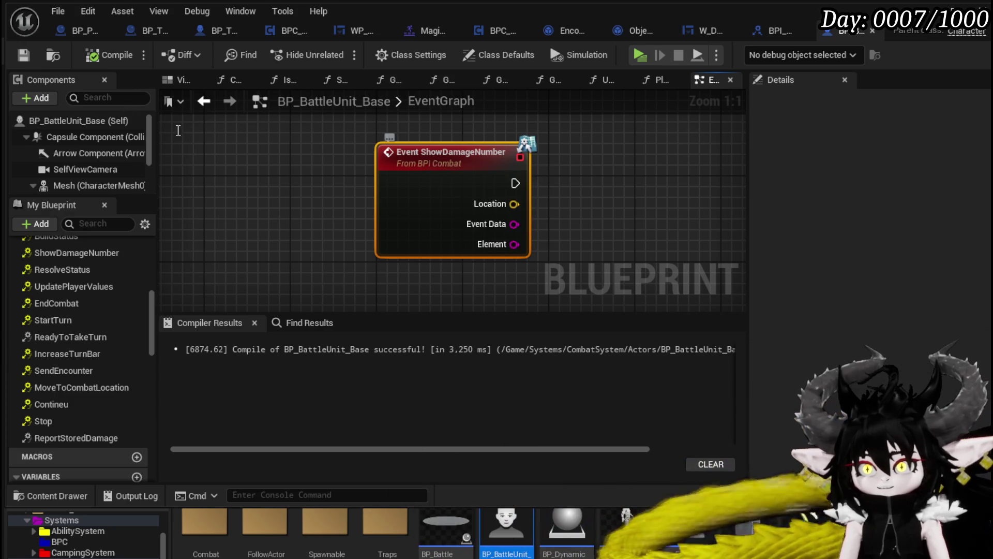
pyautogui.press('Delete')
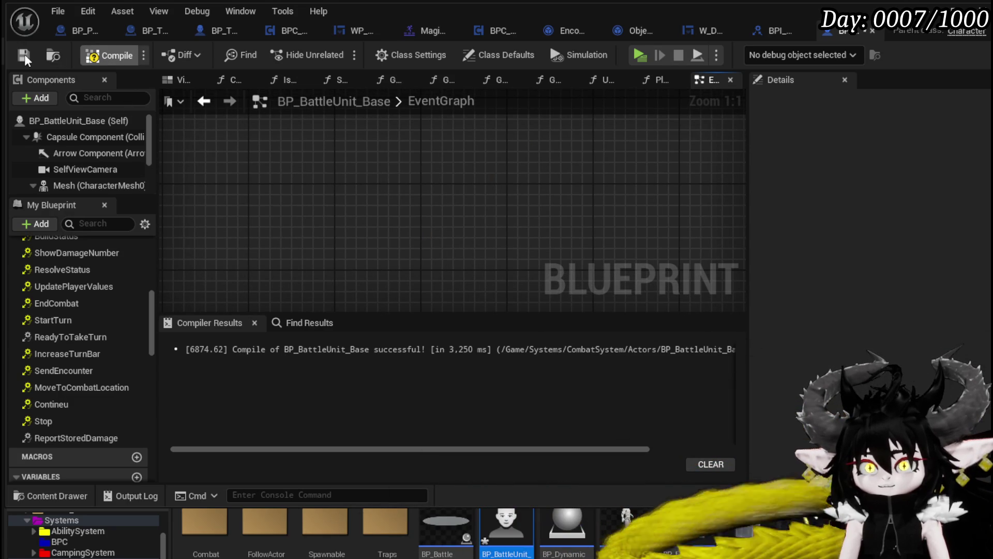
pyautogui.click(23, 56)
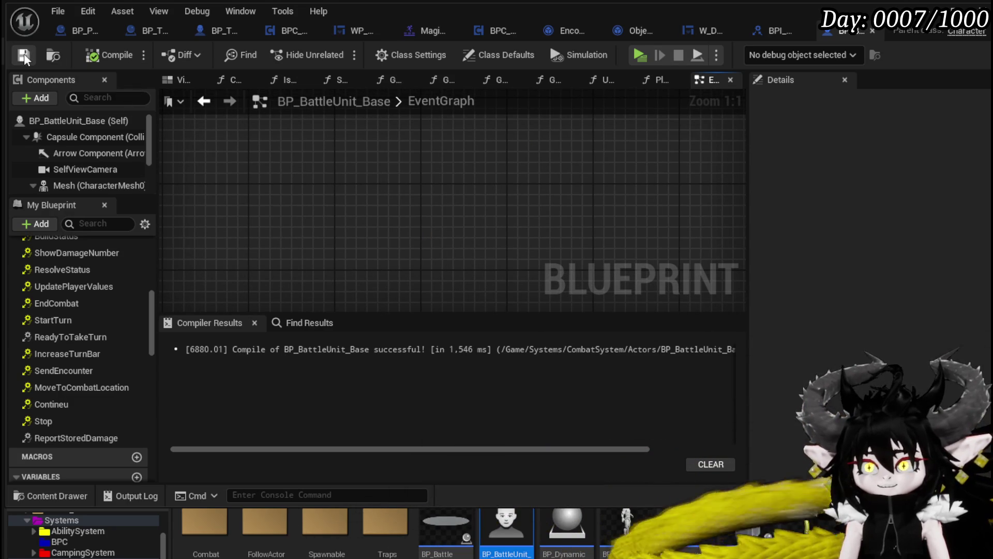
pyautogui.click(155, 32)
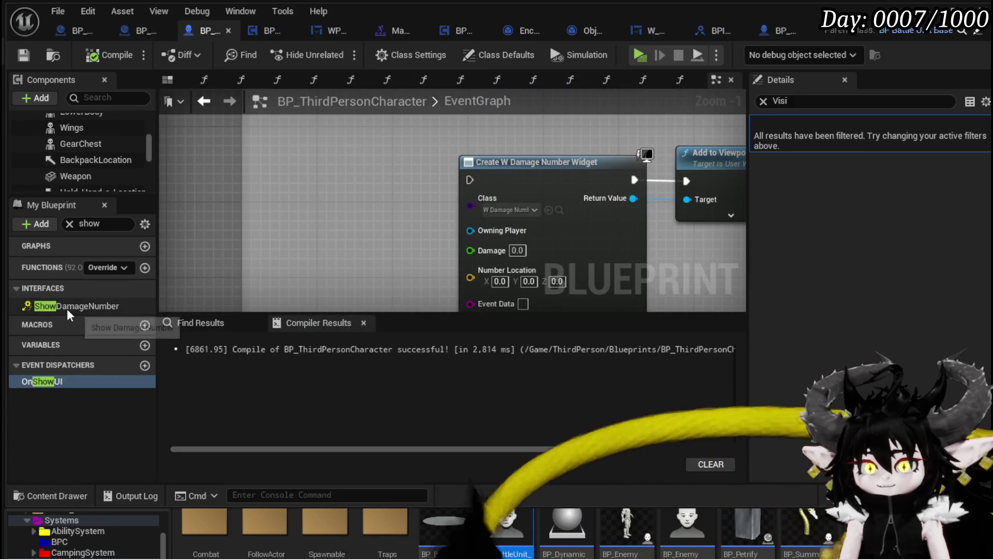
pyautogui.click(78, 306)
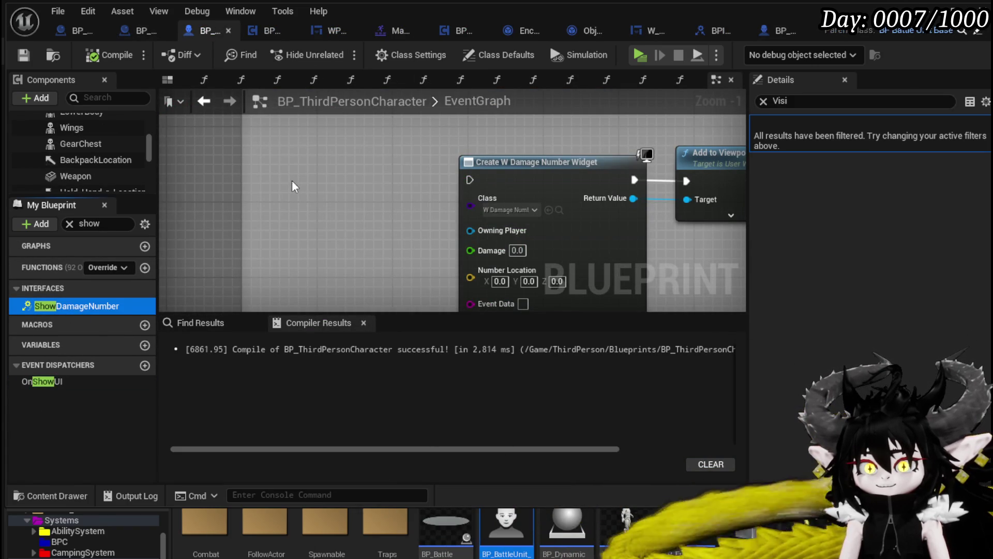
# - Place the new ShowDamageNumber event node just left of the Create Widget node
pyautogui.scroll(-10, 434, 207)
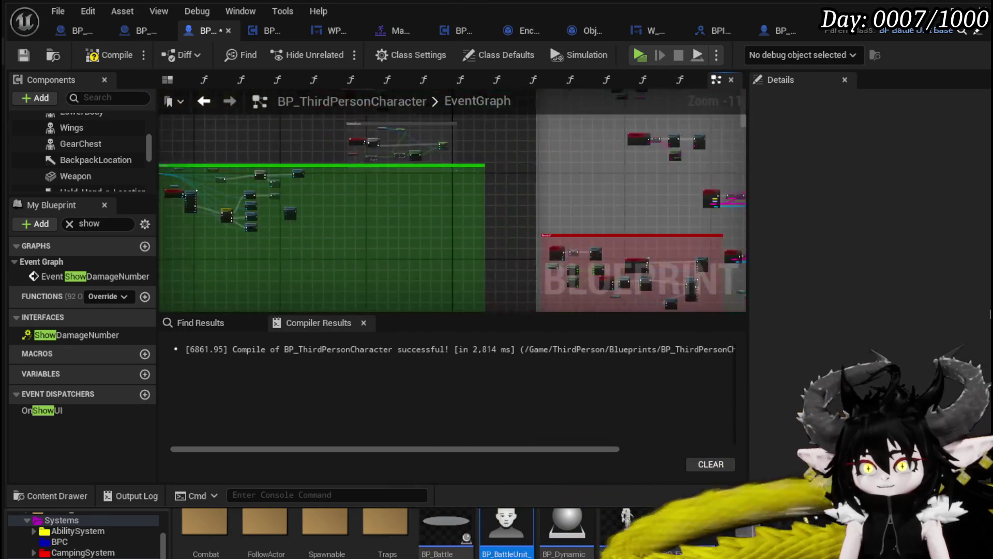
pyautogui.moveTo(407, 253); pyautogui.dragTo(403, 128)
pyautogui.scroll(4, 388, 176)
pyautogui.moveTo(388, 175)
pyautogui.mouseDown()
pyautogui.moveTo(452, 158)
pyautogui.moveTo(404, 161)
pyautogui.mouseUp()
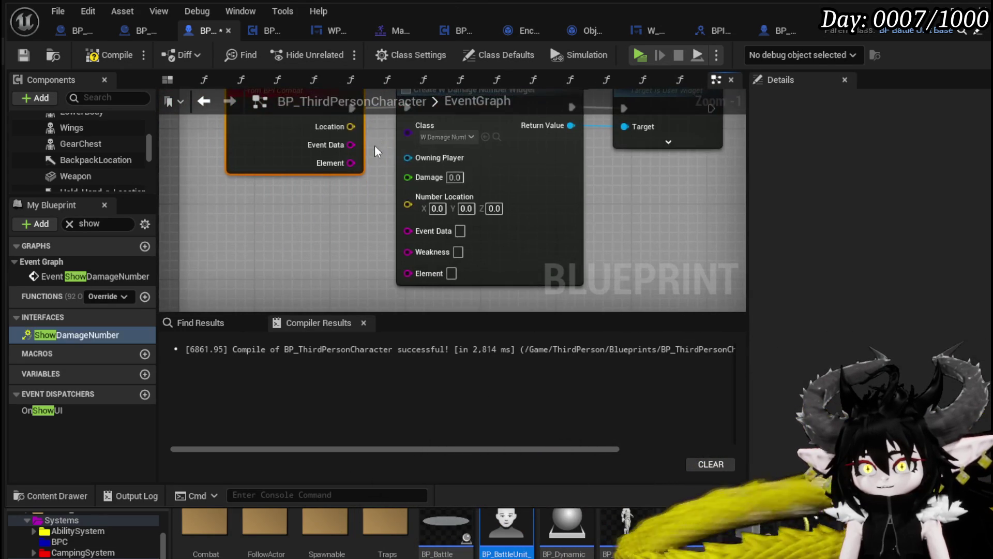
# - Connect Location, Event Data and Element to the widget's Number Location, Event Data and Element inputs, then save
pyautogui.moveTo(350, 126); pyautogui.dragTo(407, 204)
pyautogui.moveTo(351, 145); pyautogui.dragTo(408, 217)
pyautogui.moveTo(359, 190); pyautogui.dragTo(416, 282)
pyautogui.moveTo(342, 236)
pyautogui.mouseDown()
pyautogui.moveTo(322, 240)
pyautogui.moveTo(321, 222)
pyautogui.mouseUp()
pyautogui.click(336, 282)
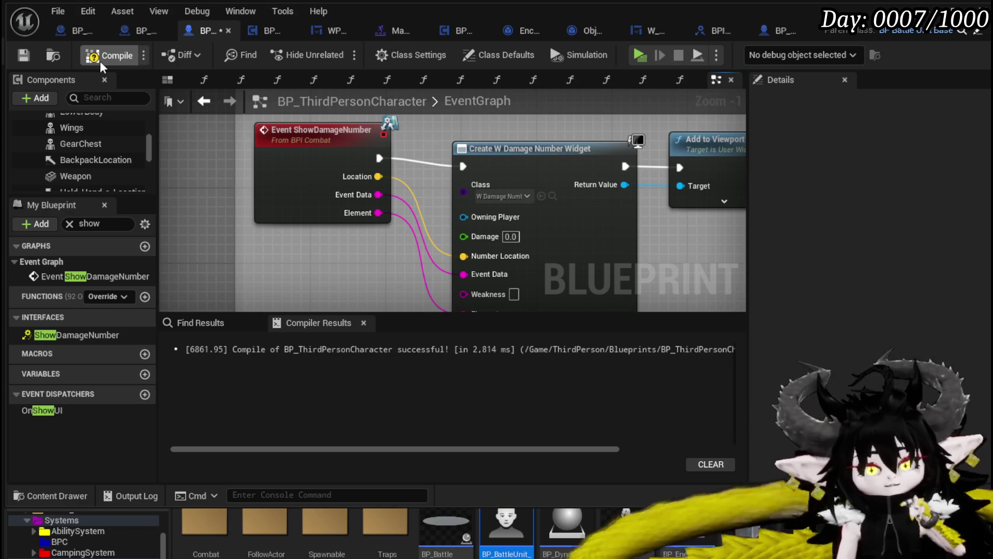
pyautogui.click(22, 56)
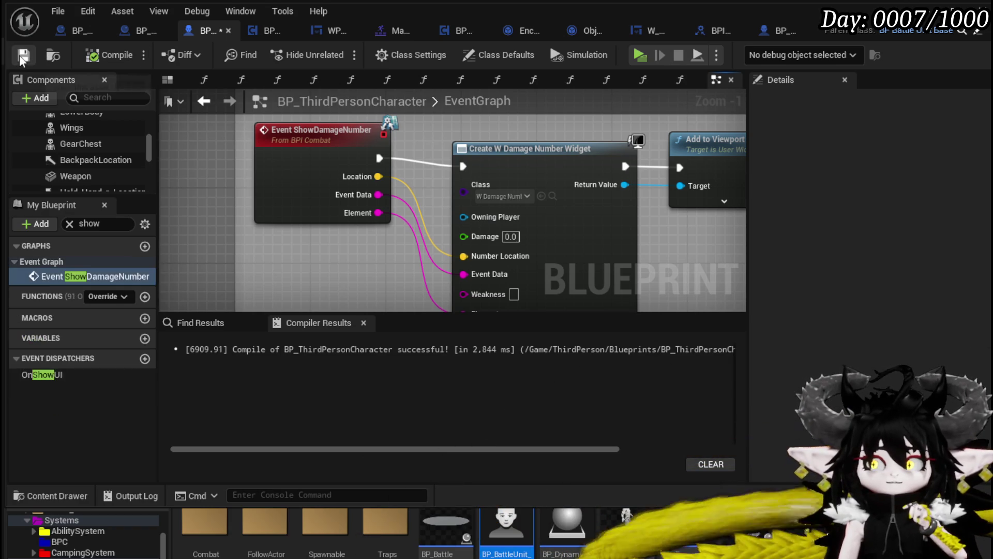
pyautogui.moveTo(317, 279); pyautogui.dragTo(224, 205)
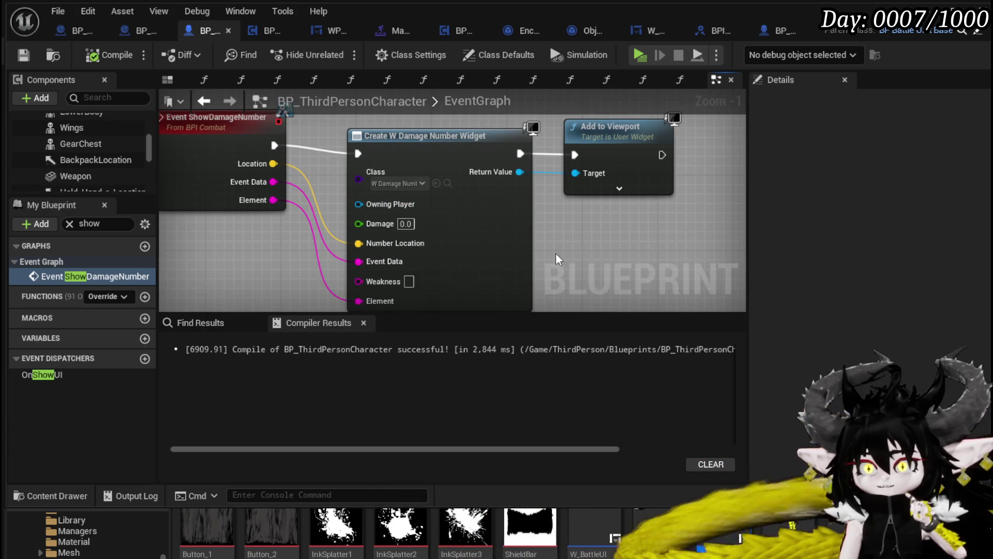
pyautogui.moveTo(554, 260); pyautogui.dragTo(558, 220)
# - In W_DamageNumber's SetNumber graph, turn off Instance Editable and Expose on Spawn for Damage
pyautogui.doubleClick(698, 516)
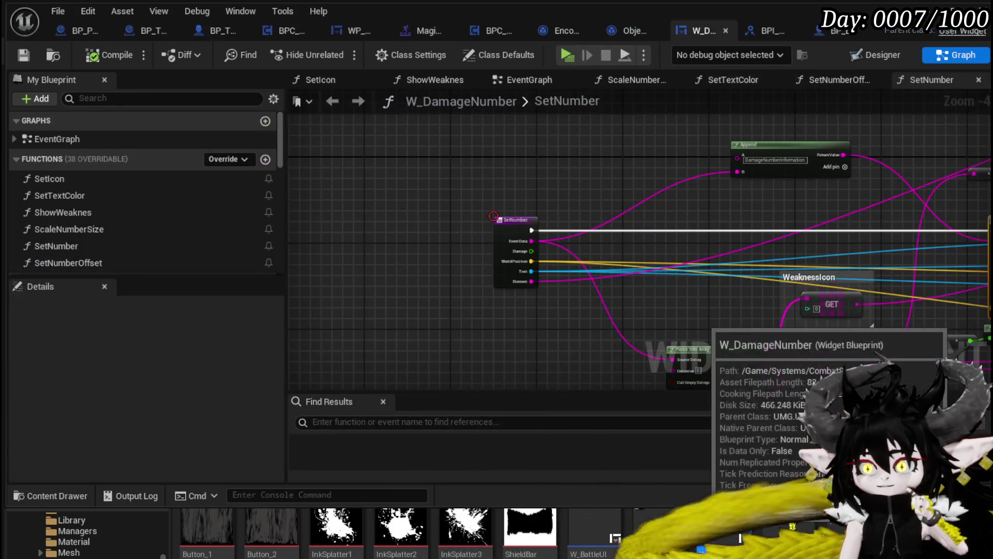
pyautogui.scroll(-5, 147, 241)
pyautogui.scroll(-5, 146, 236)
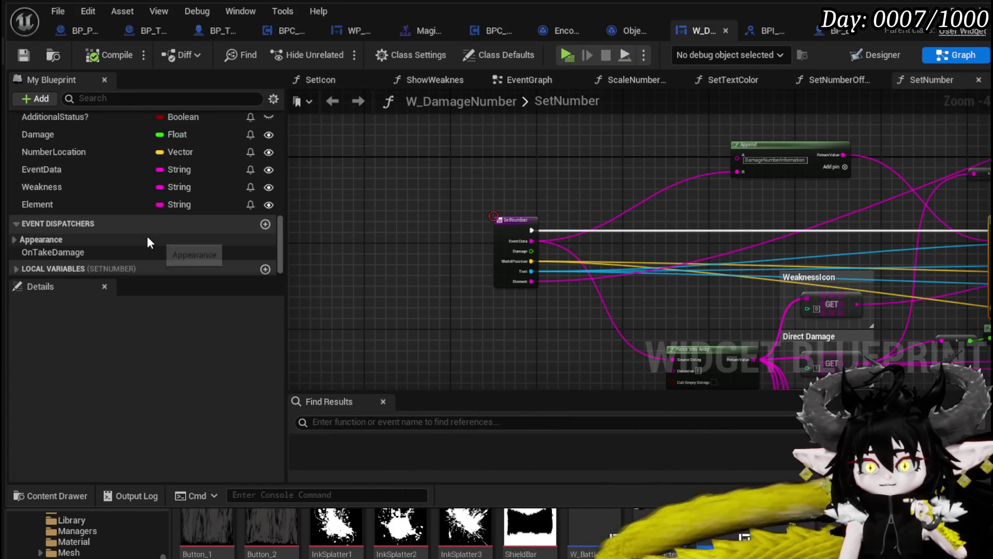
pyautogui.click(96, 178)
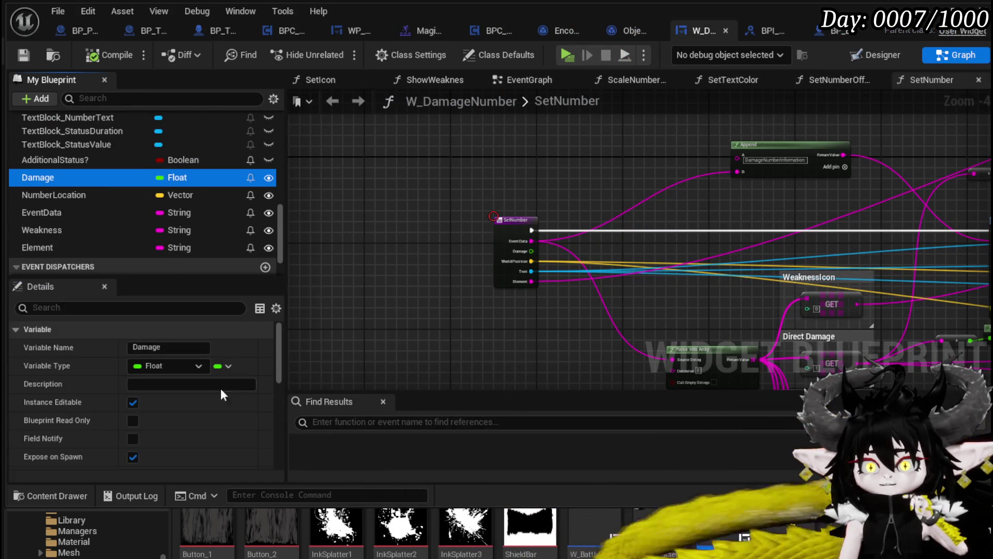
pyautogui.scroll(-2, 114, 372)
pyautogui.click(133, 359)
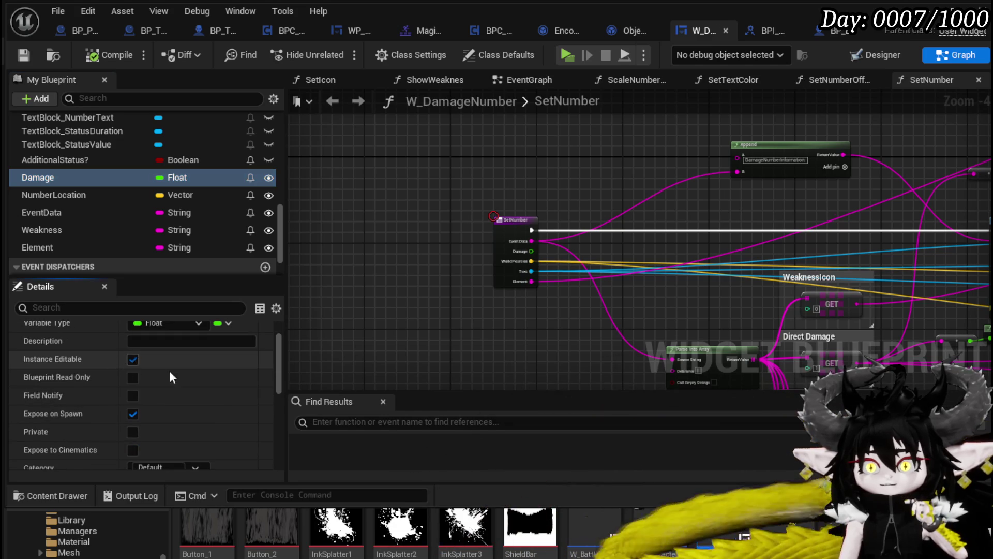
pyautogui.click(133, 414)
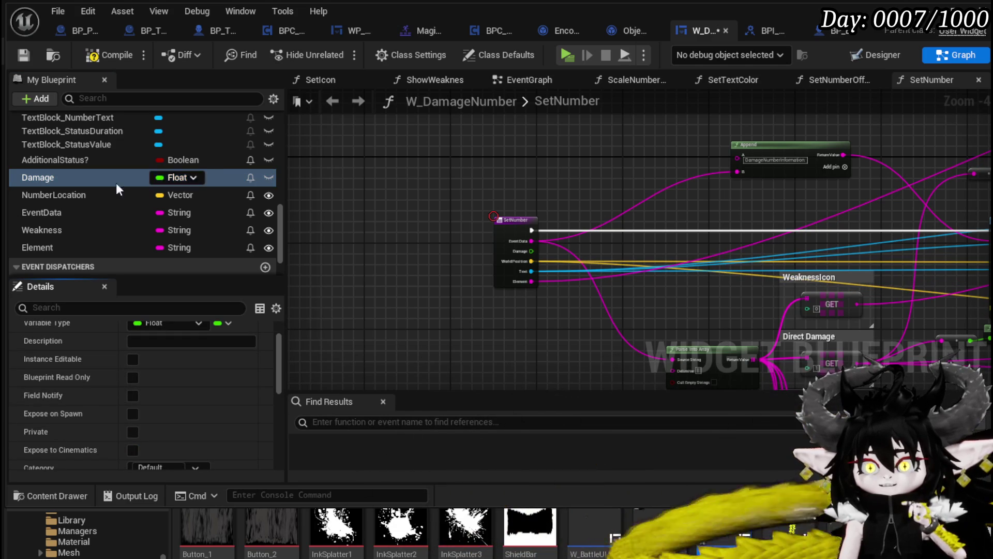
# - Turn off Instance Editable and Expose on Spawn for Weakness, save, and close the widget editor
pyautogui.click(60, 232)
pyautogui.click(133, 359)
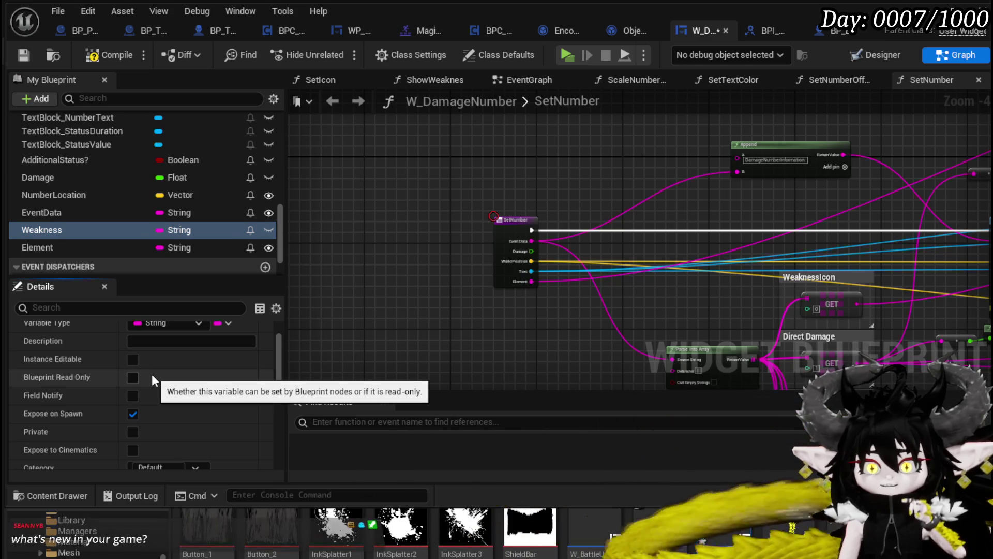
pyautogui.click(132, 413)
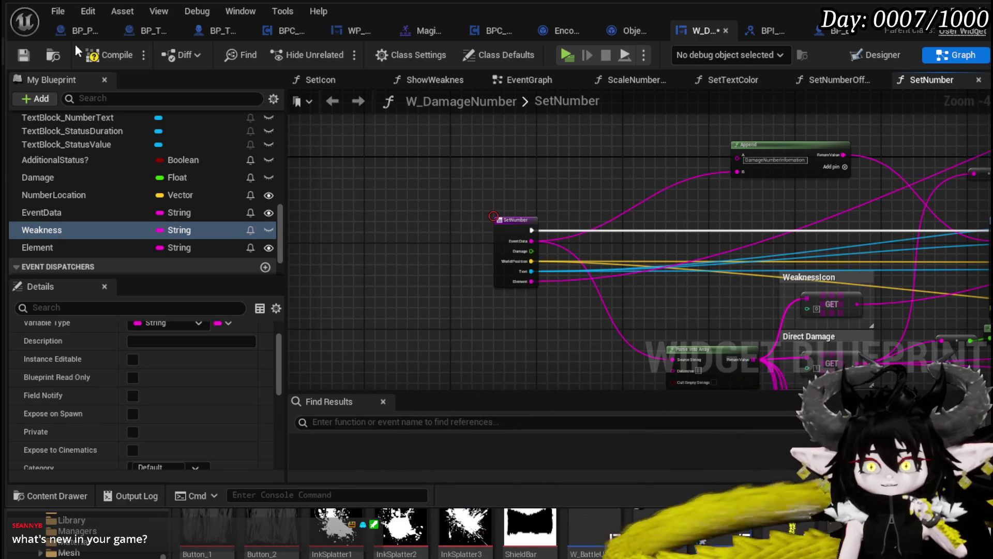
pyautogui.click(22, 55)
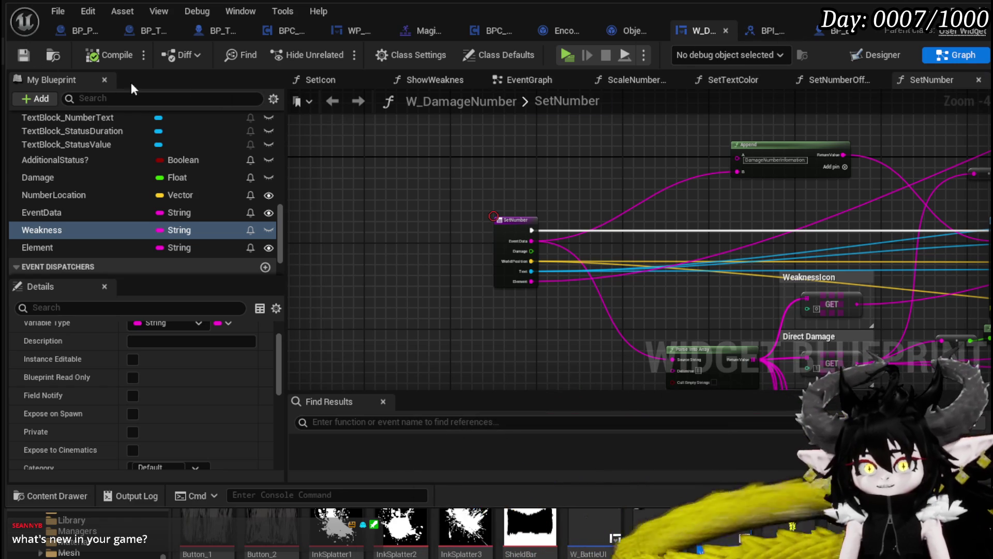
pyautogui.click(726, 31)
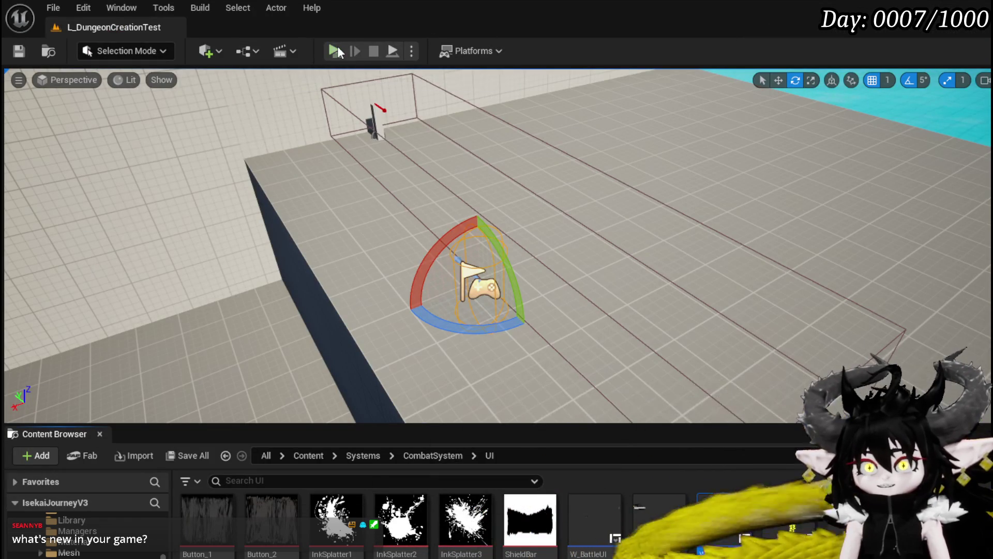
# - Launch a play session with Alt+P and run the character around the grassy field
pyautogui.hotkey('alt', 'p')
pyautogui.press('w')
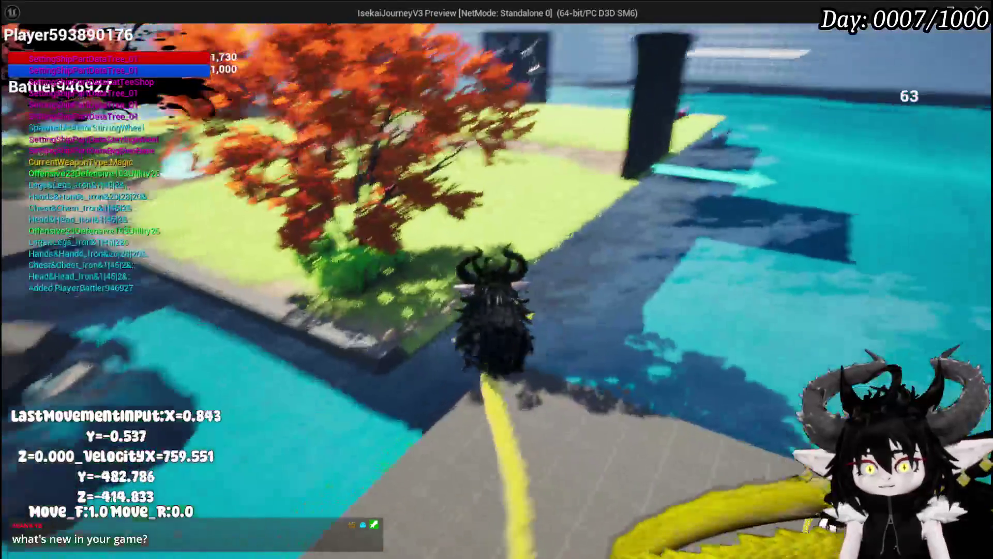
pyautogui.press('d')
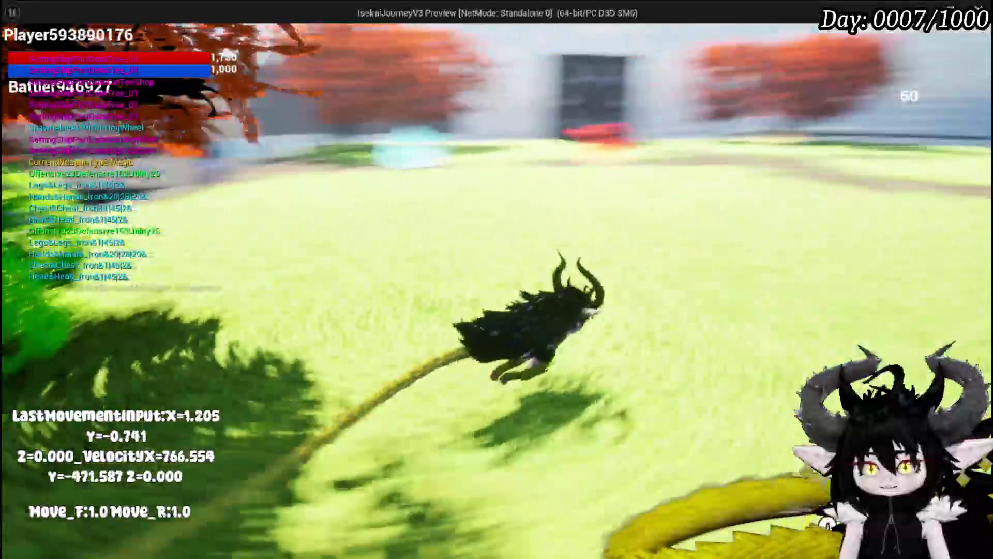
pyautogui.press('space')
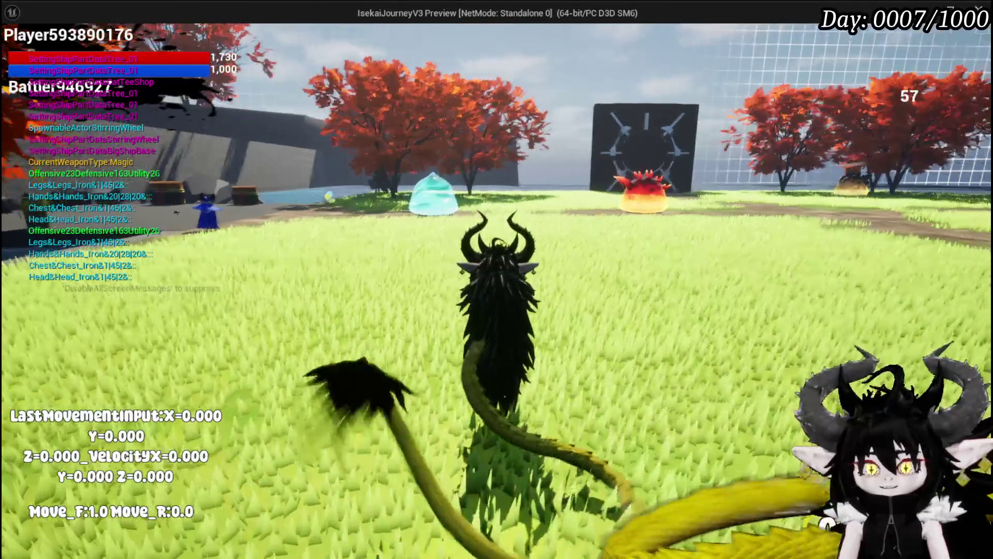
pyautogui.press('a')
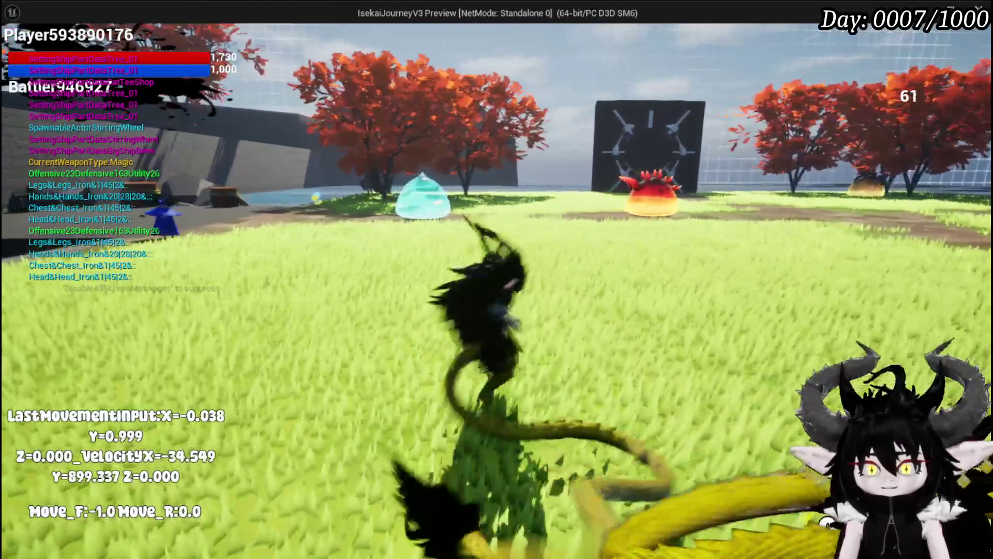
pyautogui.press('s')
pyautogui.press('d')
pyautogui.press('a')
pyautogui.press('s')
pyautogui.press('d')
pyautogui.press('d')
pyautogui.press('w')
pyautogui.press('d')
pyautogui.press('s')
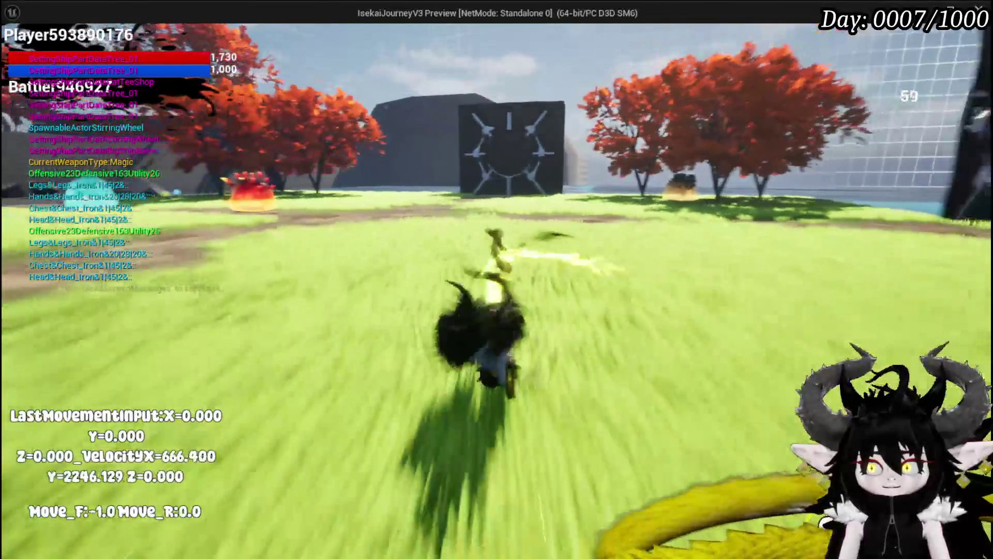
# - Turn around and walk up to the spiky orange slime
pyautogui.press('a')
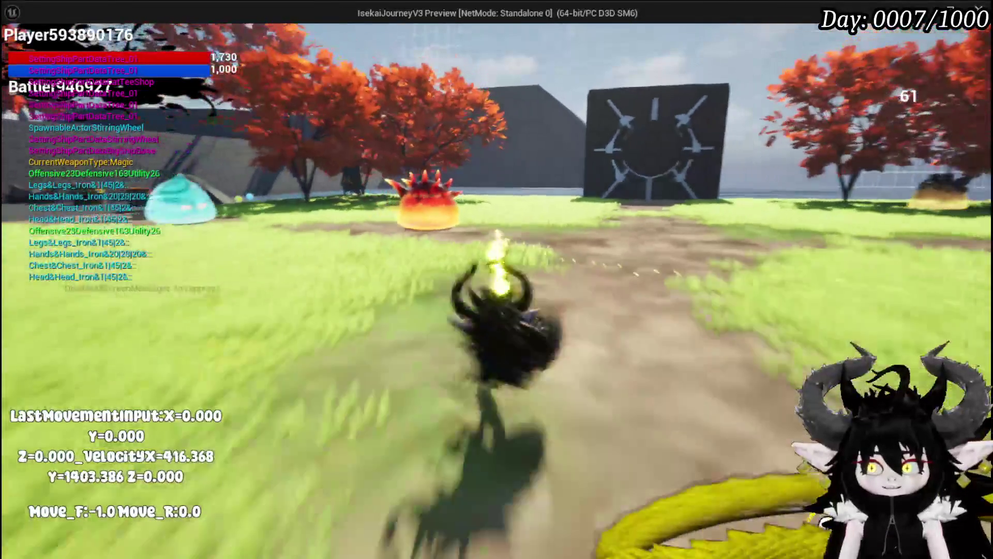
pyautogui.press('a')
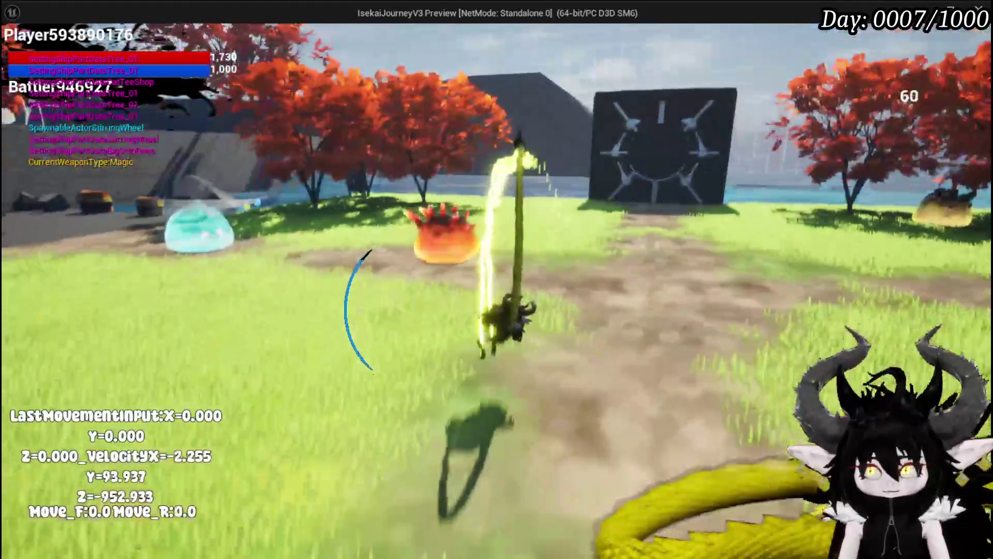
pyautogui.press('w')
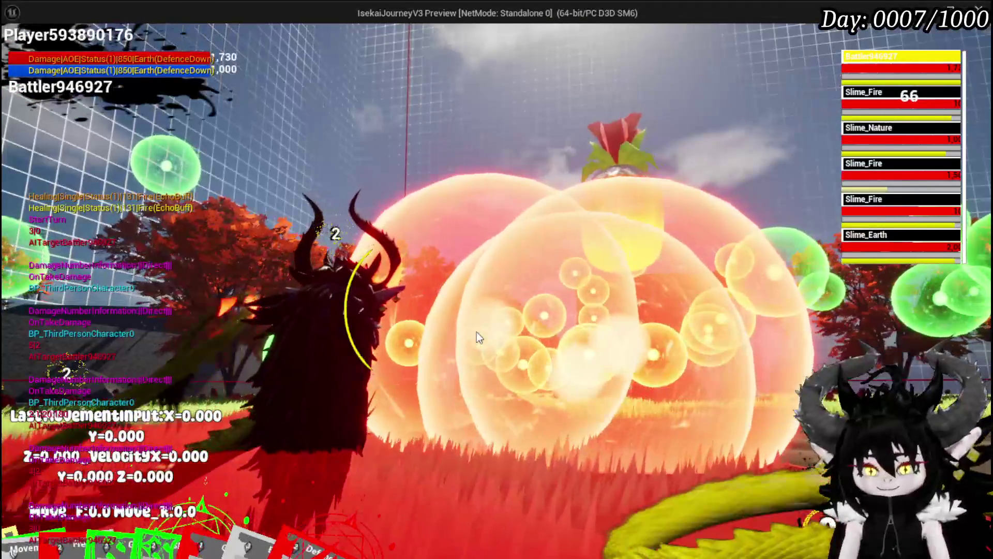
# - End the play session after checking the slime damage numbers, returning to L_DungeonCreationTest
pyautogui.press('Escape')
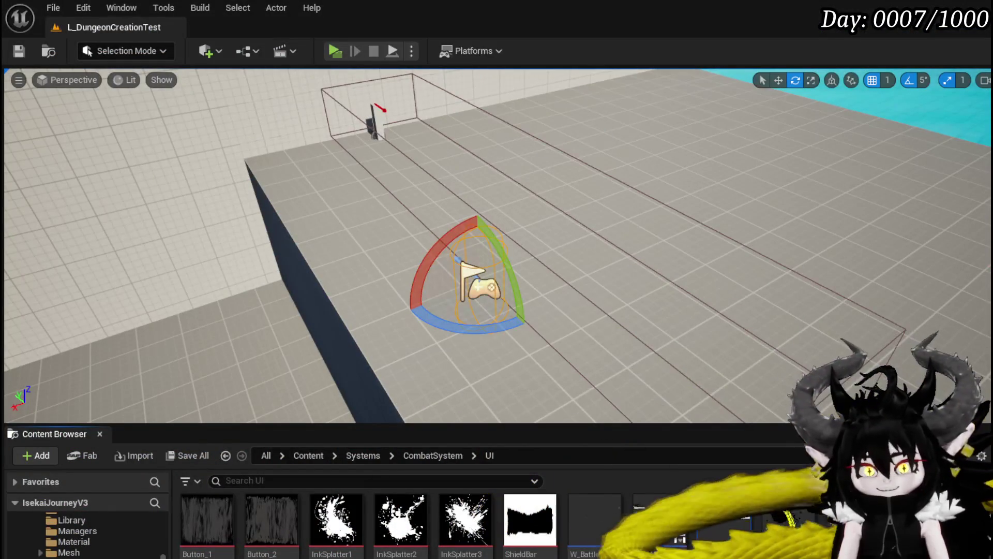
# - Save all assets, open W_DamageNumber, and remove the Damage input from the SetNumber function
pyautogui.click(19, 50)
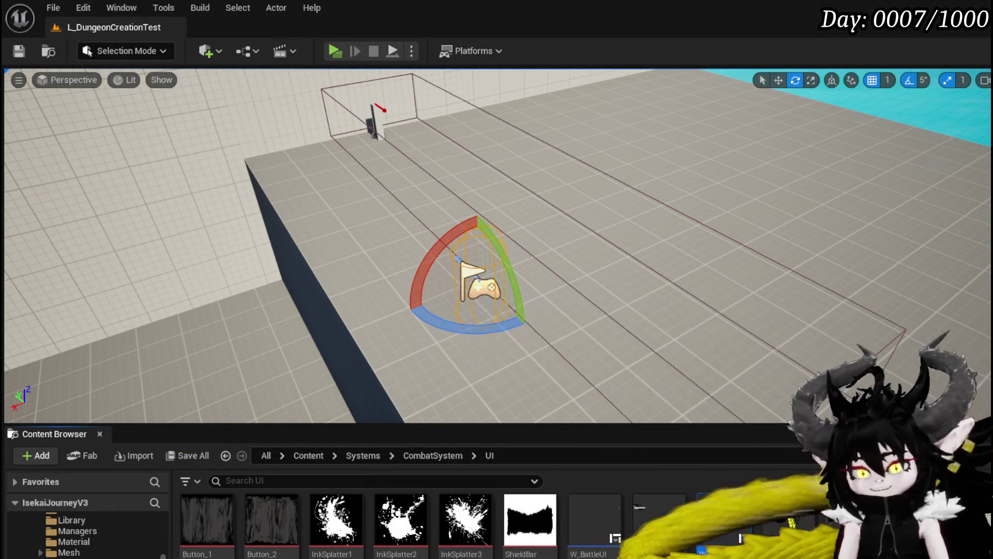
pyautogui.doubleClick(724, 520)
pyautogui.moveTo(536, 355)
pyautogui.mouseDown()
pyautogui.moveTo(393, 342)
pyautogui.moveTo(359, 328)
pyautogui.moveTo(471, 326)
pyautogui.mouseUp()
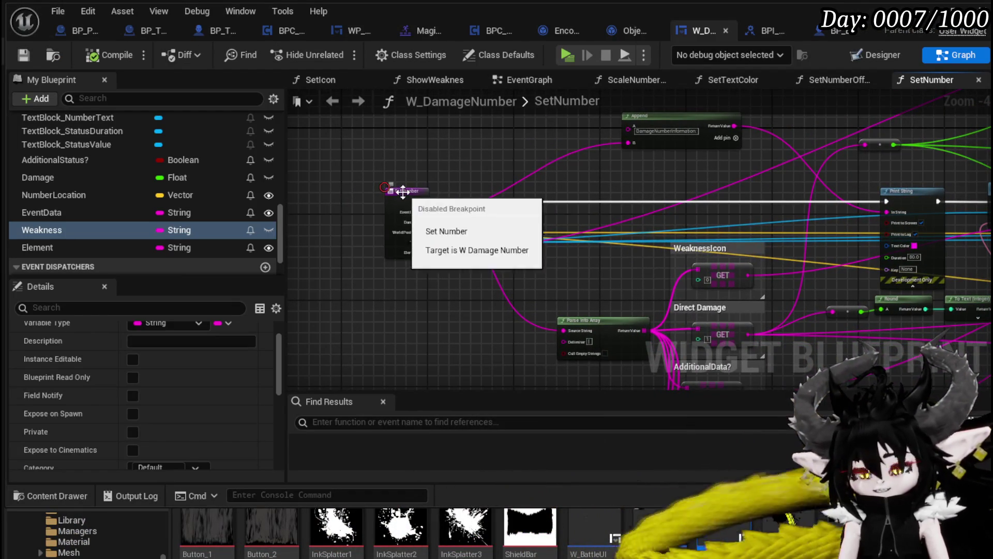
pyautogui.click(403, 192)
pyautogui.scroll(4, 395, 294)
pyautogui.scroll(-2, 401, 305)
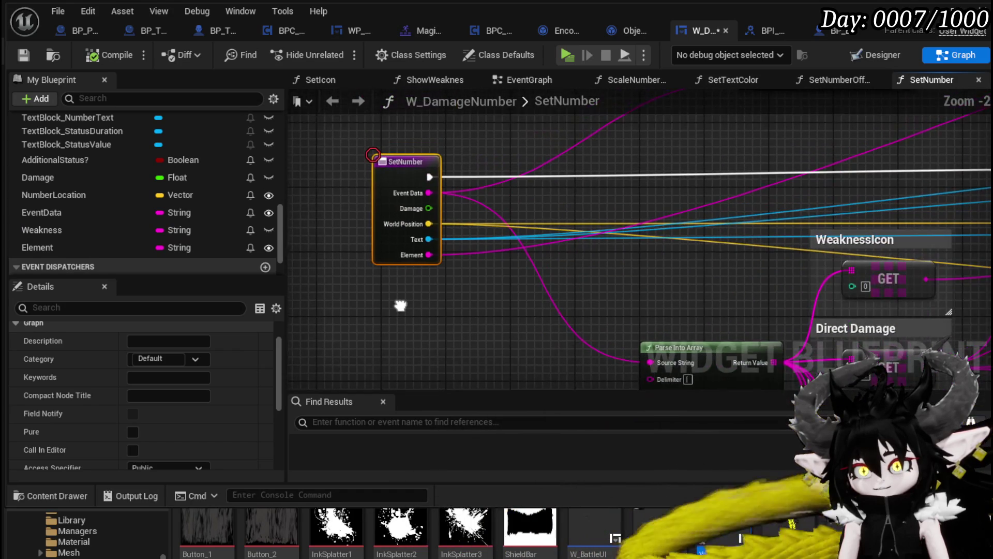
pyautogui.moveTo(400, 305); pyautogui.dragTo(394, 312)
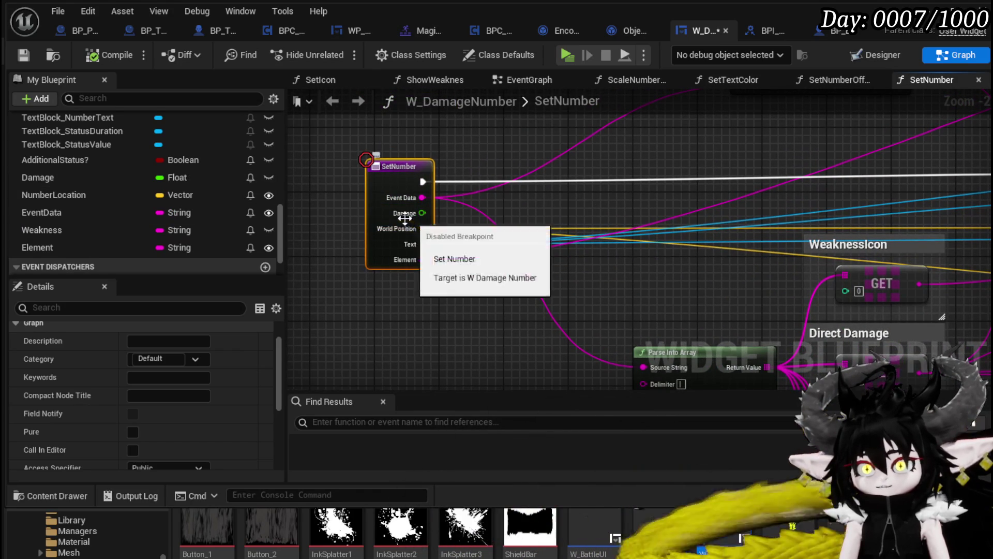
pyautogui.scroll(-3, 159, 385)
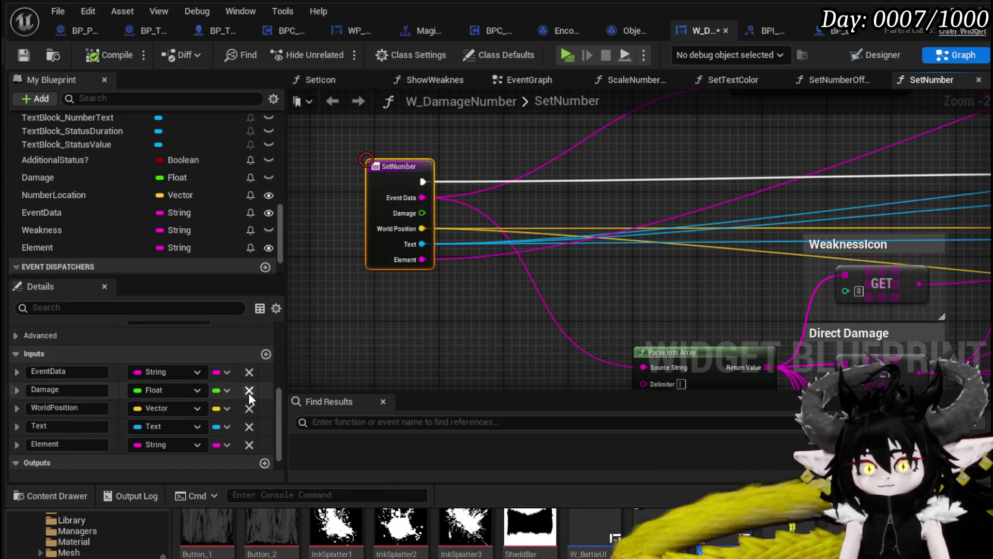
pyautogui.click(250, 392)
# - Compile, drop the orphaned Damage pin from the Set Number call, and delete the unused Damage getter
pyautogui.click(456, 324)
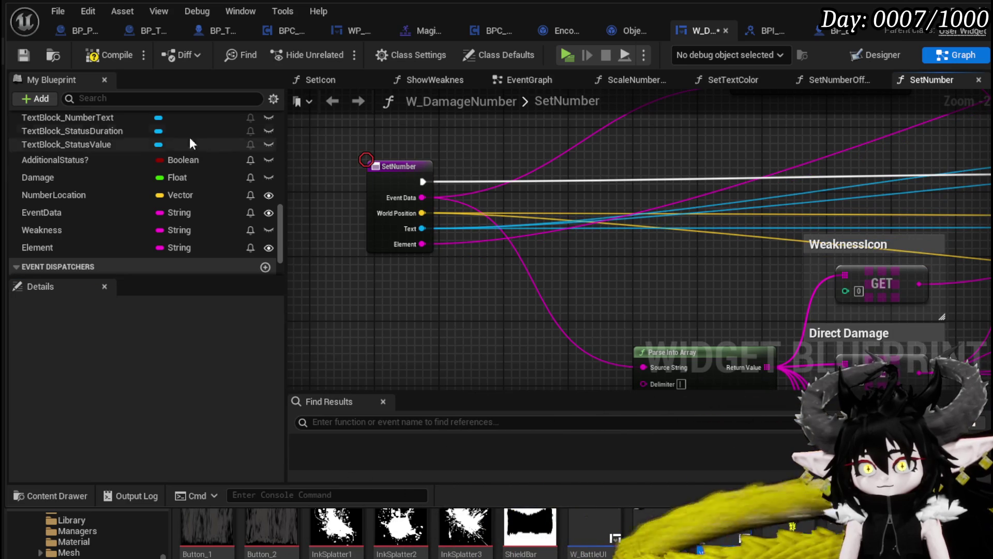
pyautogui.click(110, 55)
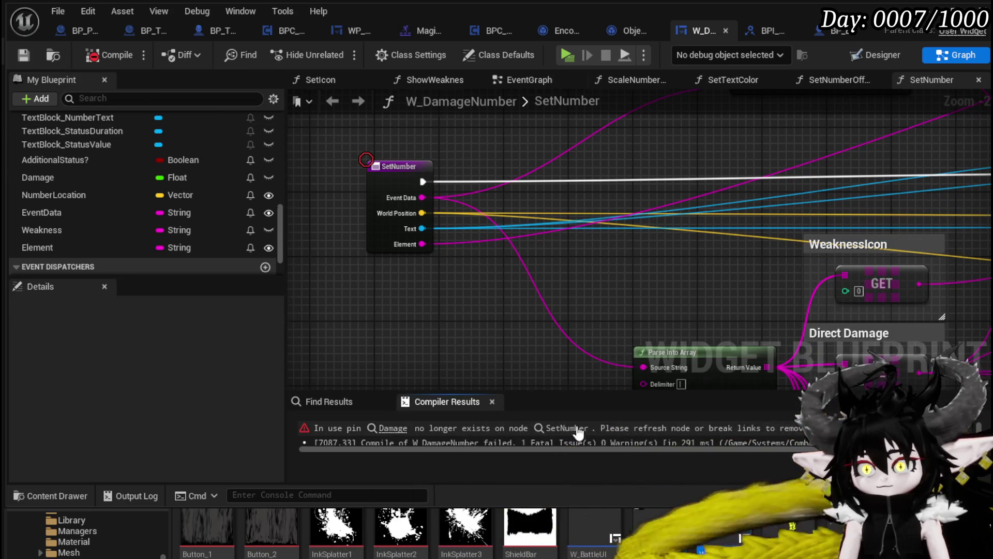
pyautogui.click(567, 428)
pyautogui.moveTo(530, 339); pyautogui.dragTo(541, 272)
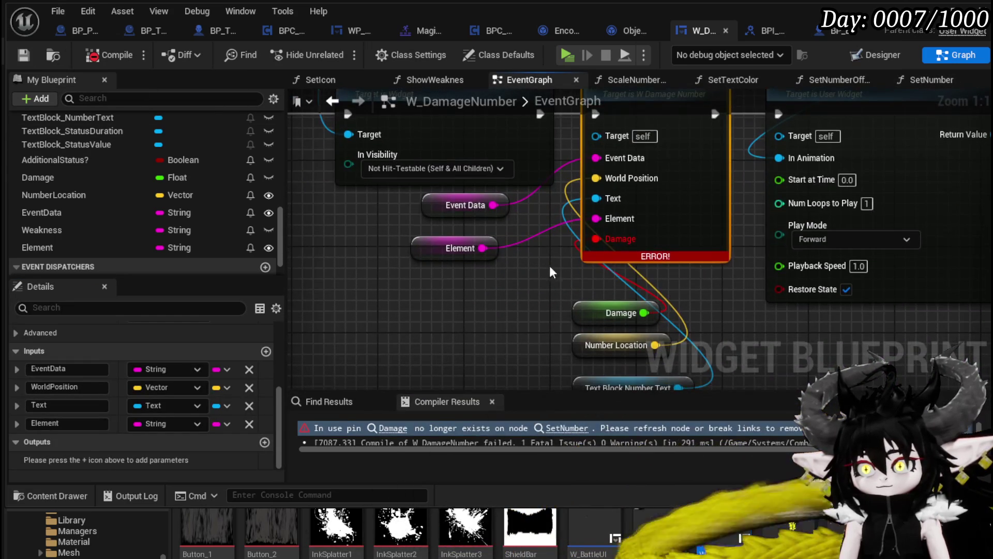
pyautogui.keyDown('alt'); pyautogui.click(601, 238); pyautogui.keyUp('alt')
pyautogui.click(590, 305)
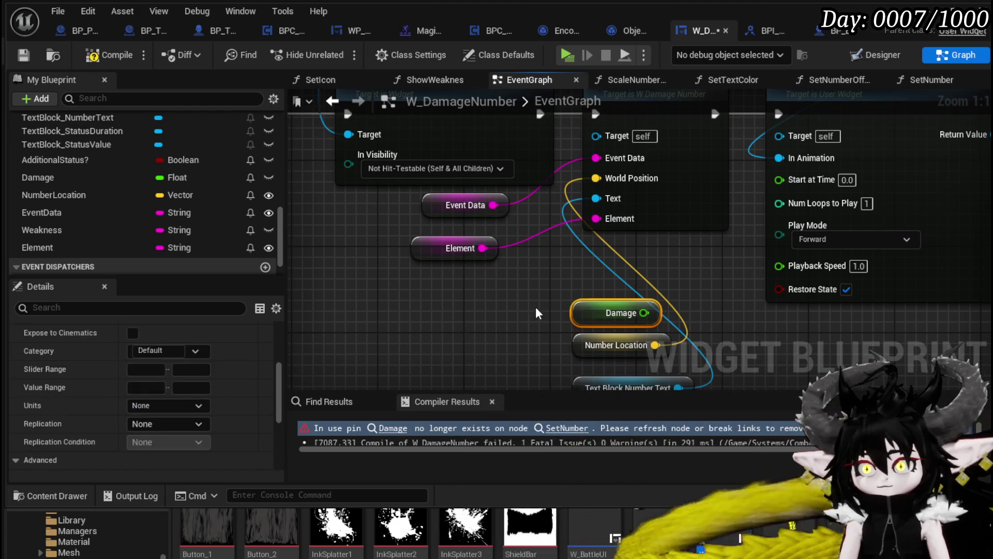
pyautogui.press('Delete')
# - Move the Number Location and Number Text getters beside Element, then recompile and save W_DamageNumber
pyautogui.moveTo(492, 328)
pyautogui.mouseDown()
pyautogui.moveTo(392, 362)
pyautogui.moveTo(447, 380)
pyautogui.moveTo(507, 265)
pyautogui.mouseUp()
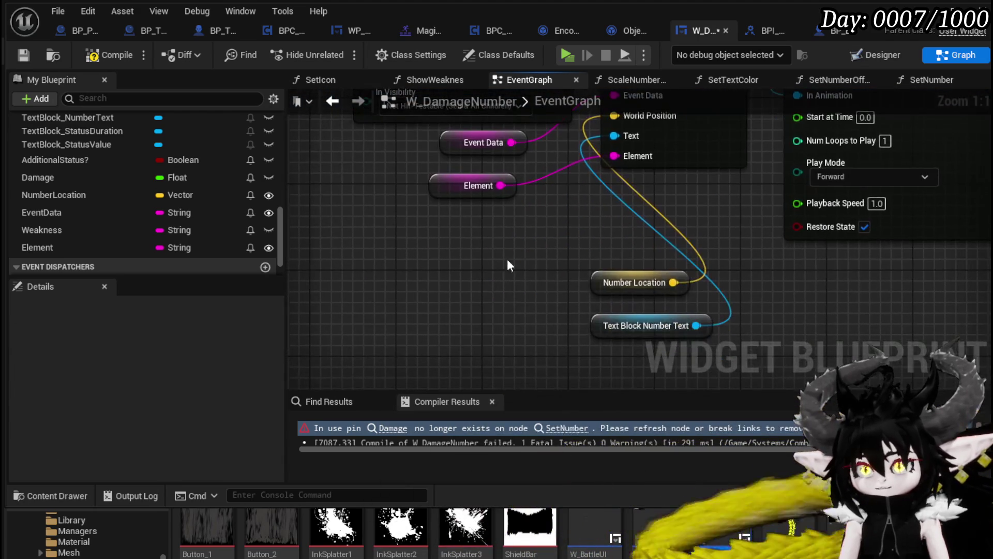
pyautogui.moveTo(600, 282); pyautogui.dragTo(449, 243)
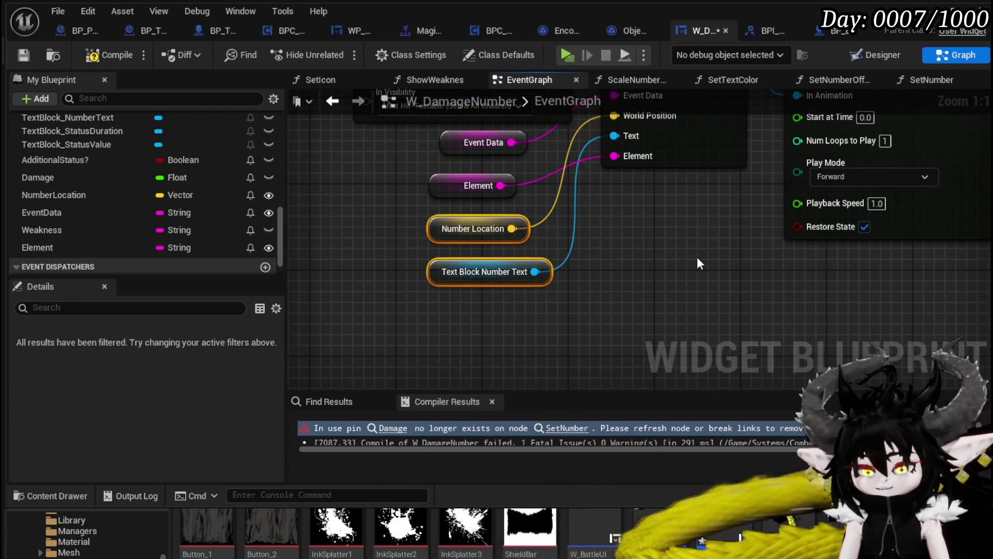
pyautogui.moveTo(697, 257); pyautogui.dragTo(655, 297)
pyautogui.click(104, 56)
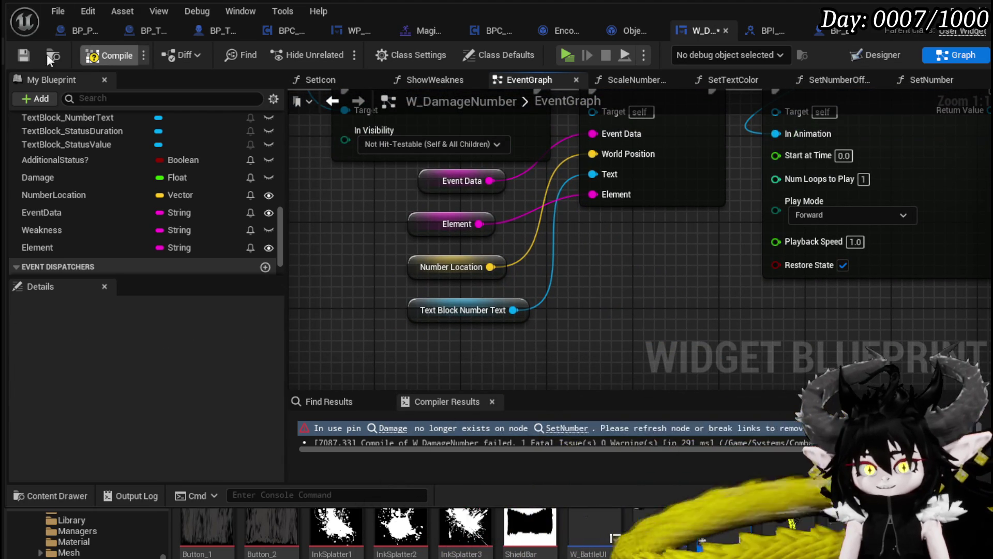
pyautogui.click(17, 55)
pyautogui.scroll(-2, 597, 296)
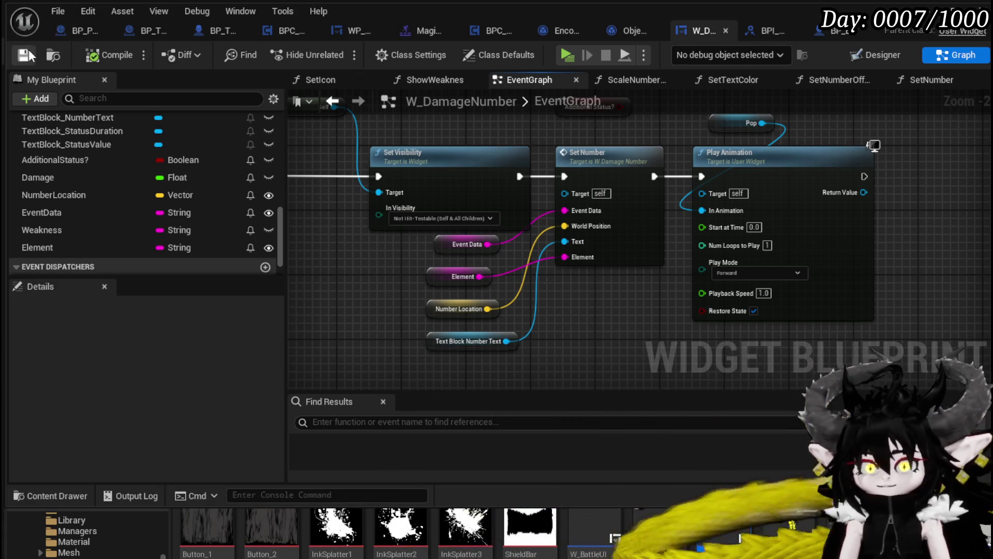
pyautogui.scroll(-2, 758, 185)
# - Delete the stray Additional Status? getter, save W_DamageNumber, and go to the Object_DamageSequence blueprint
pyautogui.scroll(3, 609, 195)
pyautogui.moveTo(585, 200); pyautogui.dragTo(705, 145)
pyautogui.press('Delete')
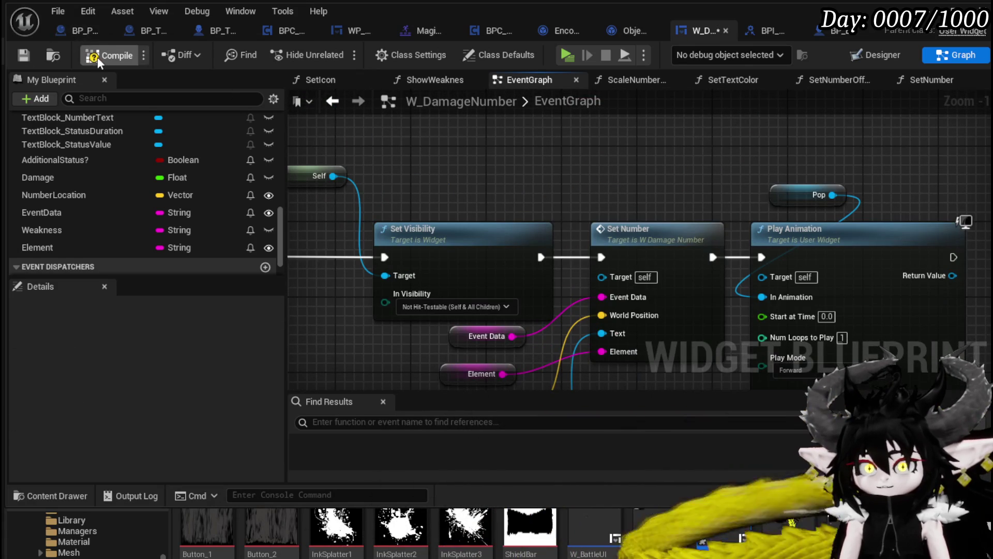
pyautogui.click(25, 55)
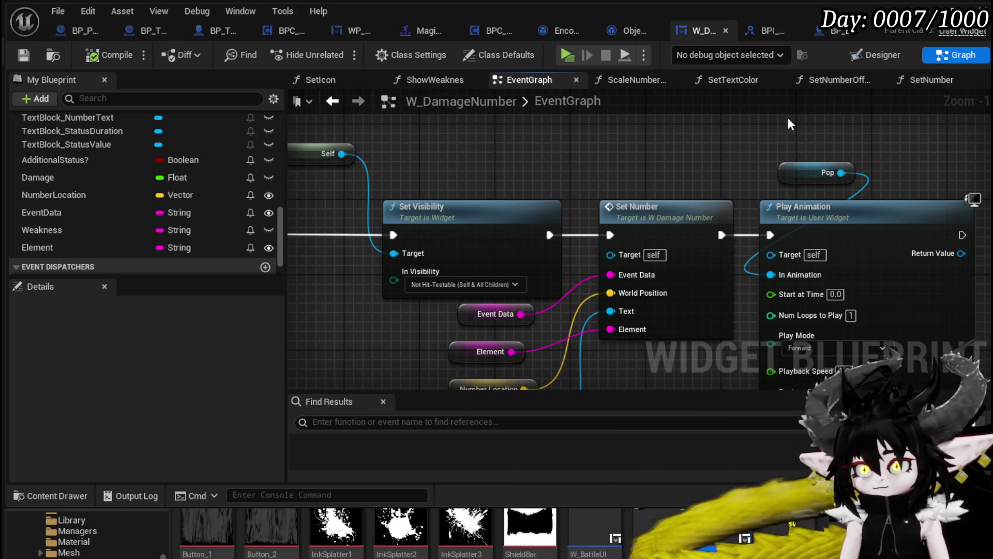
pyautogui.scroll(-2, 647, 136)
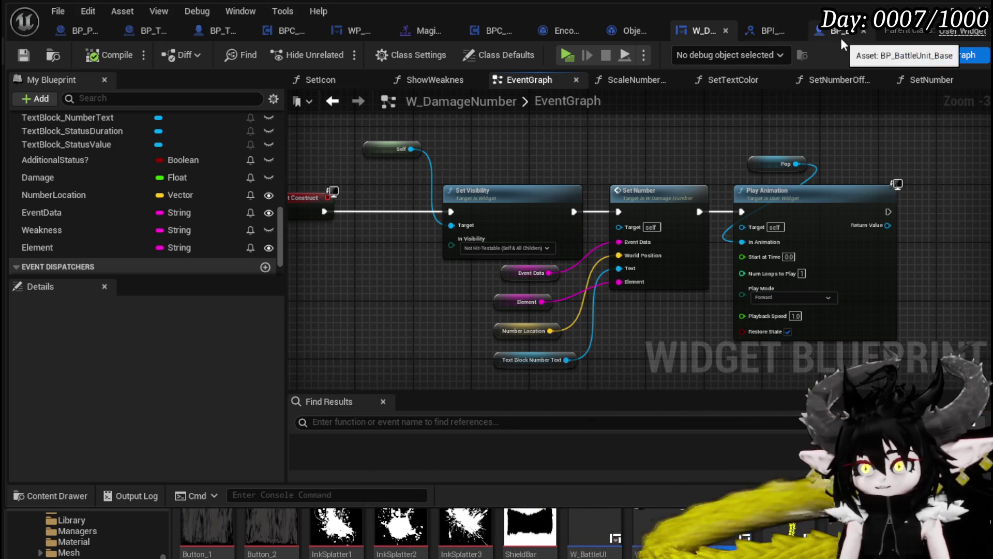
pyautogui.click(617, 31)
# - Review CreateNumberWidget's Branch, Append and Show Damage Number nodes, moving the Target and FIND nodes down-left
pyautogui.moveTo(604, 170)
pyautogui.mouseDown()
pyautogui.moveTo(776, 166)
pyautogui.moveTo(756, 160)
pyautogui.mouseUp()
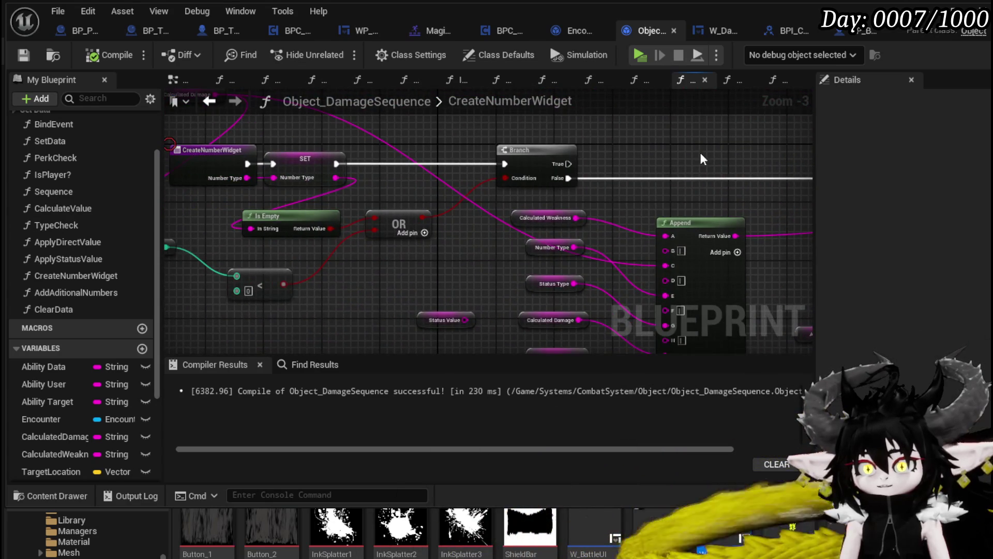
pyautogui.scroll(-2, 703, 159)
pyautogui.moveTo(532, 193)
pyautogui.mouseDown()
pyautogui.moveTo(427, 207)
pyautogui.moveTo(595, 122)
pyautogui.moveTo(429, 193)
pyautogui.mouseUp()
pyautogui.scroll(2, 612, 200)
pyautogui.moveTo(265, 227)
pyautogui.mouseDown()
pyautogui.moveTo(624, 232)
pyautogui.moveTo(595, 217)
pyautogui.moveTo(528, 249)
pyautogui.mouseUp()
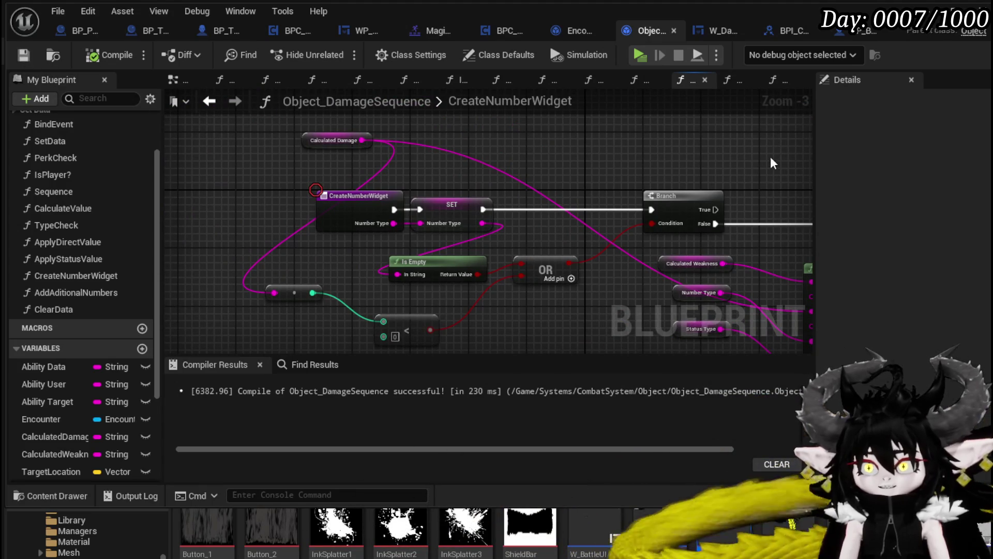
pyautogui.moveTo(581, 122); pyautogui.dragTo(547, 117)
pyautogui.scroll(-2, 388, 144)
pyautogui.scroll(4, 448, 161)
pyautogui.moveTo(448, 161)
pyautogui.mouseDown()
pyautogui.moveTo(340, 148)
pyautogui.moveTo(326, 166)
pyautogui.mouseUp()
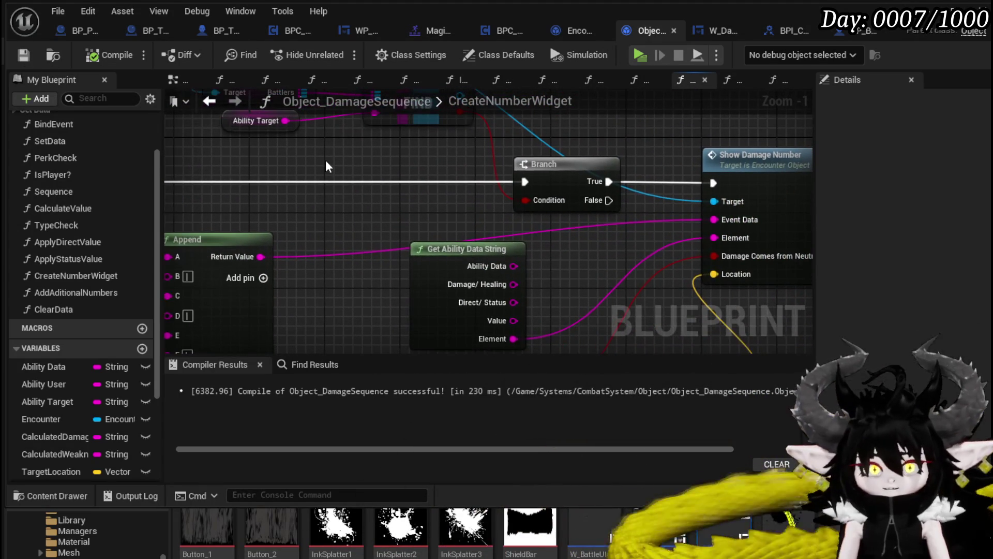
pyautogui.moveTo(640, 142); pyautogui.dragTo(522, 139)
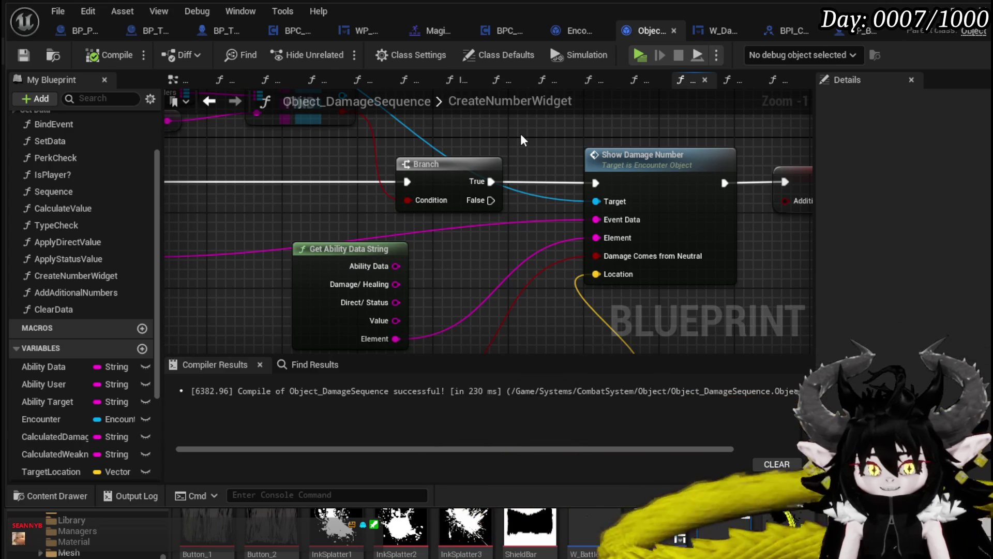
pyautogui.scroll(-3, 522, 140)
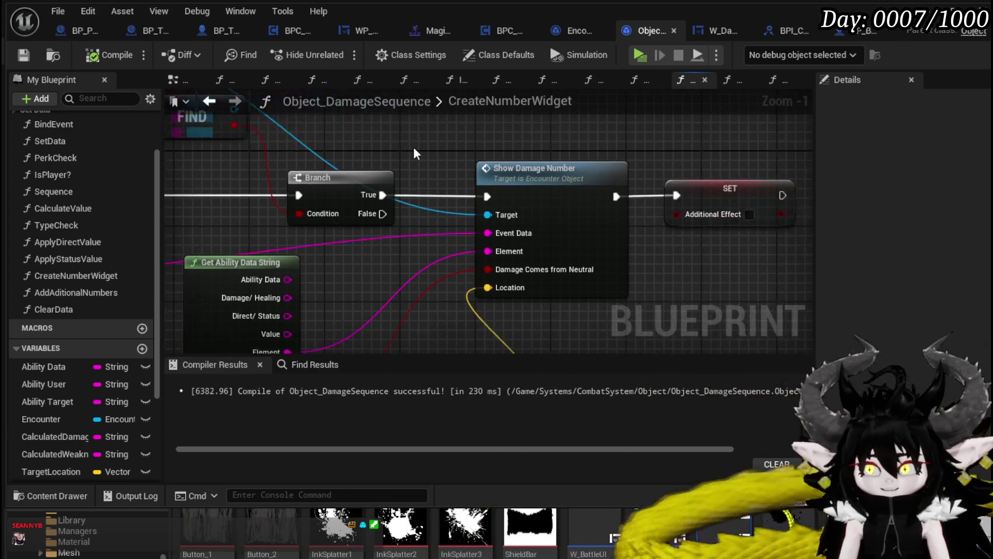
pyautogui.moveTo(564, 146); pyautogui.dragTo(716, 148)
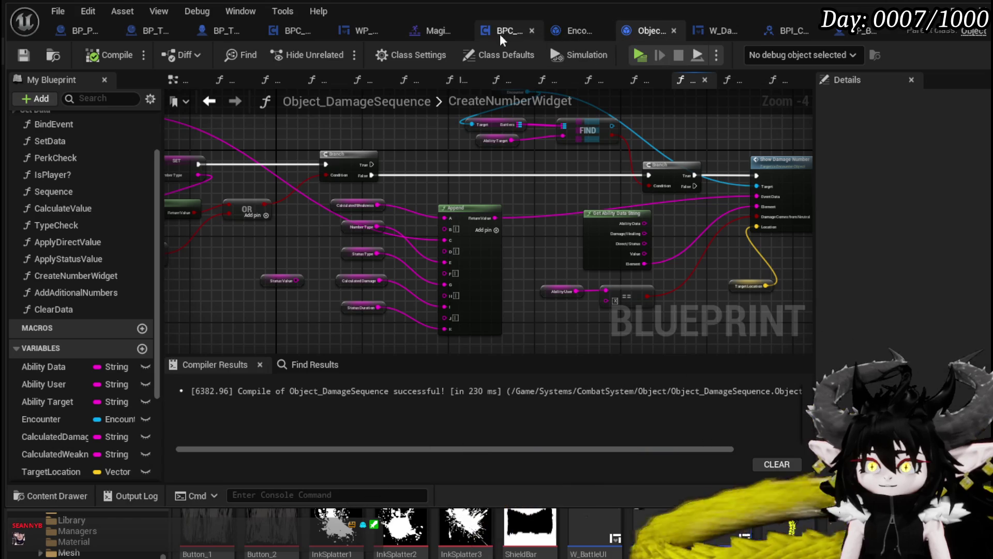
# - In Encounter_Object, navigate the ShowDamageNumber graph to its Show Damage Number call
pyautogui.click(588, 45)
pyautogui.moveTo(574, 181)
pyautogui.mouseDown()
pyautogui.moveTo(810, 180)
pyautogui.moveTo(632, 191)
pyautogui.mouseUp()
pyautogui.moveTo(441, 271)
pyautogui.mouseDown()
pyautogui.moveTo(736, 236)
pyautogui.moveTo(517, 223)
pyautogui.mouseUp()
pyautogui.scroll(-2, 479, 277)
pyautogui.scroll(2, 517, 223)
pyautogui.keyDown('alt'); pyautogui.click(490, 213); pyautogui.keyUp('alt')
# - Wire Element into the lower Show Damage Number call's Element input
pyautogui.moveTo(538, 256); pyautogui.dragTo(513, 335)
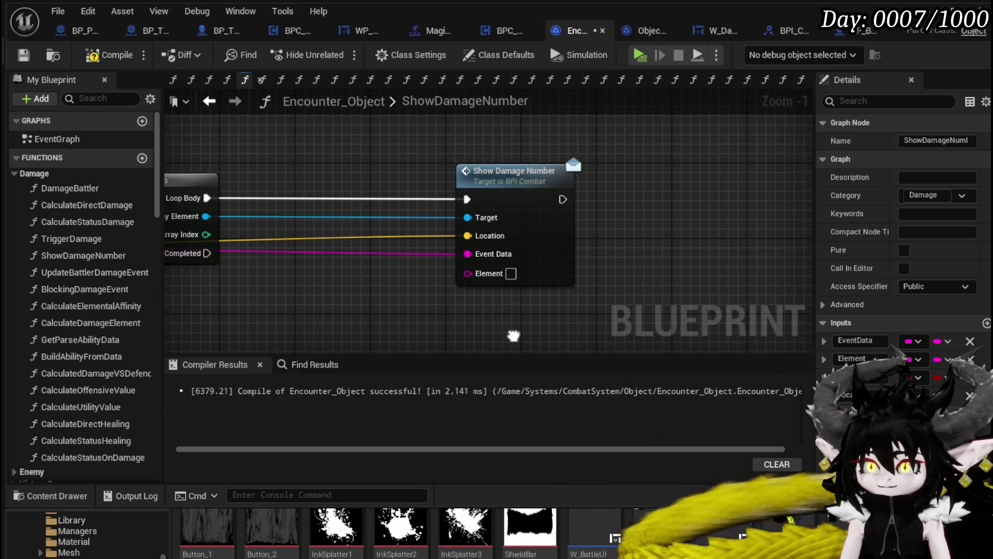
pyautogui.scroll(-2, 518, 333)
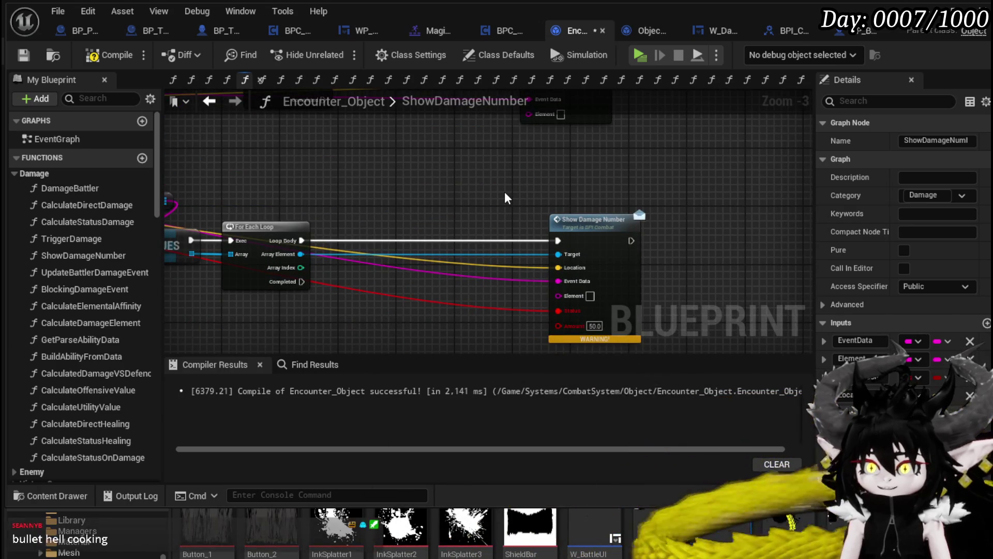
pyautogui.click(507, 198)
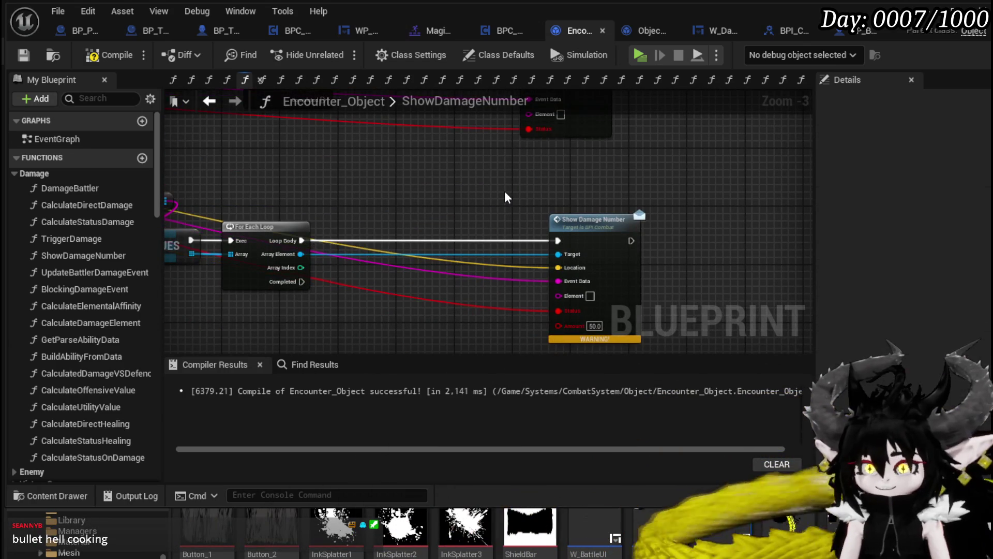
pyautogui.moveTo(507, 198); pyautogui.dragTo(535, 258)
pyautogui.moveTo(547, 195)
pyautogui.mouseDown()
pyautogui.moveTo(539, 220)
pyautogui.moveTo(508, 193)
pyautogui.moveTo(506, 246)
pyautogui.moveTo(517, 200)
pyautogui.mouseUp()
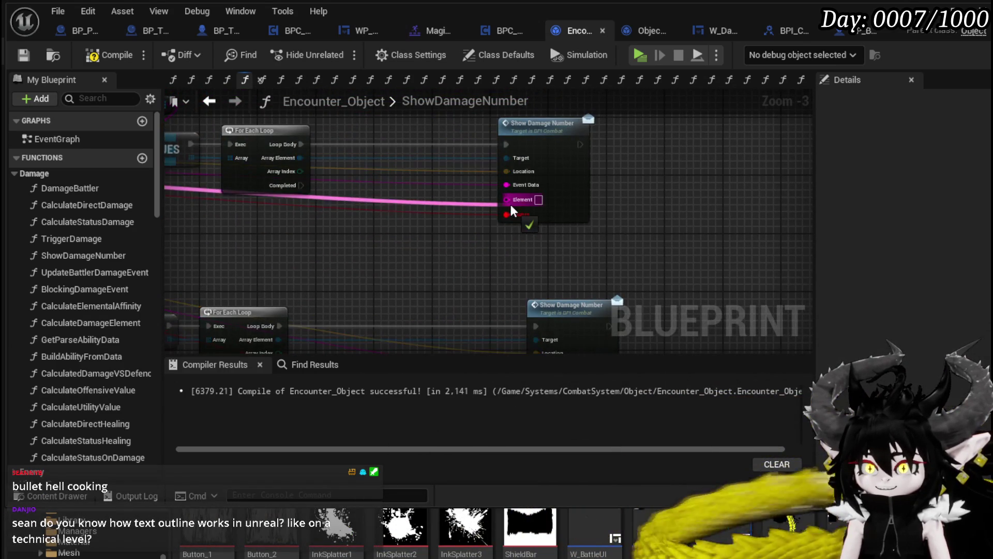
pyautogui.moveTo(531, 339); pyautogui.dragTo(524, 315)
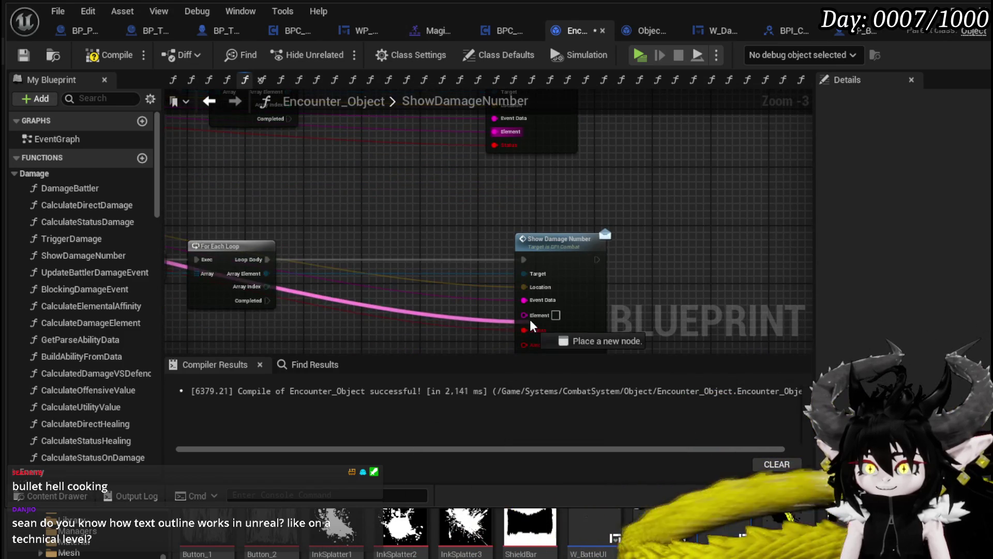
pyautogui.moveTo(451, 172)
pyautogui.mouseDown()
pyautogui.moveTo(545, 282)
pyautogui.moveTo(638, 255)
pyautogui.mouseUp()
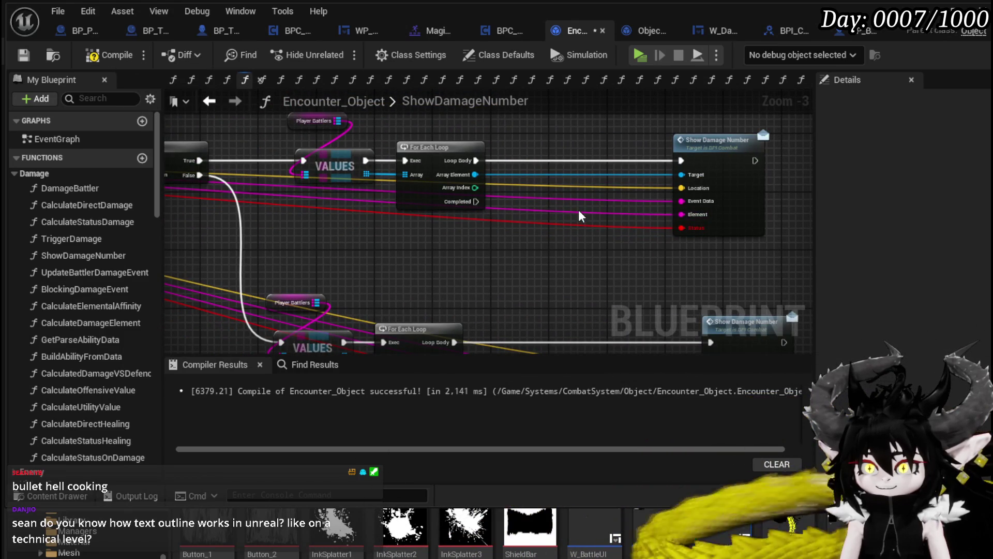
pyautogui.doubleClick(565, 214)
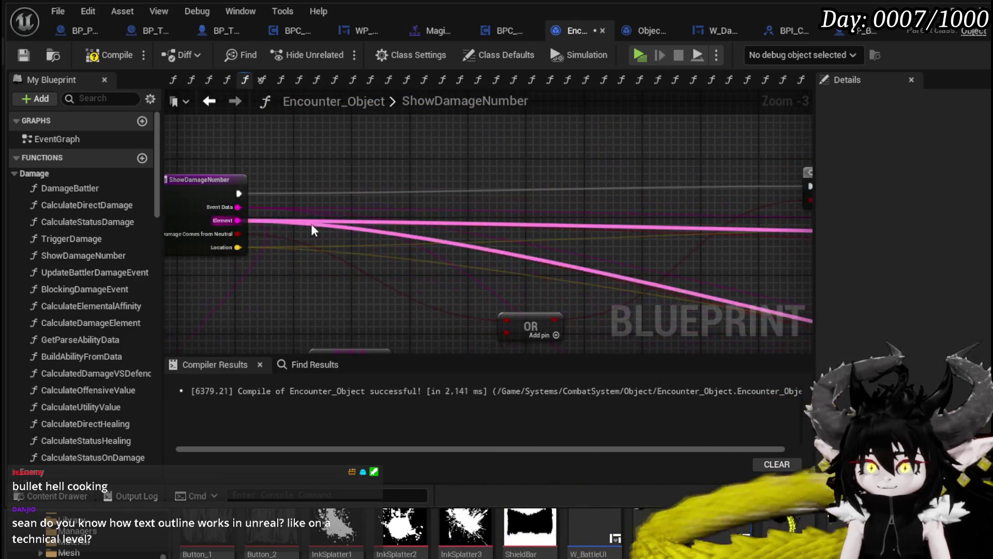
pyautogui.doubleClick(450, 248)
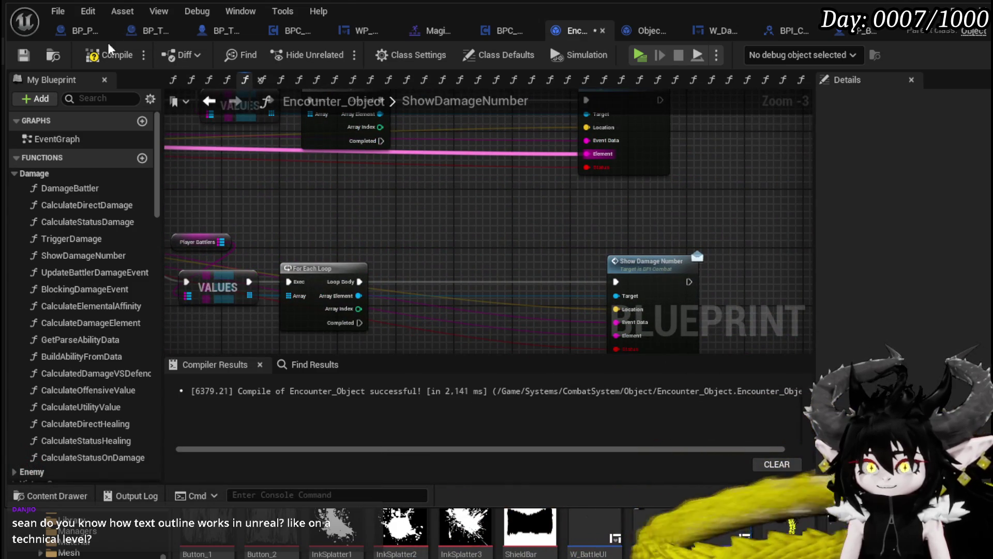
# - Compile and save Encounter_Object, revealing stale Status pin errors on the Show Damage Number calls
pyautogui.click(95, 58)
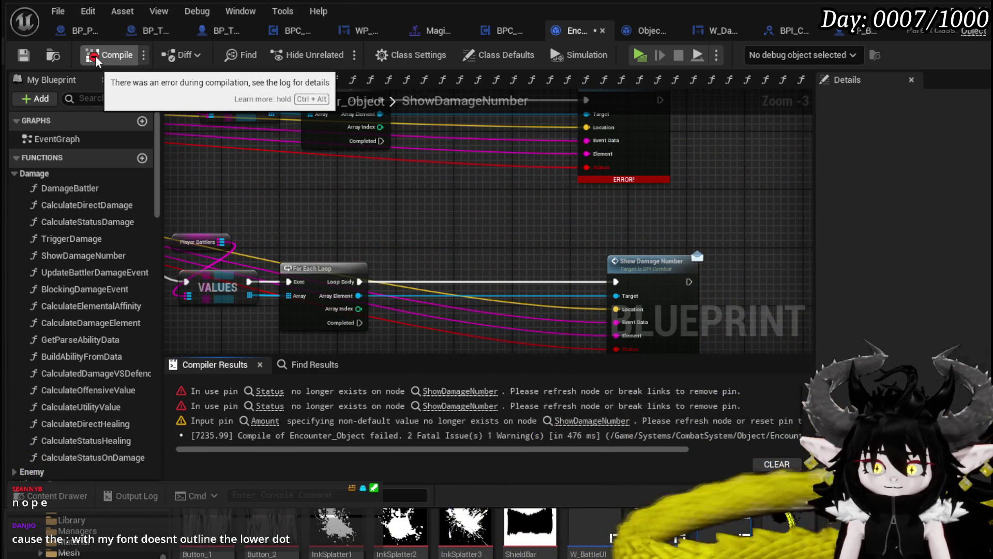
pyautogui.hotkey('ctrl', 's')
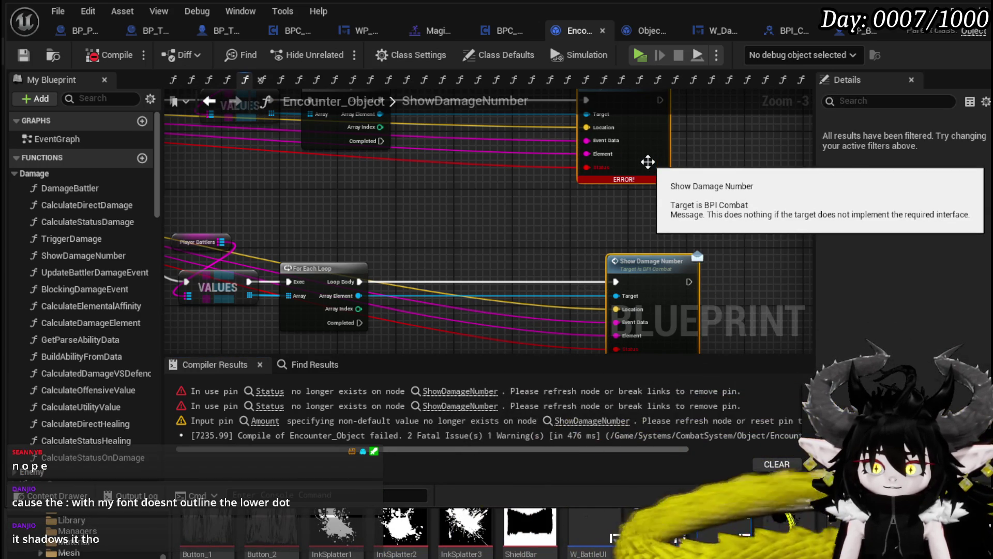
pyautogui.rightClick(643, 160)
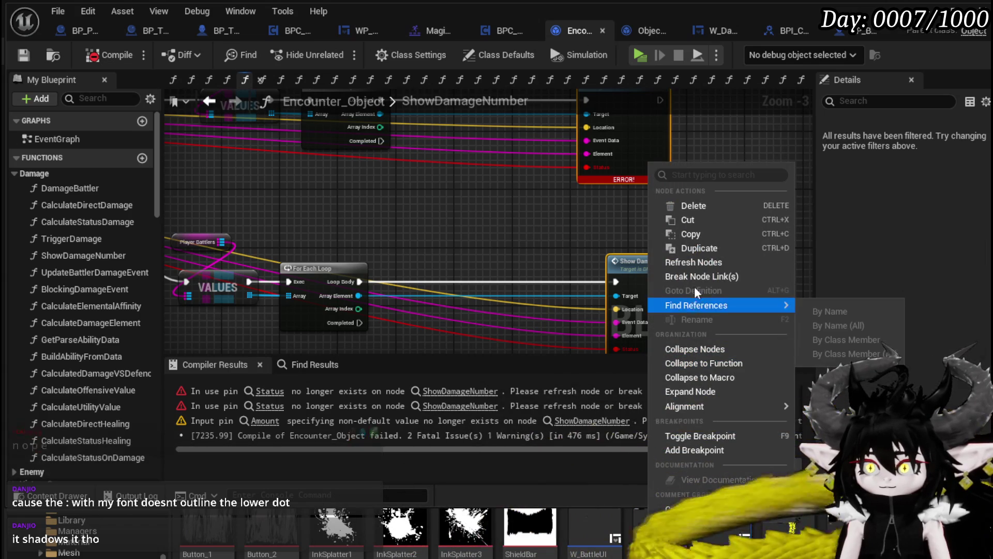
# - Refresh the erroring Show Damage Number node to drop its Status pin, then save and recompile
pyautogui.click(698, 264)
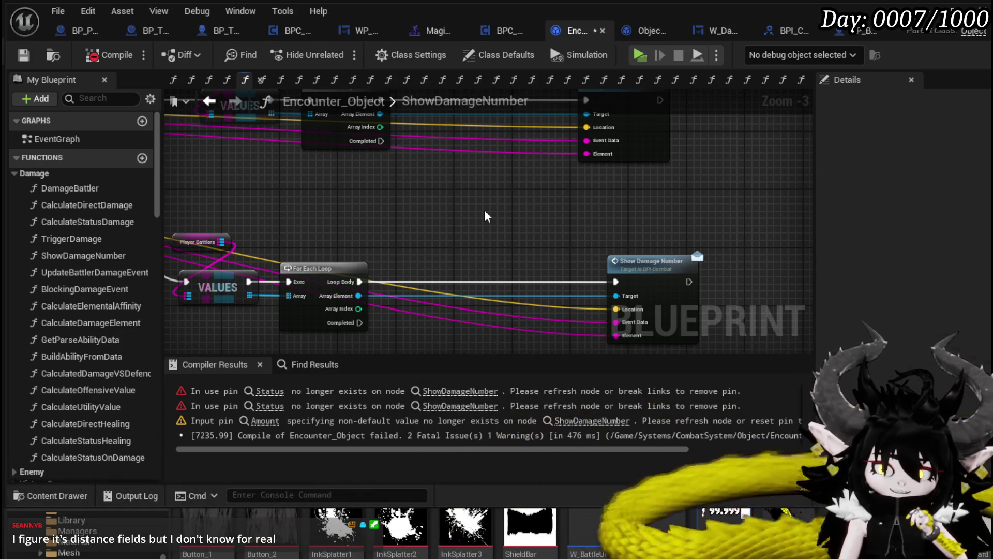
pyautogui.click(24, 59)
pyautogui.moveTo(610, 226)
pyautogui.mouseDown()
pyautogui.moveTo(516, 280)
pyautogui.moveTo(467, 266)
pyautogui.mouseUp()
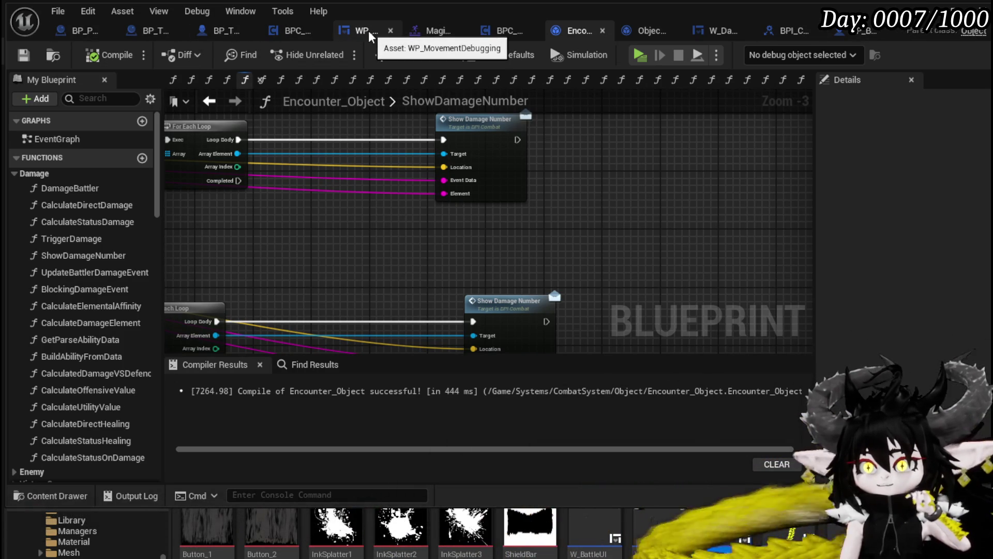
pyautogui.click(721, 31)
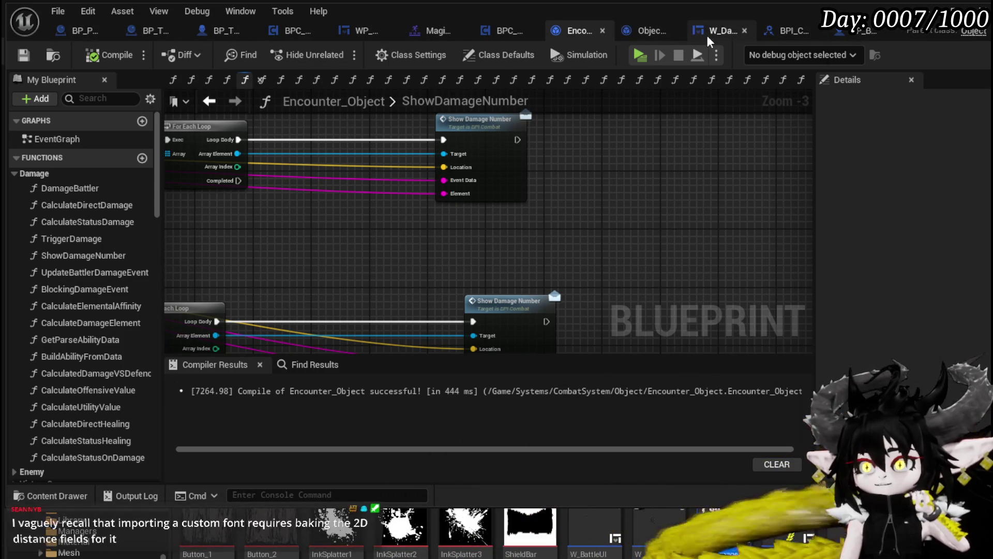
# - In Designer, select the 99.999 number text and expand its Font > Outline Settings
pyautogui.click(878, 55)
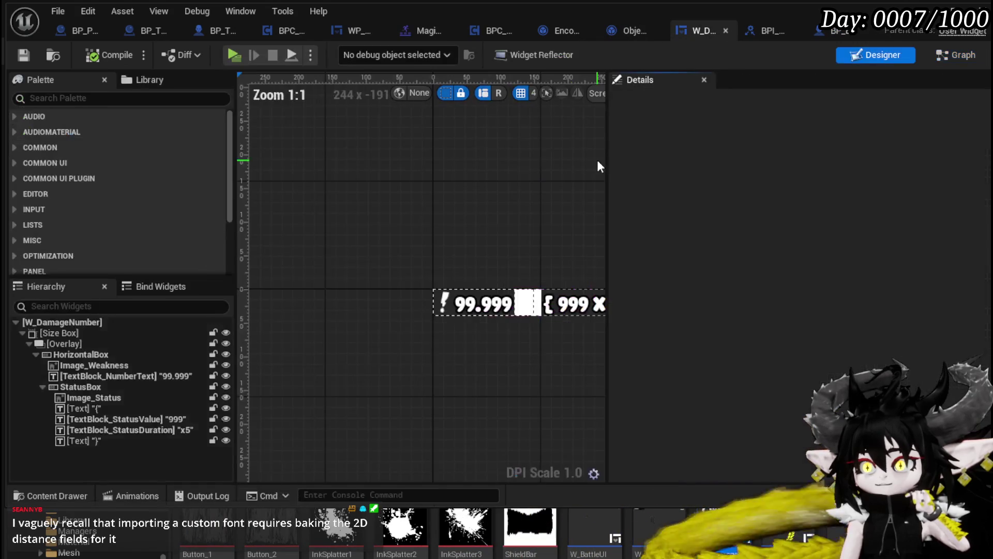
pyautogui.click(473, 306)
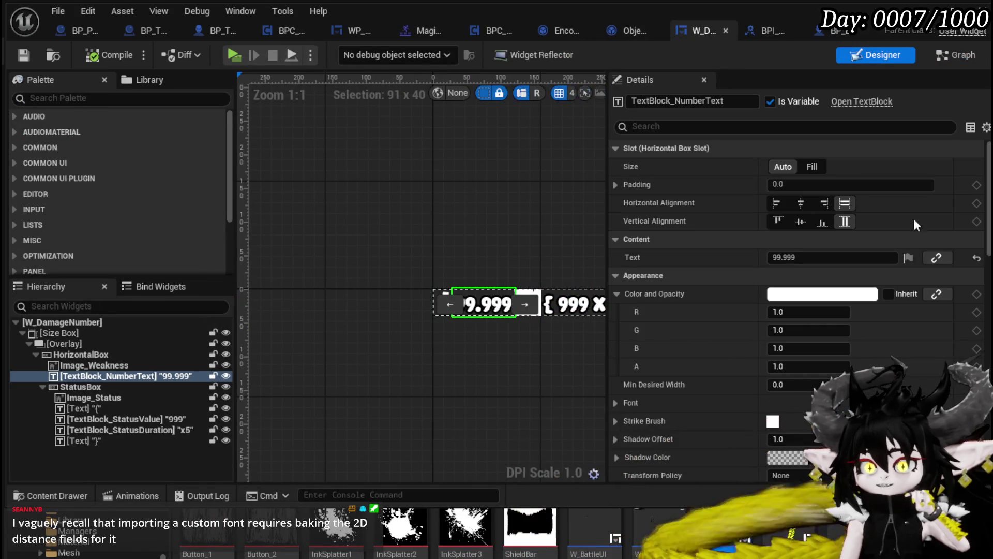
pyautogui.scroll(-5, 699, 225)
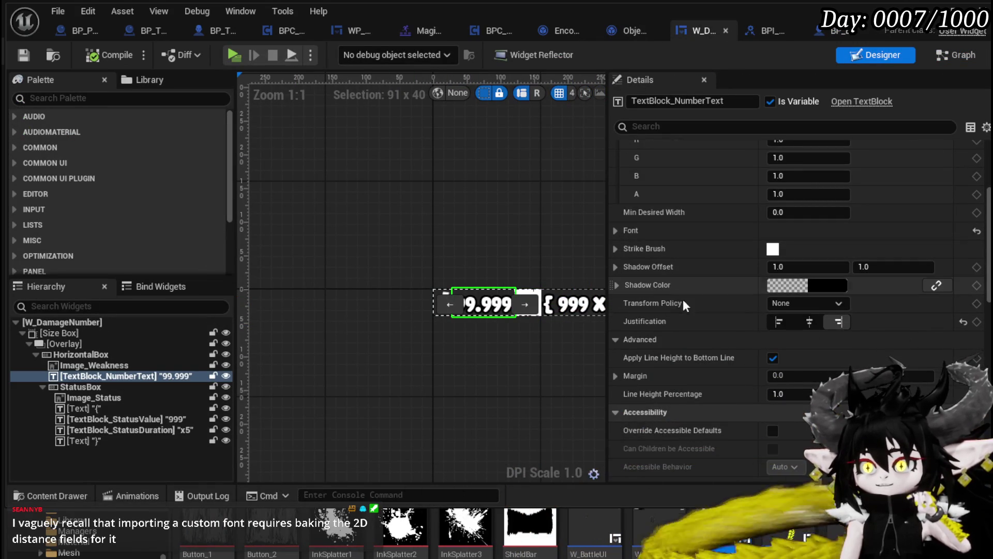
pyautogui.scroll(3, 709, 335)
pyautogui.scroll(3, 708, 334)
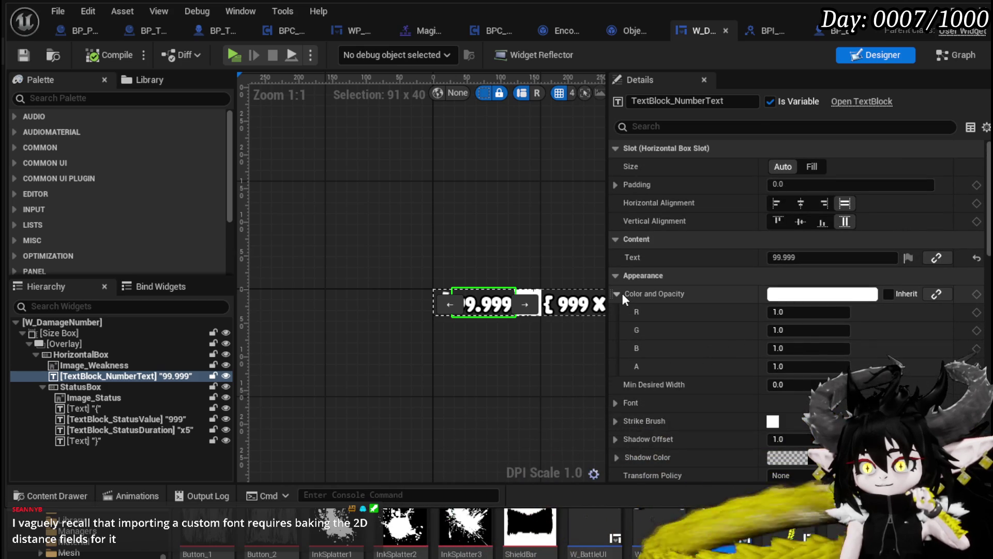
pyautogui.scroll(-4, 696, 298)
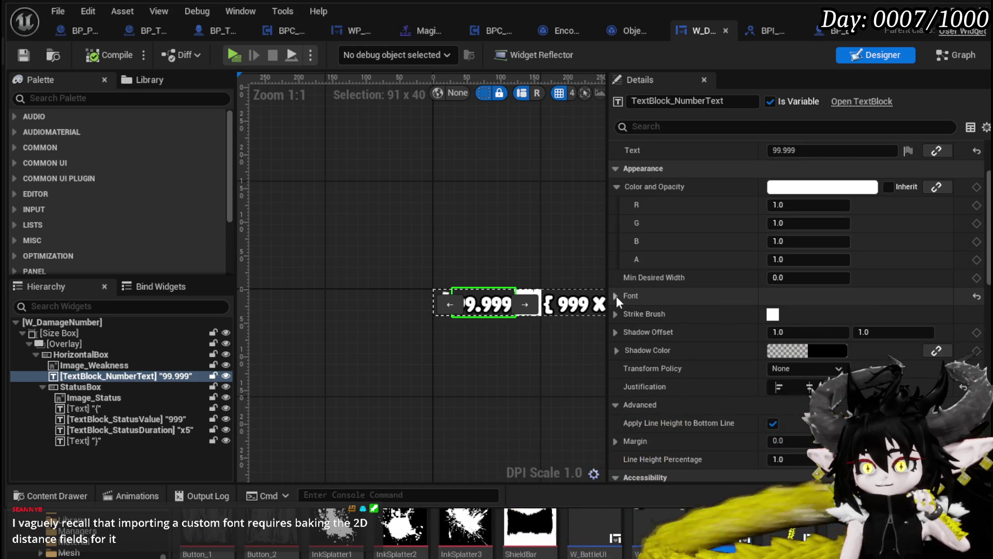
pyautogui.click(617, 295)
pyautogui.scroll(-4, 656, 290)
pyautogui.scroll(-1, 657, 259)
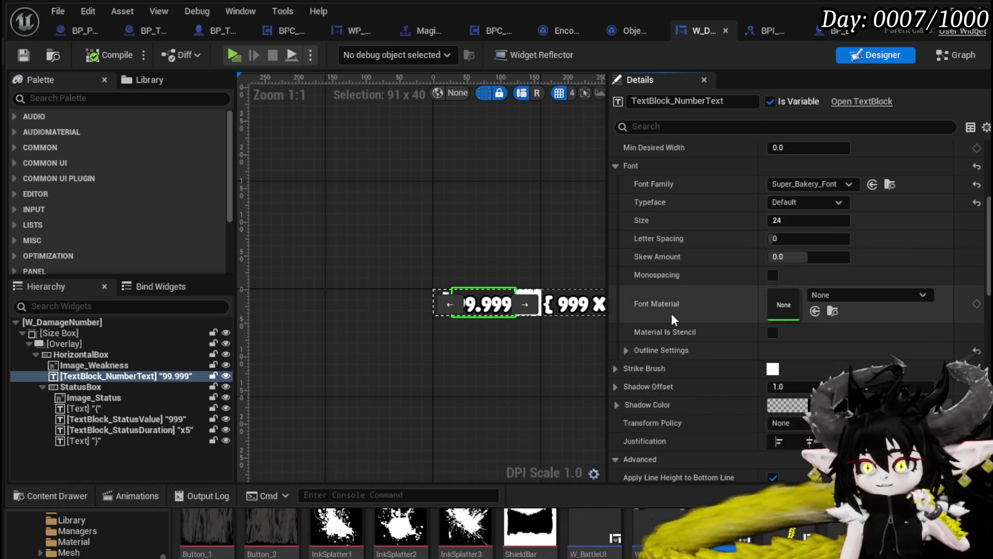
pyautogui.click(630, 347)
# - Try an Outline Size of 70, set it back to 3, and save the widget
pyautogui.scroll(-3, 721, 309)
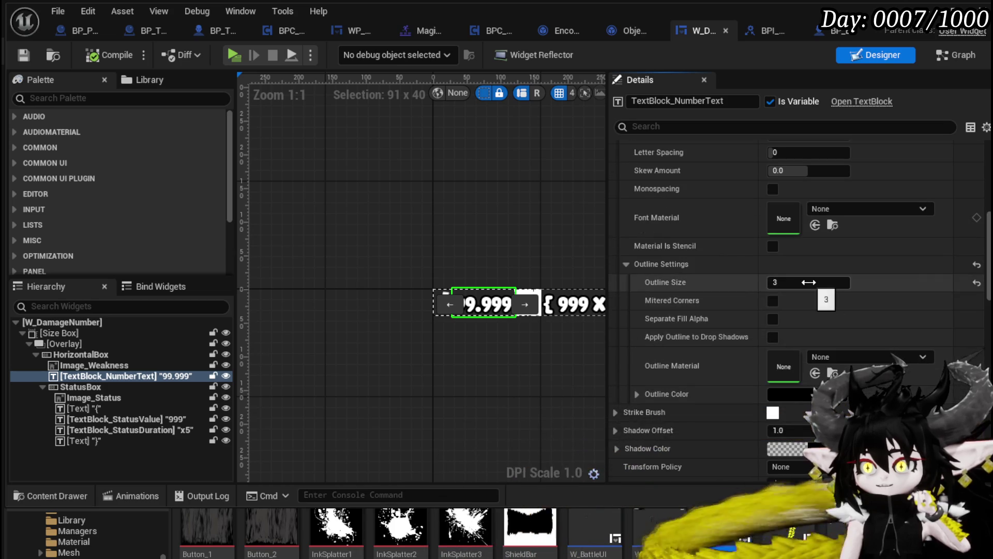
pyautogui.scroll(8, 476, 318)
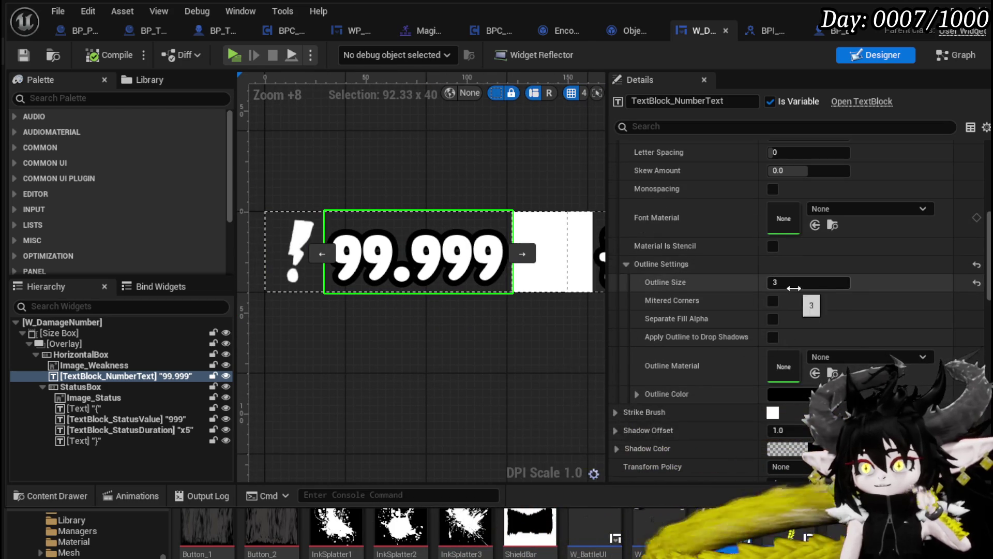
pyautogui.write('70')
pyautogui.press('Return')
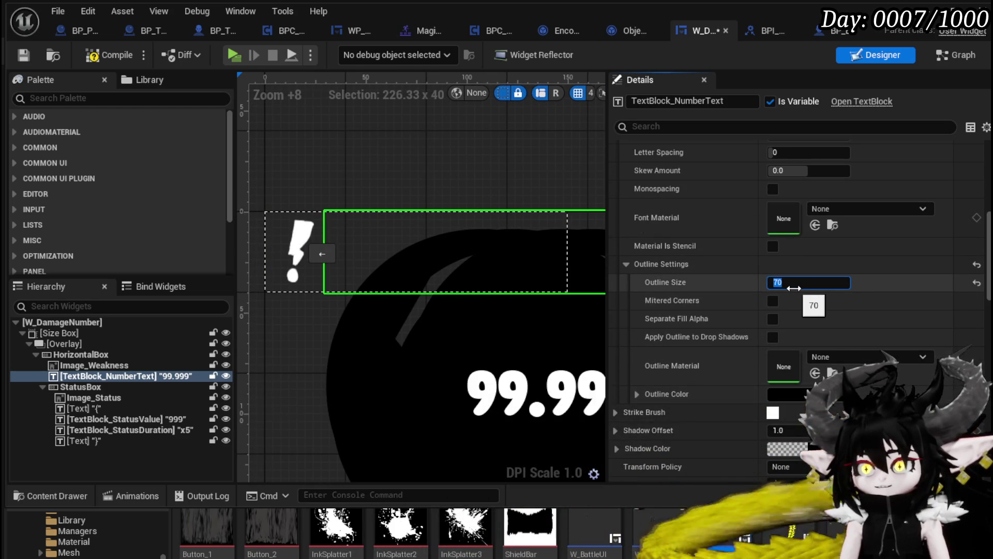
pyautogui.write('3')
pyautogui.press('Return')
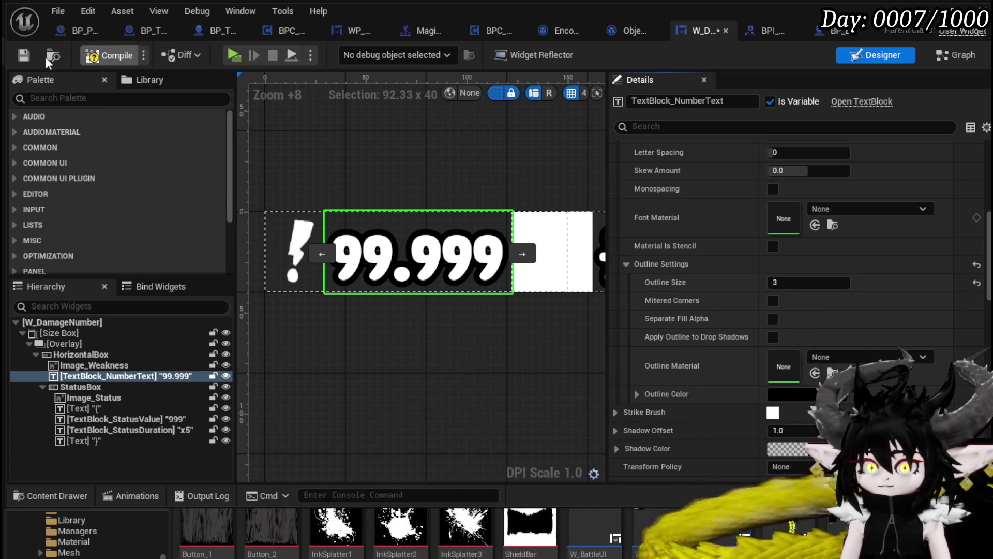
pyautogui.click(29, 60)
# - Inspect the number text's size-3 outline, then close the W_DamageNumber widget editor
pyautogui.scroll(3, 812, 191)
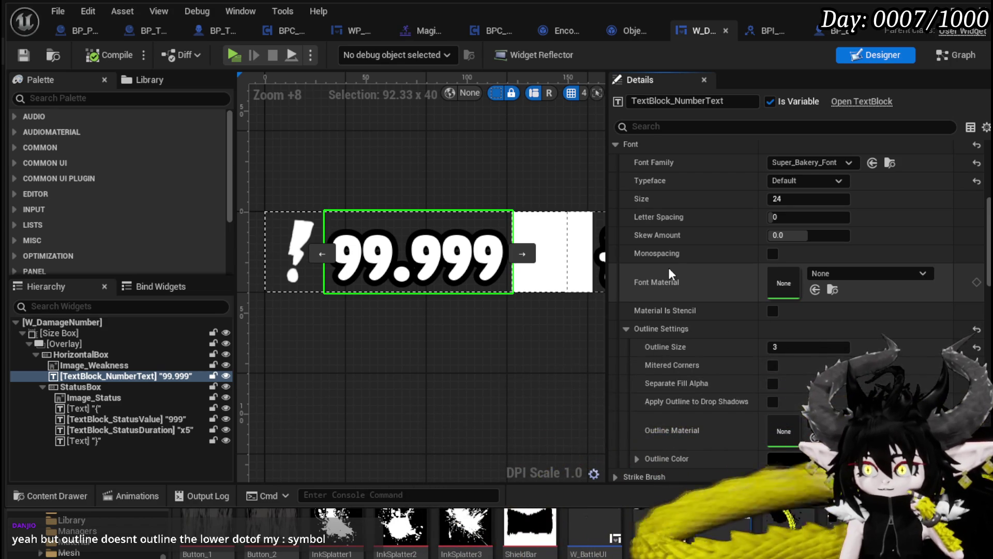
pyautogui.scroll(-2, 718, 409)
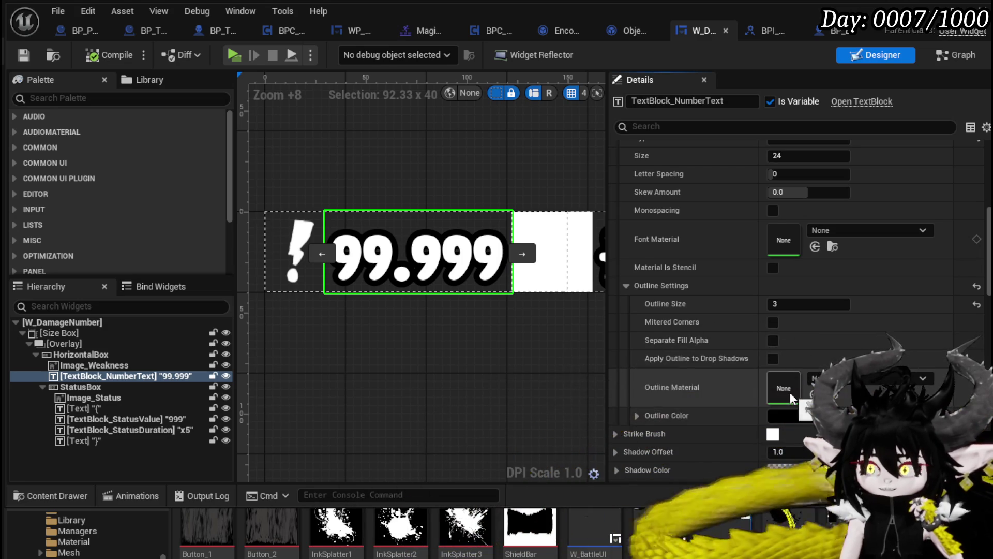
pyautogui.scroll(4, 325, 220)
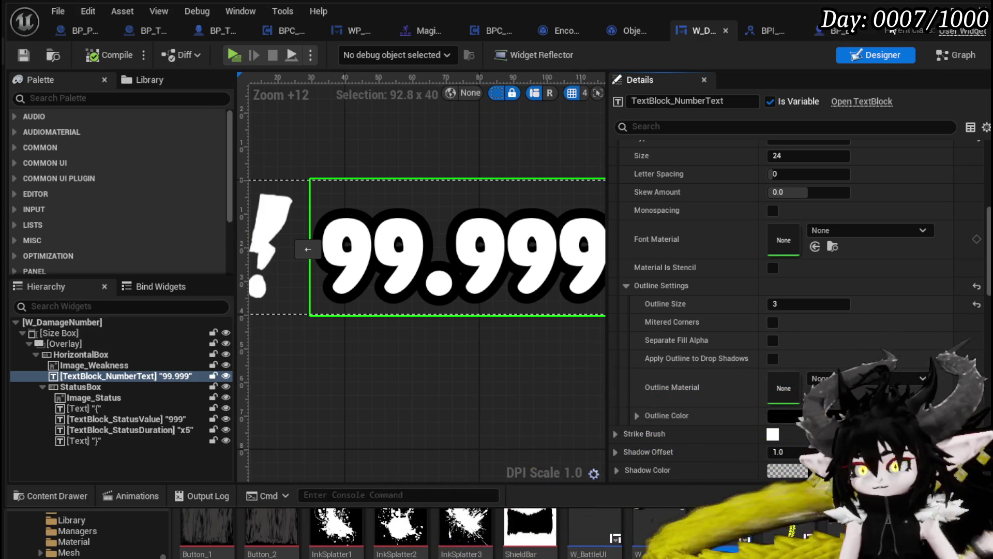
pyautogui.click(926, 10)
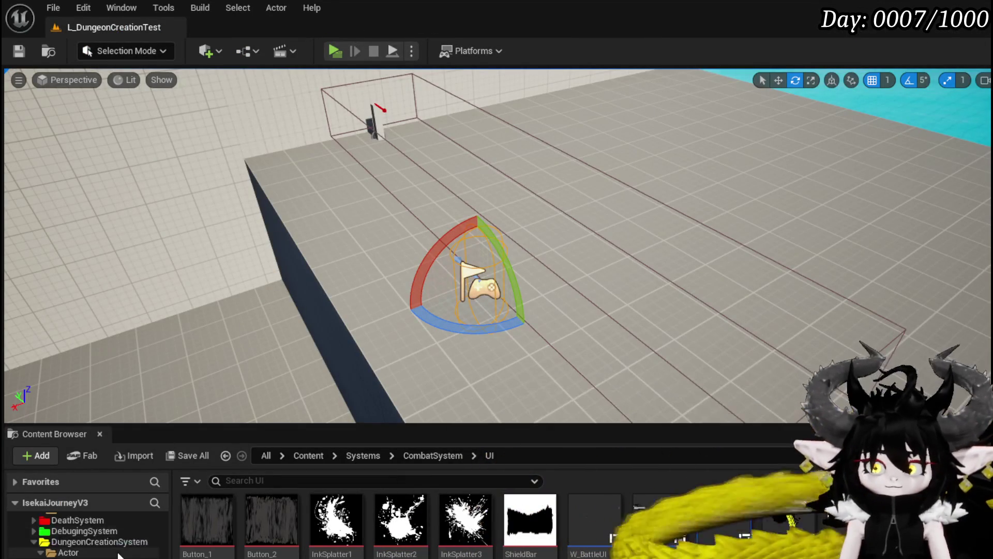
# - Browse the Content Browser tree to the Materials folder and open its Materials_UI subfolder
pyautogui.scroll(-5, 120, 554)
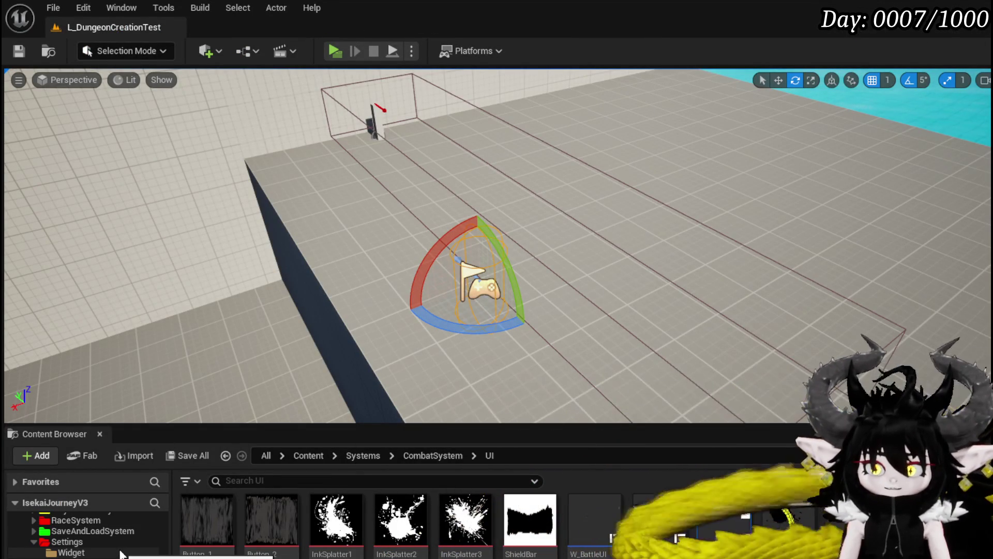
pyautogui.scroll(8, 120, 555)
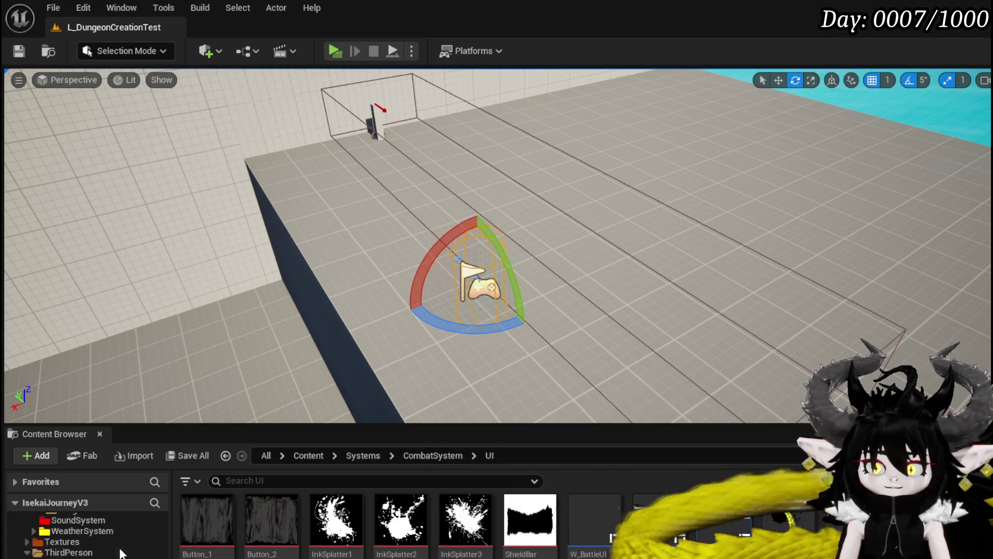
pyautogui.scroll(5, 120, 554)
pyautogui.scroll(-8, 120, 555)
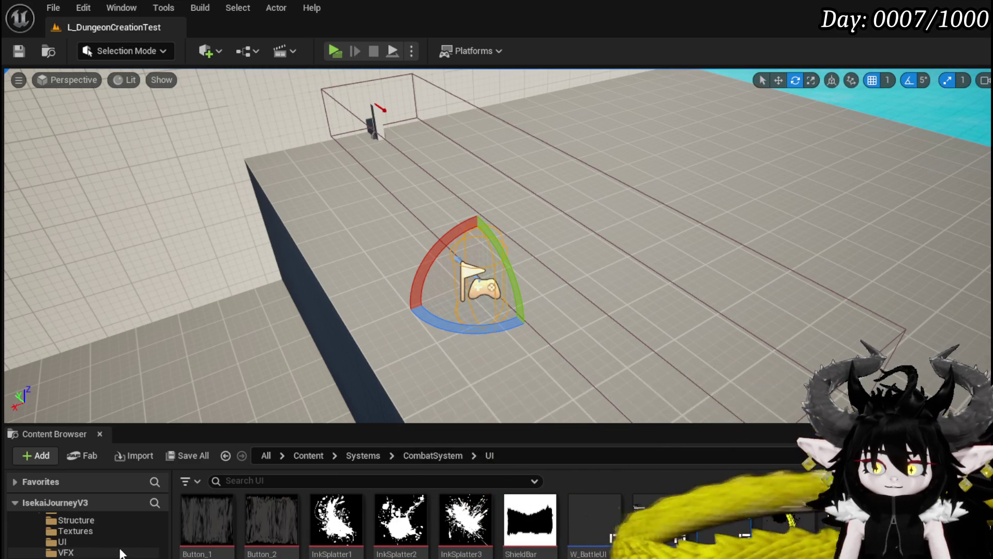
pyautogui.scroll(10, 120, 553)
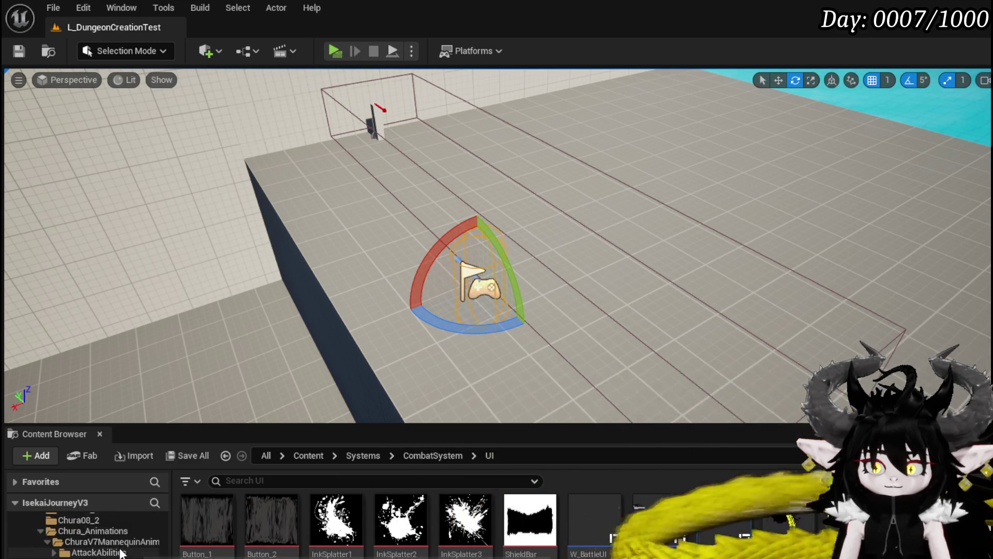
pyautogui.scroll(-5, 120, 553)
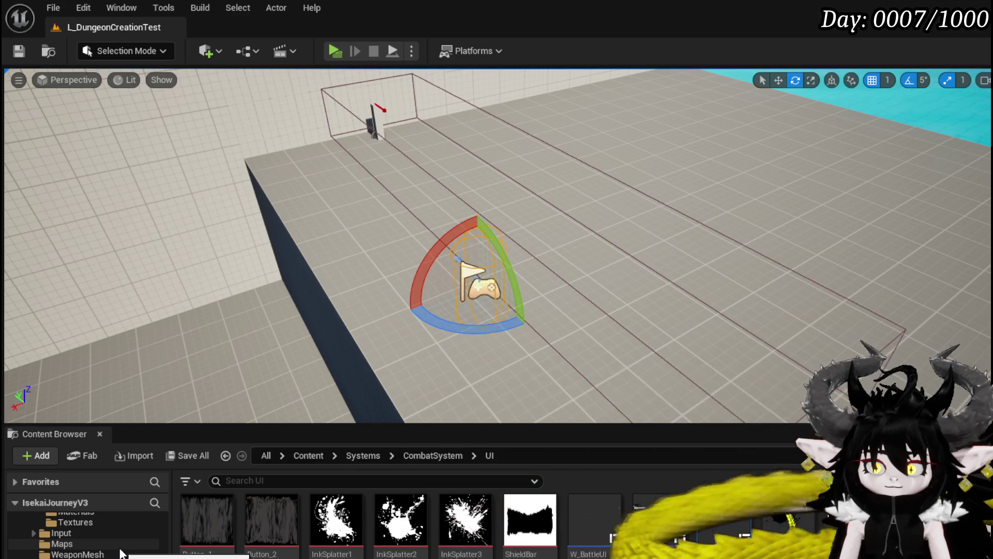
pyautogui.scroll(1, 120, 553)
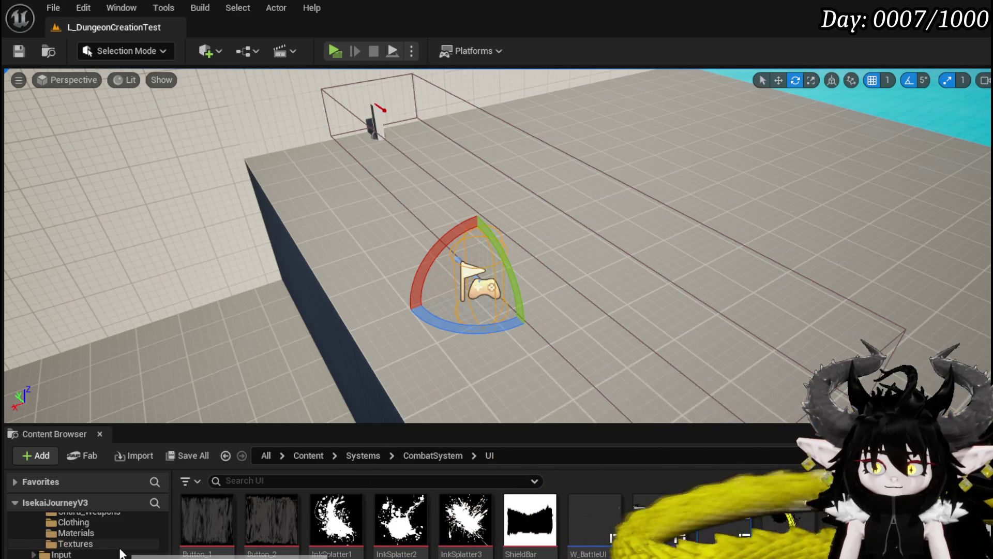
pyautogui.scroll(-10, 120, 554)
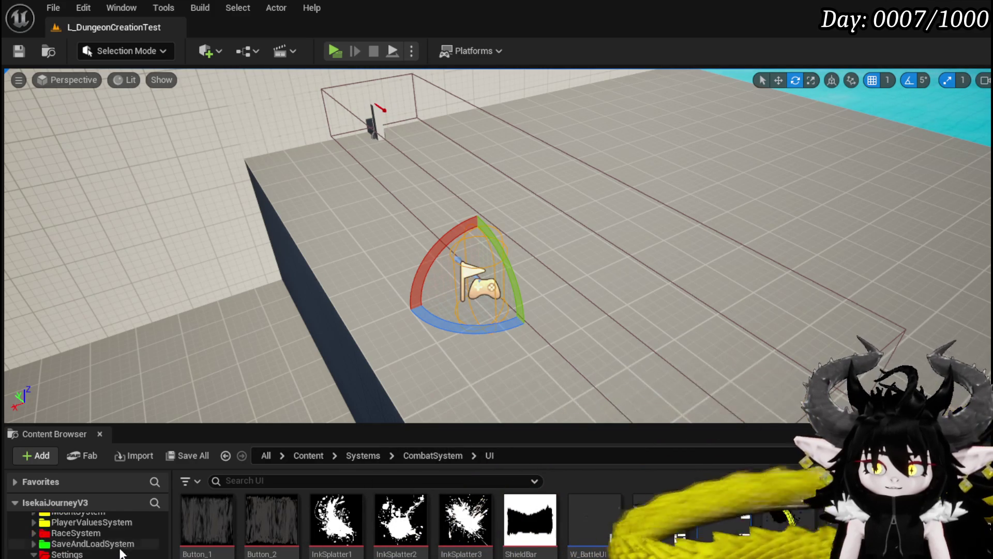
pyautogui.scroll(5, 122, 554)
pyautogui.scroll(-4, 122, 554)
pyautogui.scroll(4, 122, 554)
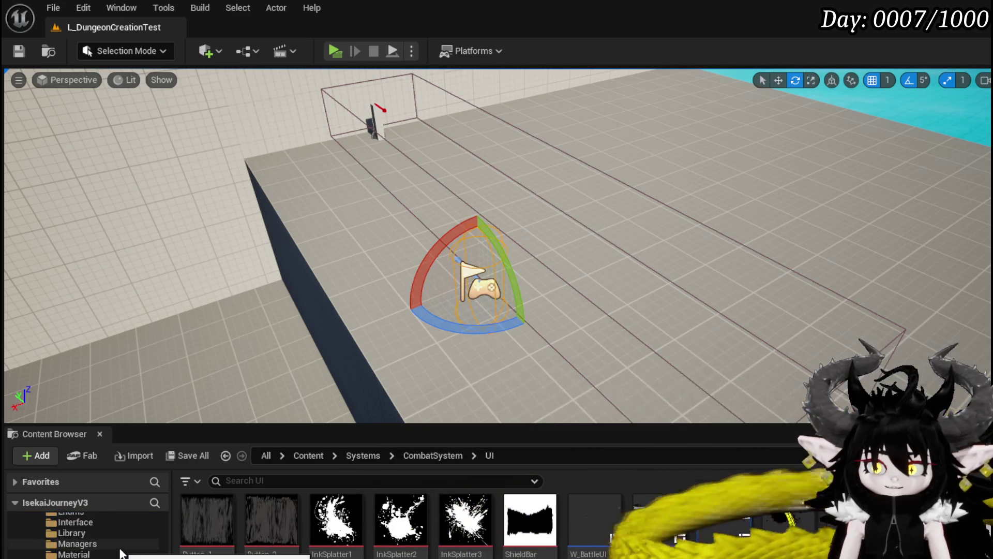
pyautogui.scroll(-5, 120, 554)
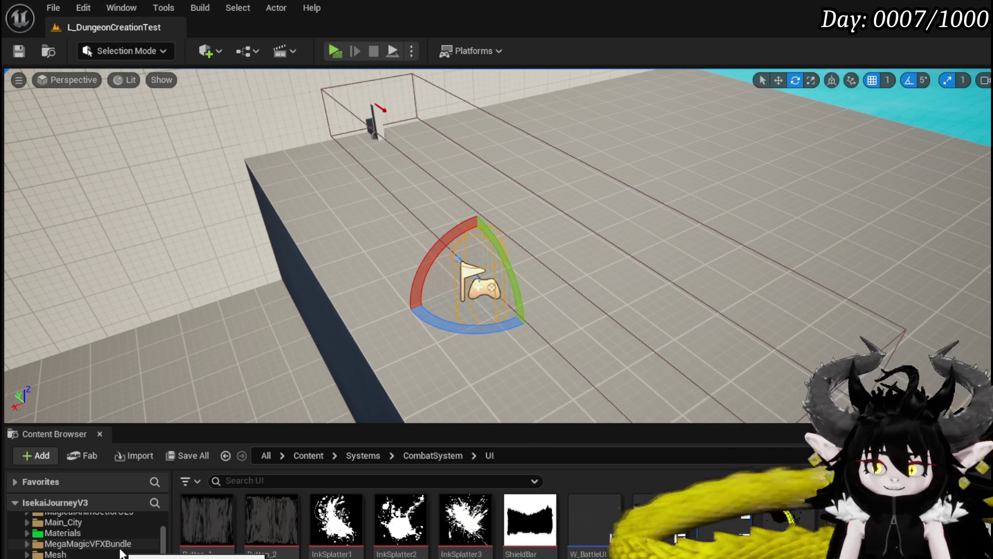
pyautogui.click(62, 533)
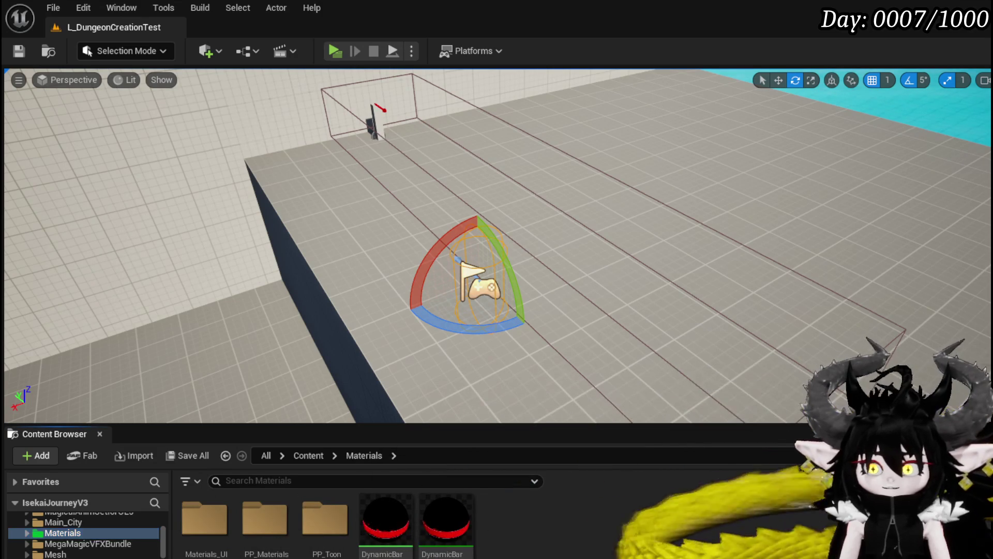
pyautogui.doubleClick(204, 520)
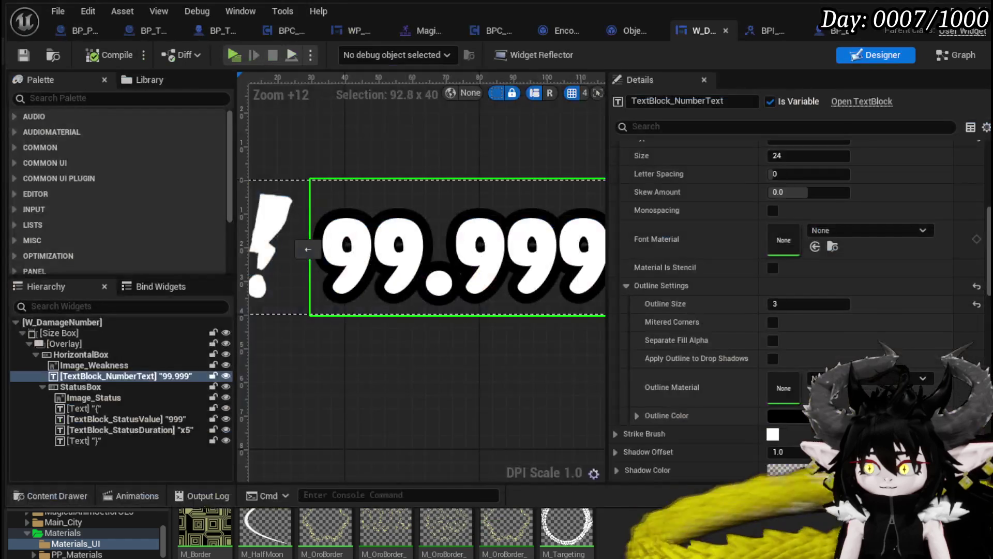
# - Drag M_Border onto the 99.999 number text's Outline Material slot
pyautogui.moveTo(205, 527); pyautogui.dragTo(706, 350)
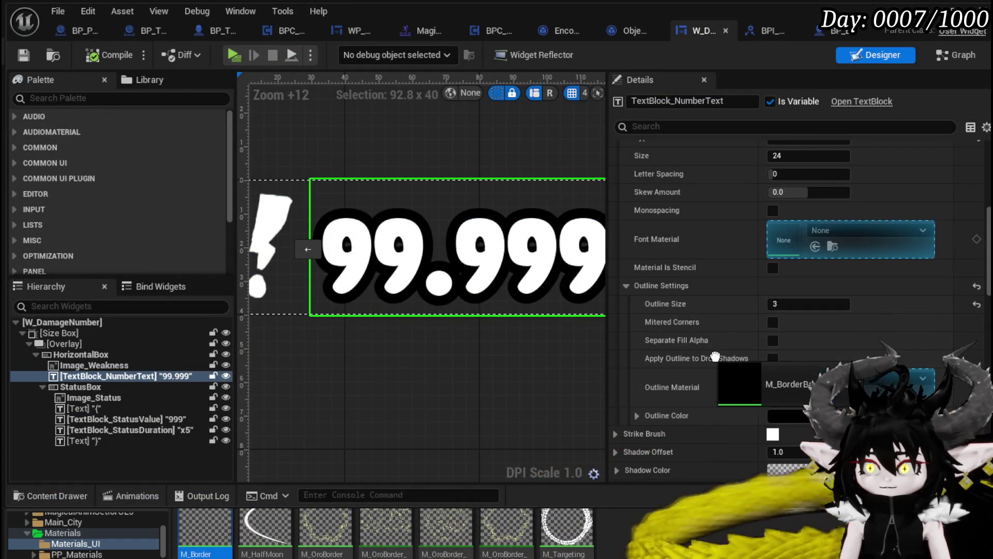
pyautogui.moveTo(849, 387); pyautogui.dragTo(849, 387)
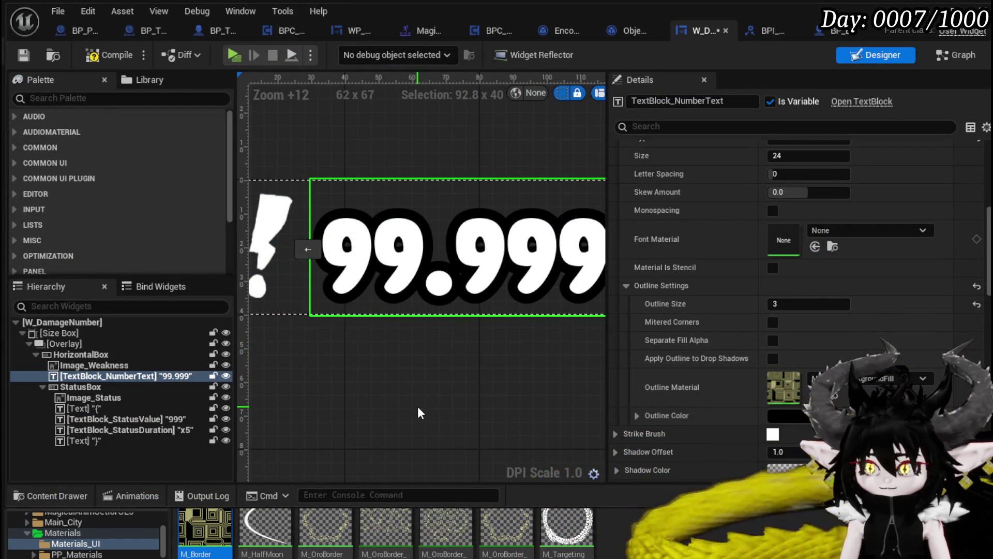
pyautogui.scroll(-3, 418, 407)
pyautogui.scroll(3, 418, 408)
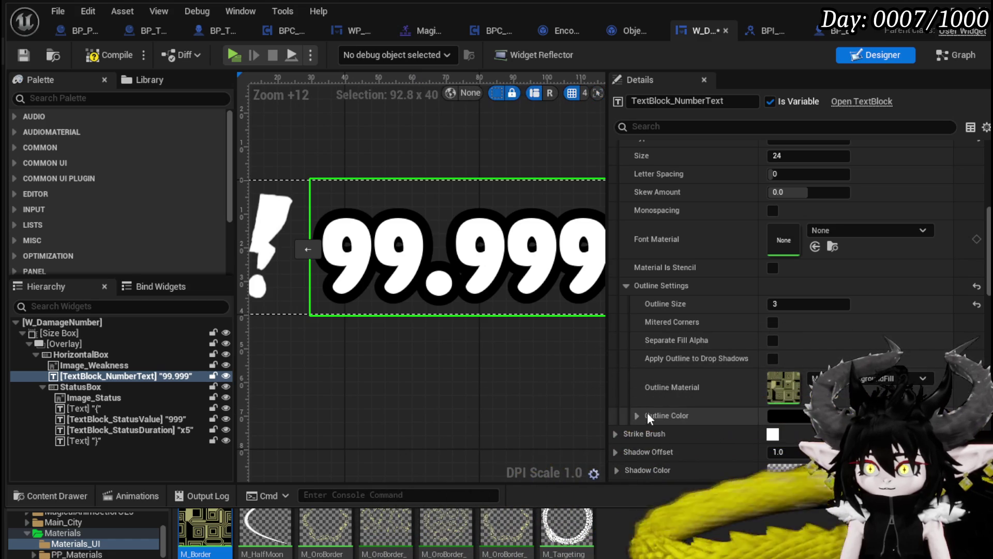
pyautogui.click(789, 417)
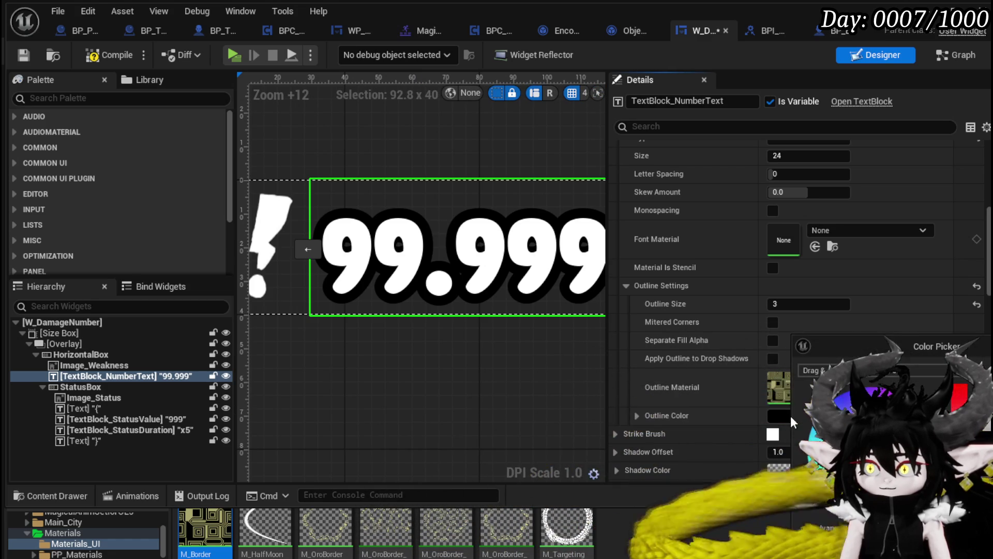
# - Set the number's outline colour to white, then compile and save W_DamageNumber
pyautogui.click(869, 408)
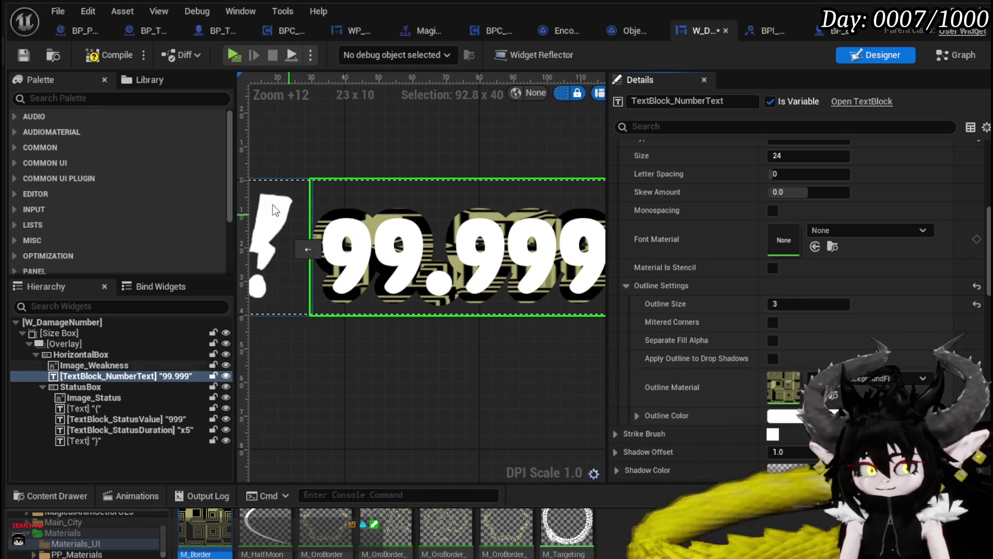
pyautogui.click(99, 55)
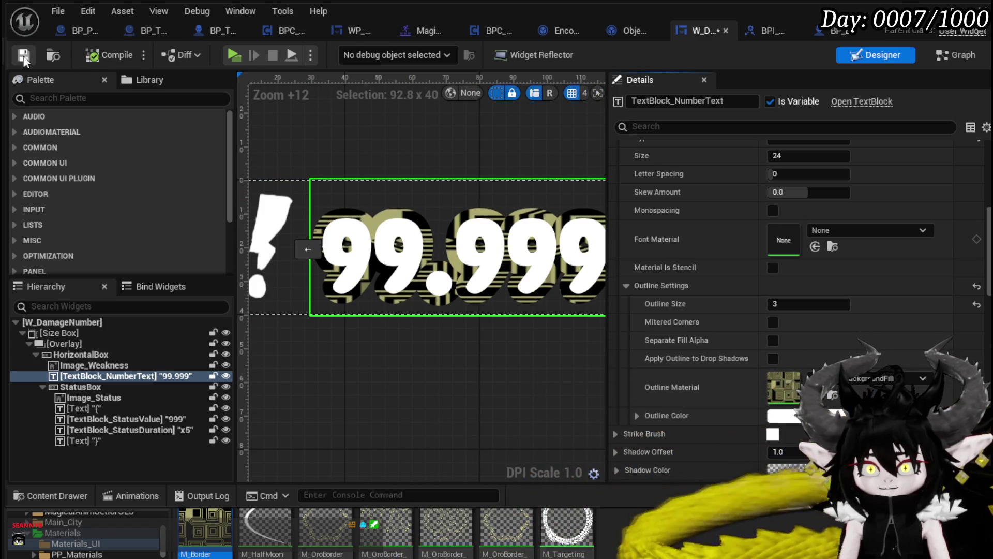
# - Compile and save, then try the OroBorder bar instance and M_OroBorder as the outline material
pyautogui.click(24, 54)
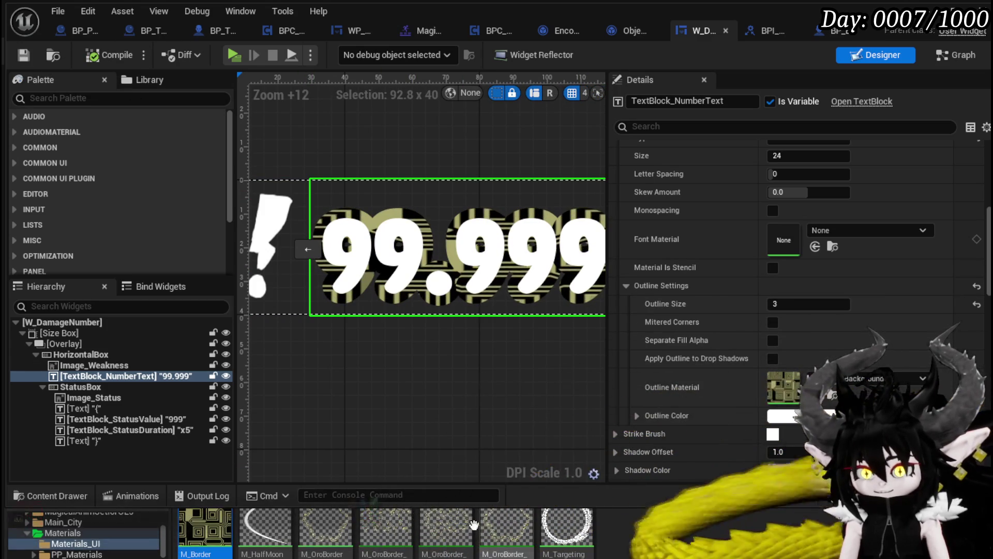
pyautogui.moveTo(447, 528)
pyautogui.mouseDown()
pyautogui.moveTo(621, 414)
pyautogui.moveTo(848, 238)
pyautogui.moveTo(783, 387)
pyautogui.mouseUp()
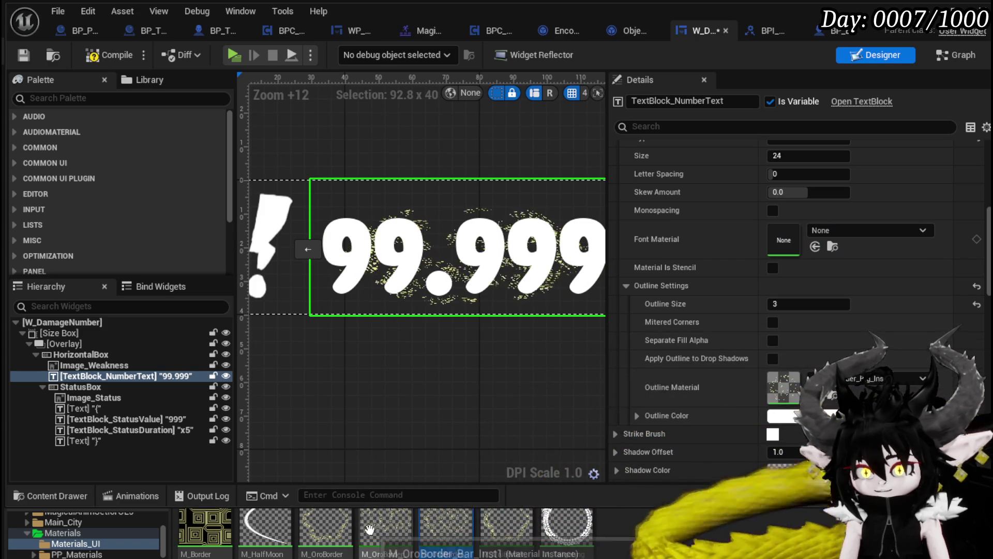
pyautogui.moveTo(322, 523)
pyautogui.mouseDown()
pyautogui.moveTo(784, 240)
pyautogui.moveTo(784, 387)
pyautogui.mouseUp()
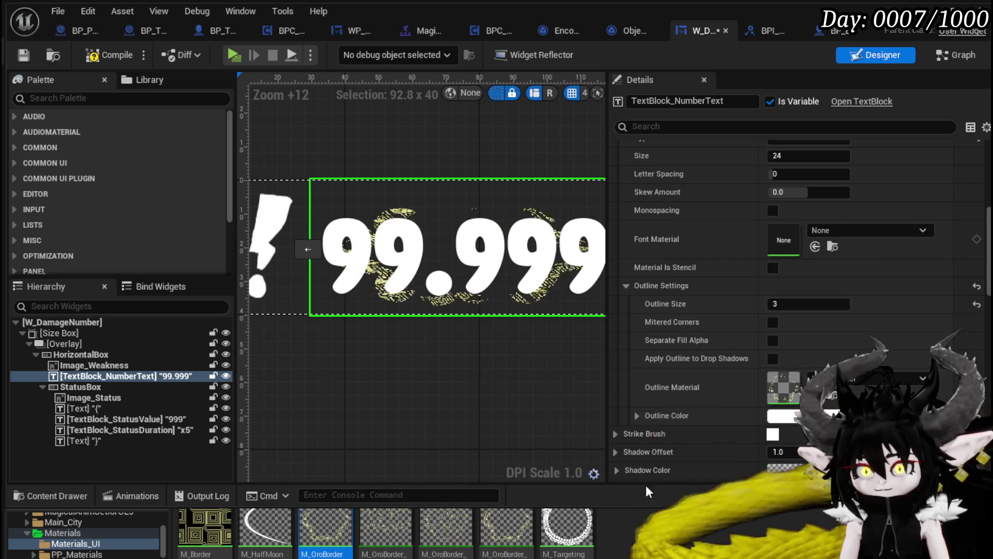
# - Test M_Targeting as the outline material, then switch back to M_OroBorder
pyautogui.moveTo(496, 526)
pyautogui.mouseDown()
pyautogui.moveTo(738, 431)
pyautogui.moveTo(783, 401)
pyautogui.mouseUp()
pyautogui.moveTo(568, 528); pyautogui.dragTo(784, 388)
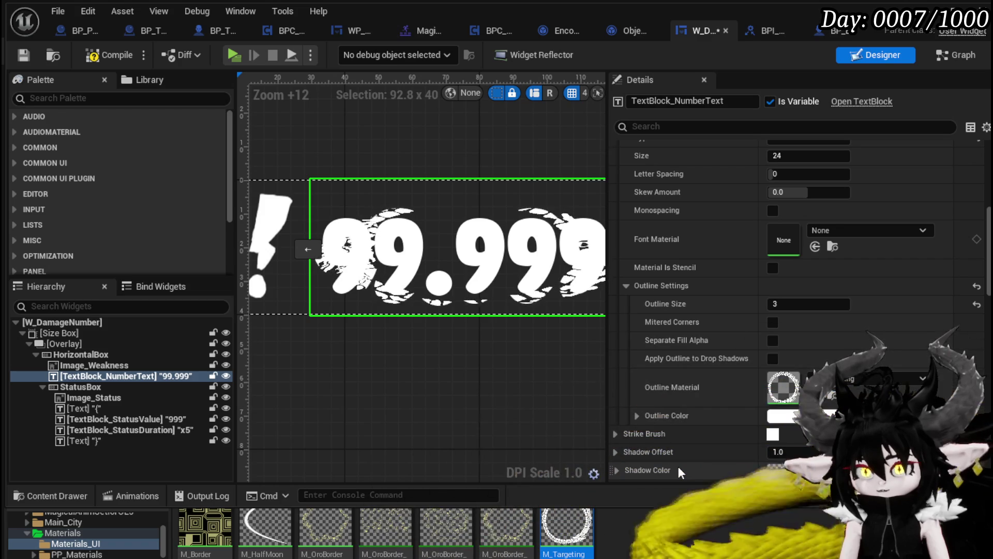
pyautogui.moveTo(481, 358); pyautogui.dragTo(440, 359)
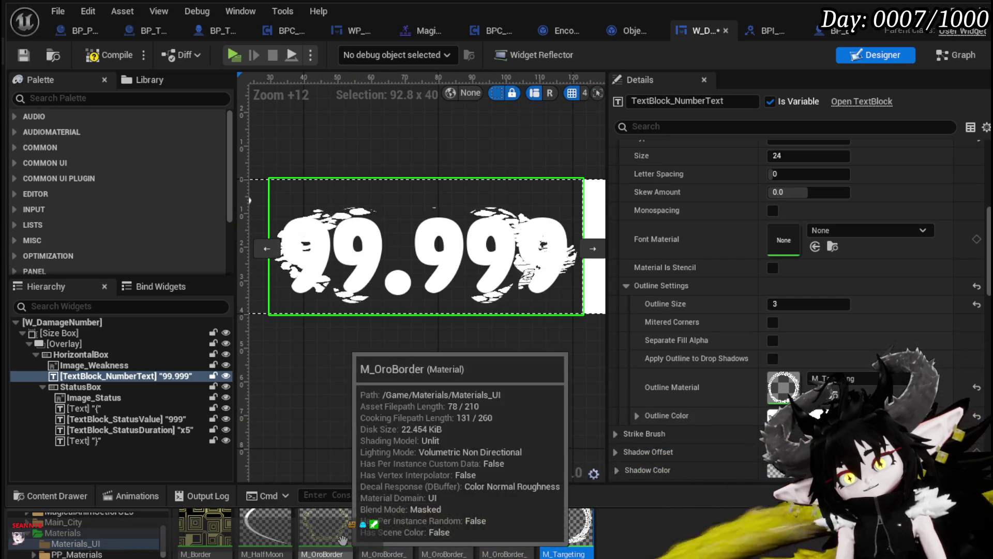
pyautogui.moveTo(326, 528); pyautogui.dragTo(683, 409)
pyautogui.moveTo(817, 380); pyautogui.dragTo(818, 381)
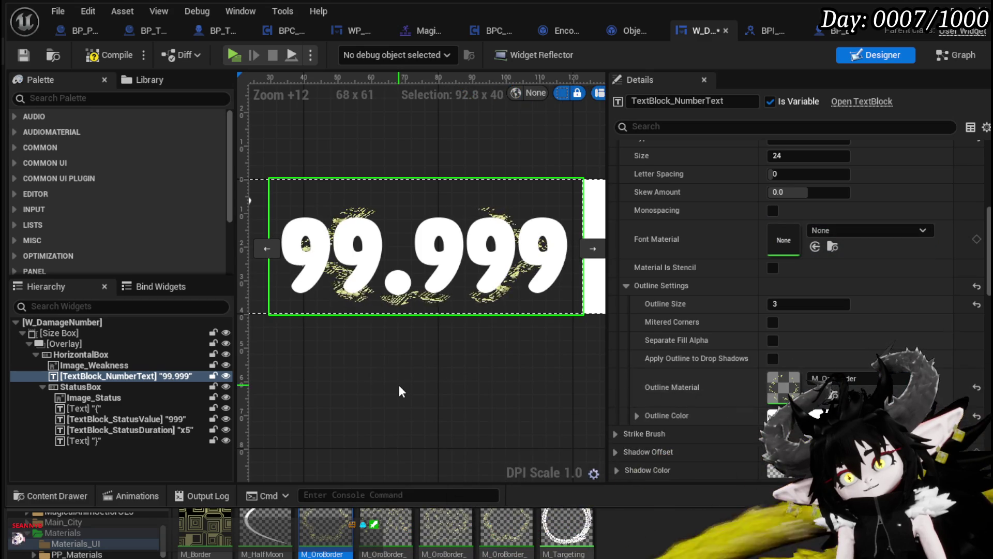
# - Clear the outline material, retest M_OroBorder and M_Targeting, then reset it to None and deselect
pyautogui.scroll(-2, 402, 392)
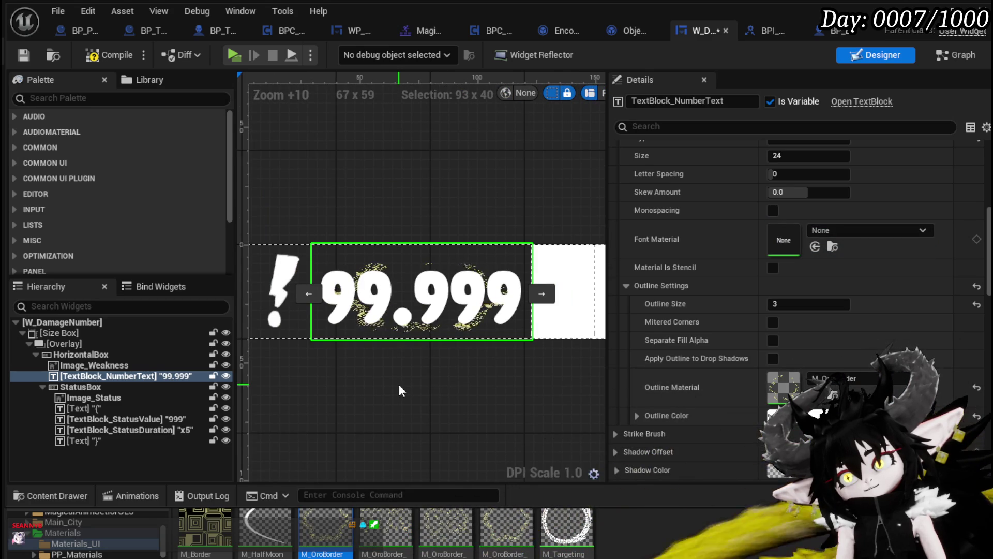
pyautogui.click(976, 389)
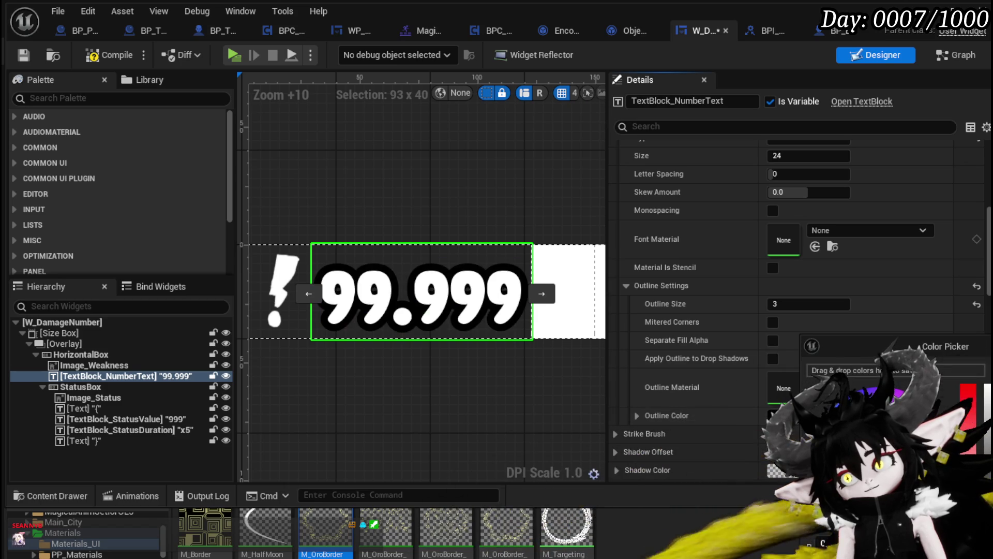
pyautogui.moveTo(325, 527)
pyautogui.mouseDown()
pyautogui.moveTo(517, 492)
pyautogui.moveTo(834, 397)
pyautogui.mouseUp()
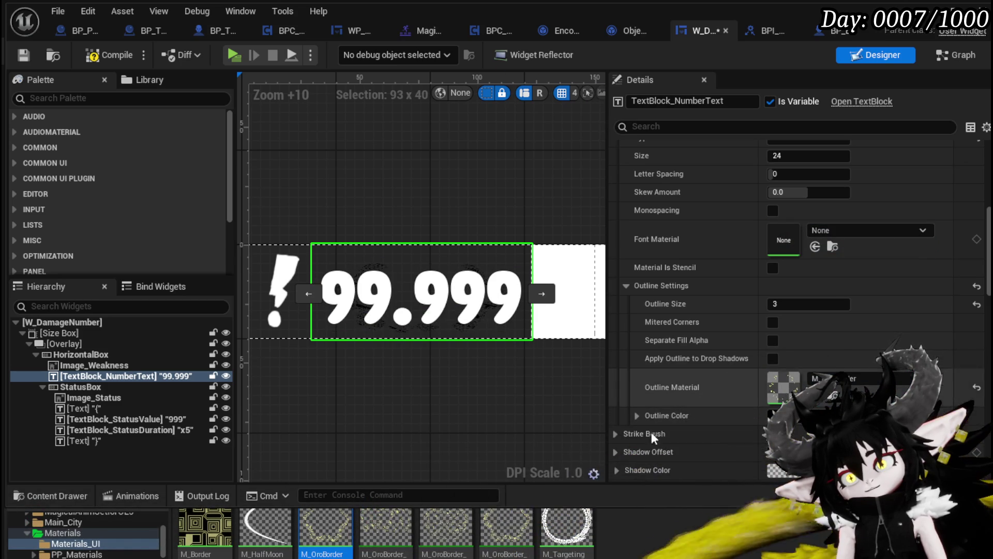
pyautogui.moveTo(566, 527); pyautogui.dragTo(580, 497)
pyautogui.moveTo(799, 392); pyautogui.dragTo(801, 392)
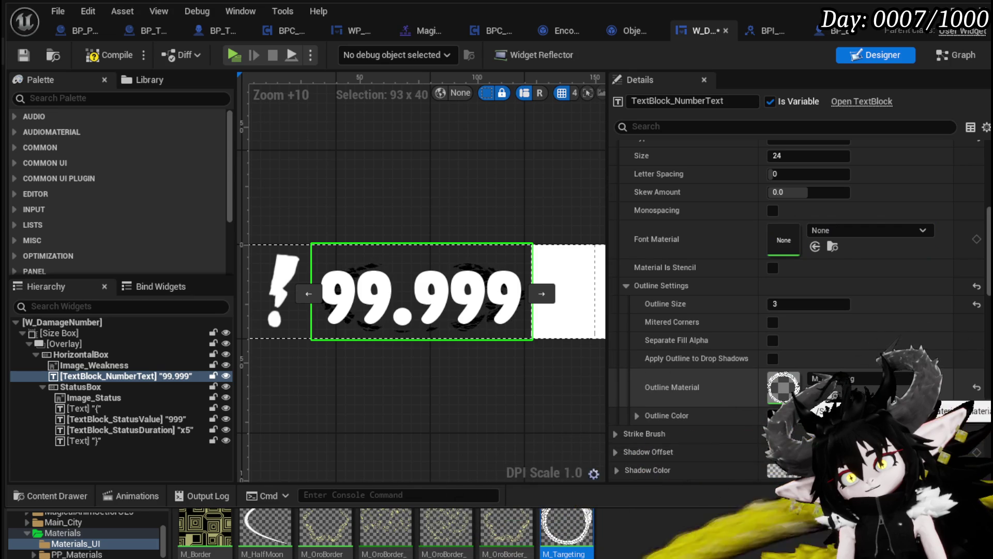
pyautogui.click(977, 385)
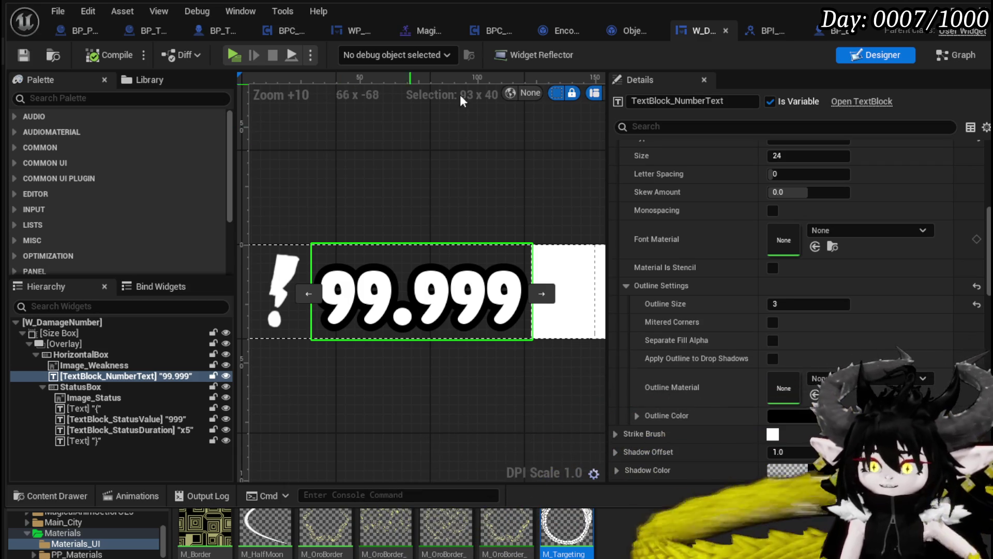
pyautogui.click(375, 193)
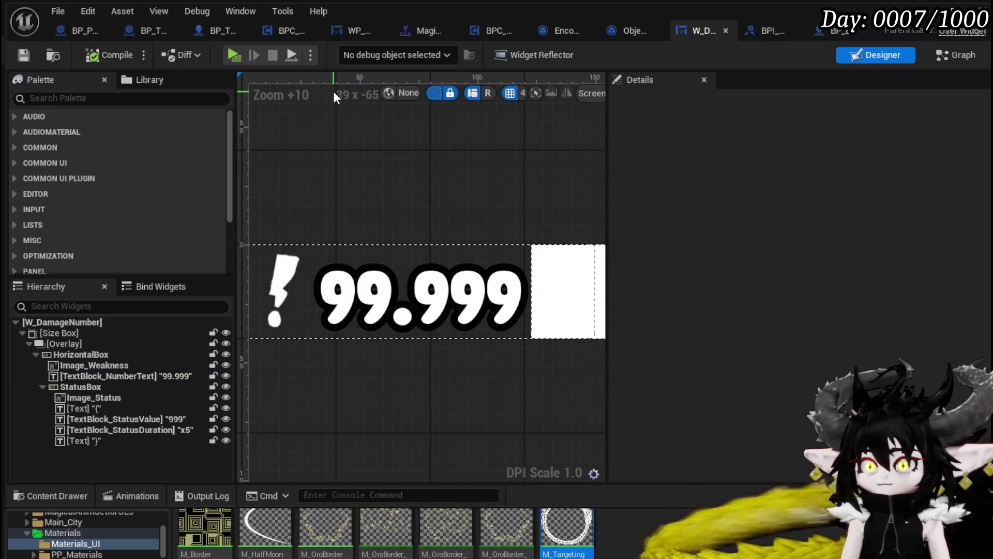
# - Go from the graphs back to W_DamageNumber's Designer view and select the 99.999 text
pyautogui.click(963, 55)
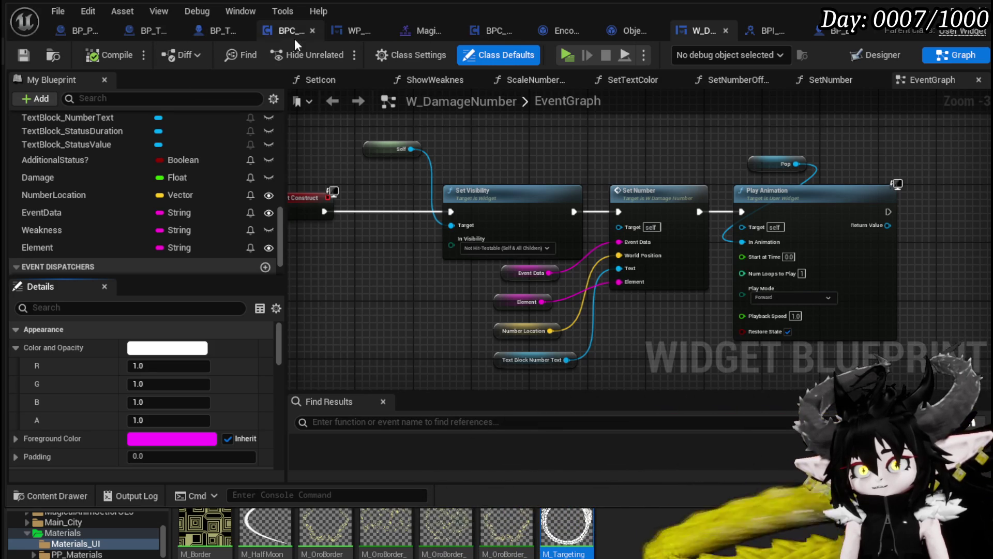
pyautogui.click(349, 33)
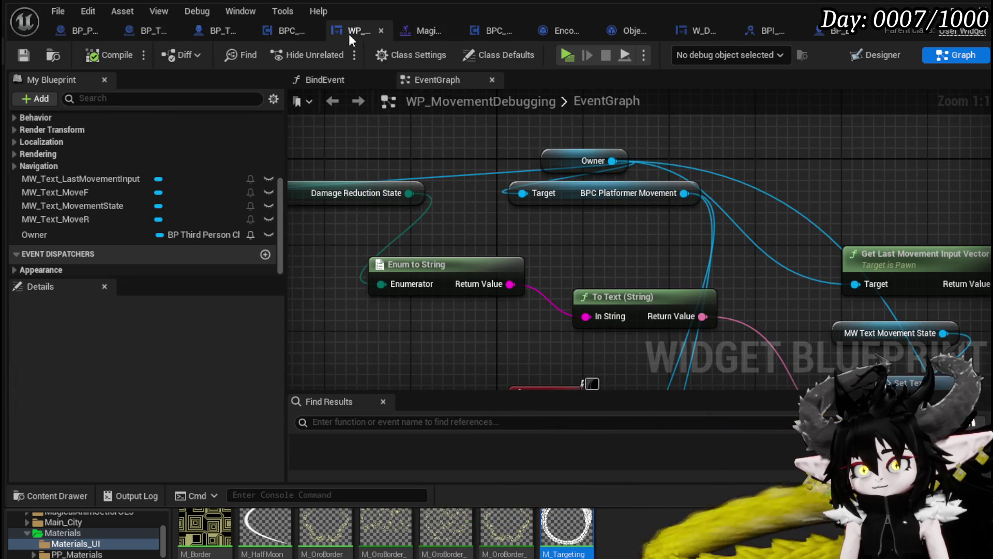
pyautogui.click(688, 32)
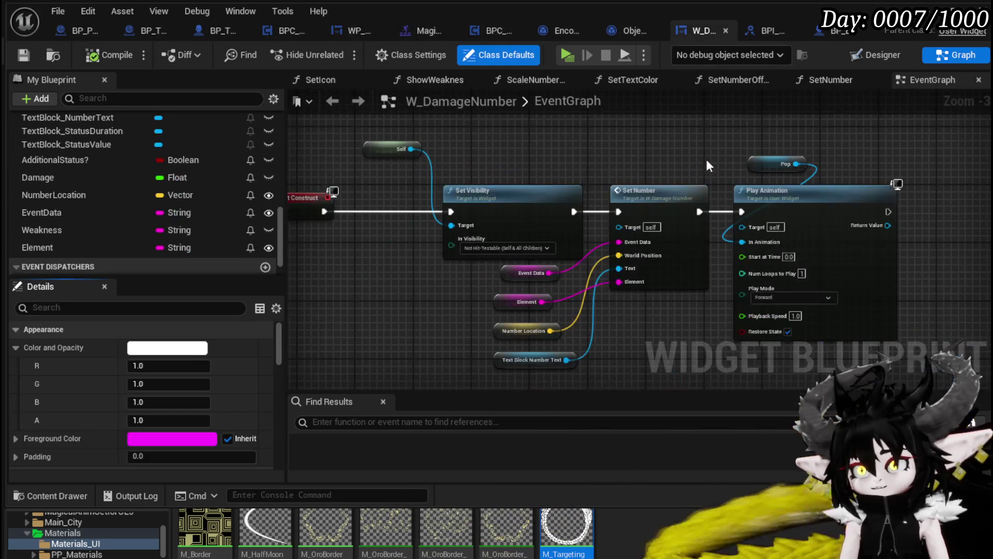
pyautogui.click(893, 57)
pyautogui.scroll(4, 564, 321)
pyautogui.click(398, 305)
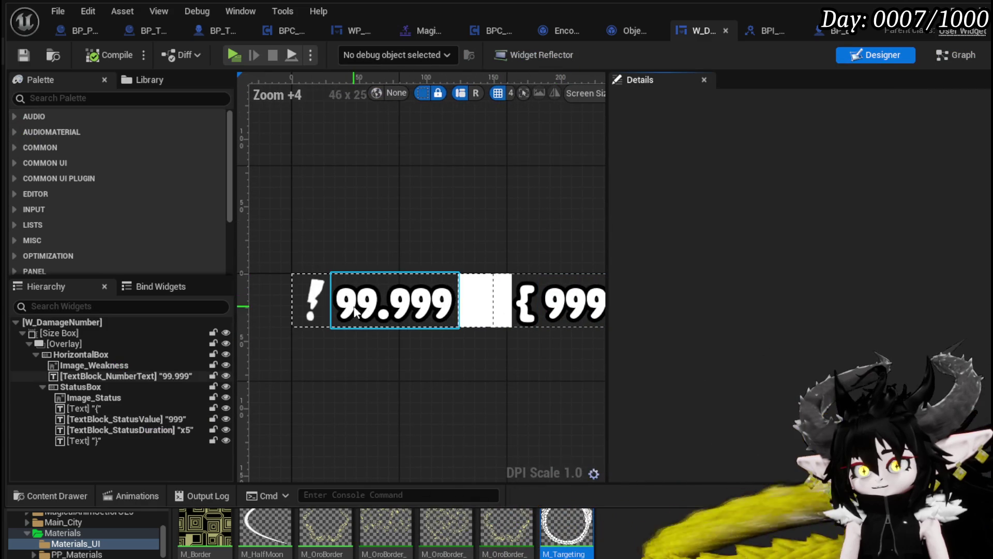
# - Create a new material asset, then delete the unwanted NewMaterial
pyautogui.scroll(4, 389, 355)
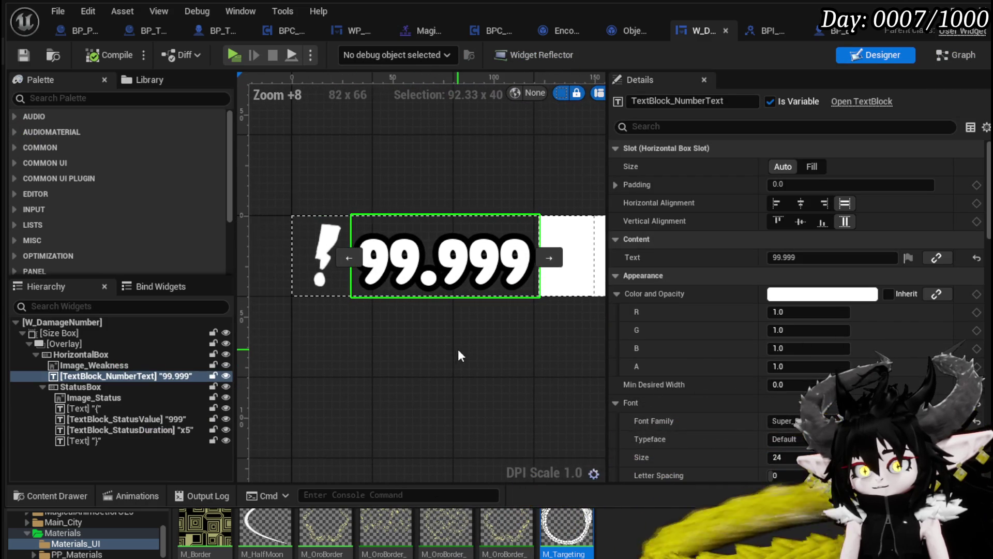
pyautogui.rightClick(630, 549)
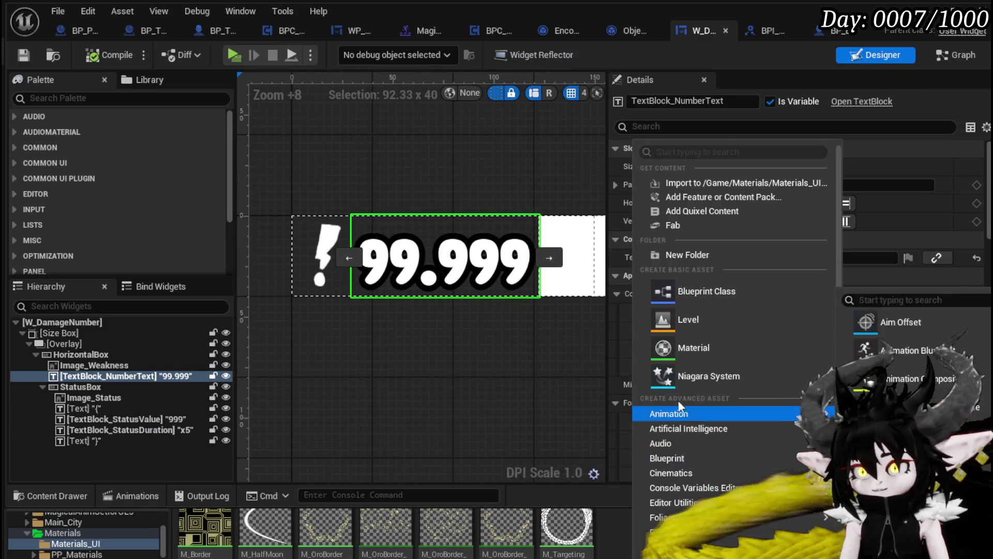
pyautogui.click(700, 353)
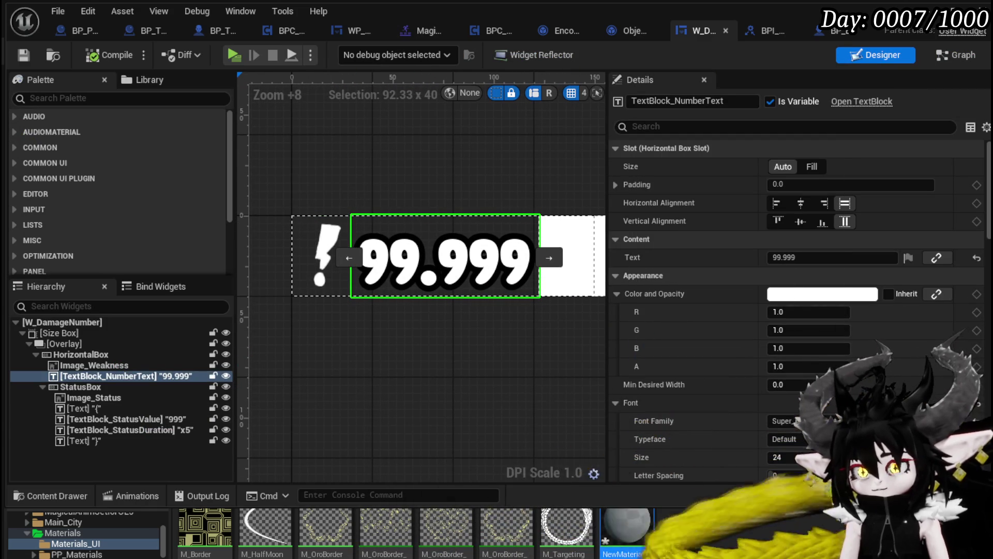
pyautogui.press('Delete')
pyautogui.press('Return')
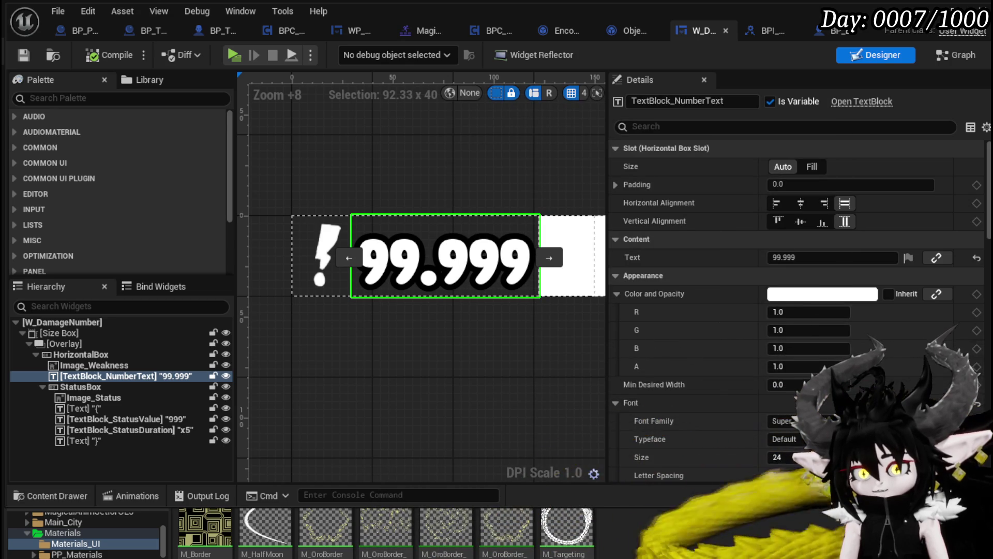
# - Duplicate M_Border and rename the copy M_DamageNumberOutline
pyautogui.rightClick(218, 525)
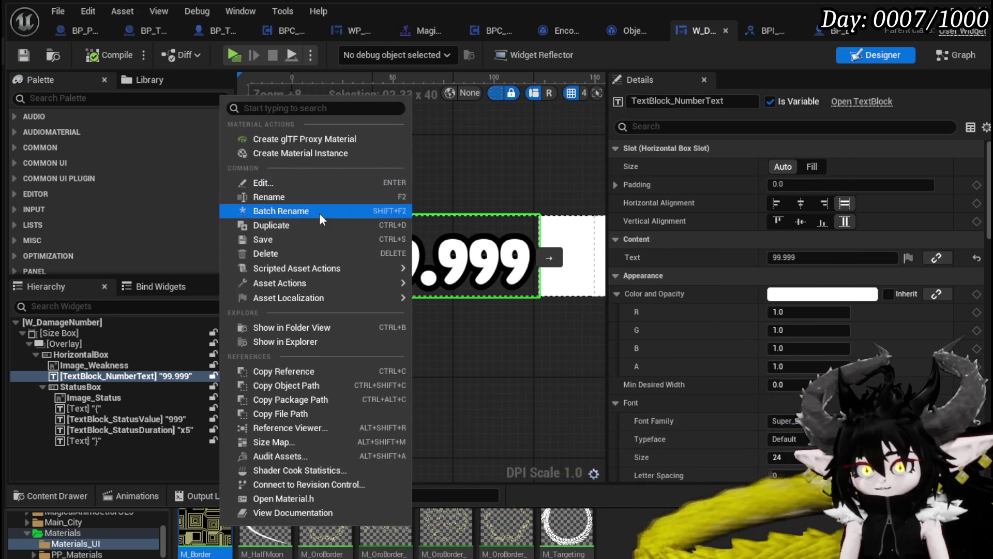
pyautogui.click(300, 227)
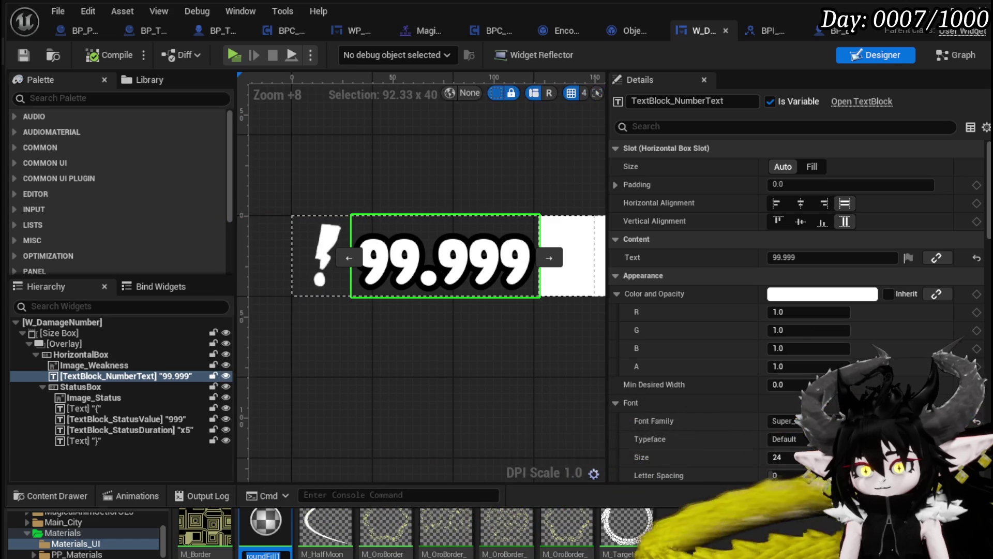
pyautogui.write('M_Backgroun')
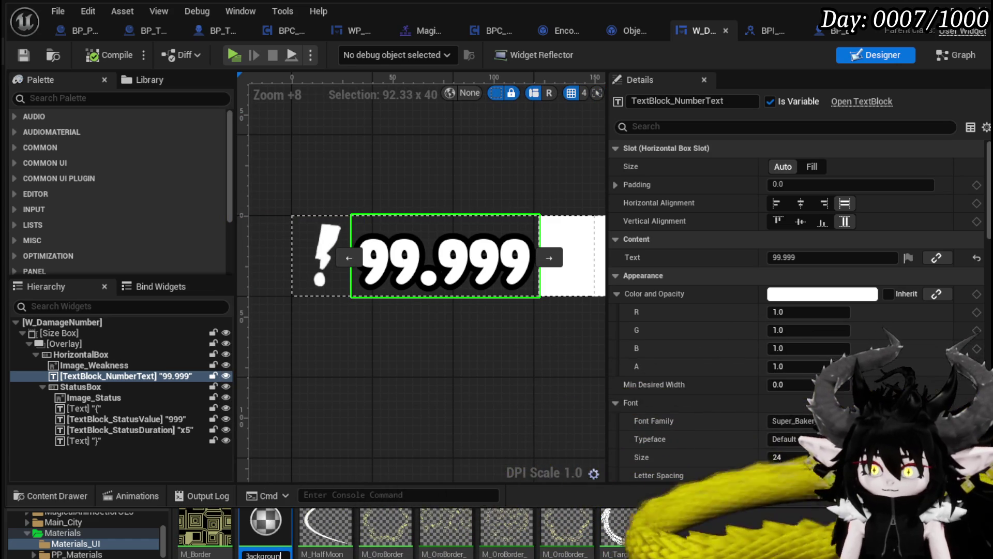
pyautogui.press('Return')
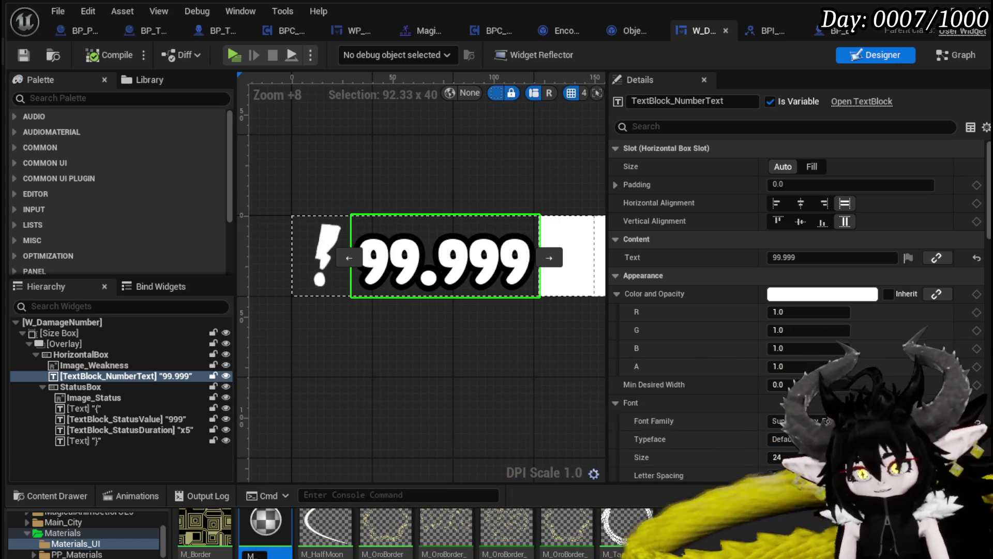
pyautogui.write('ge')
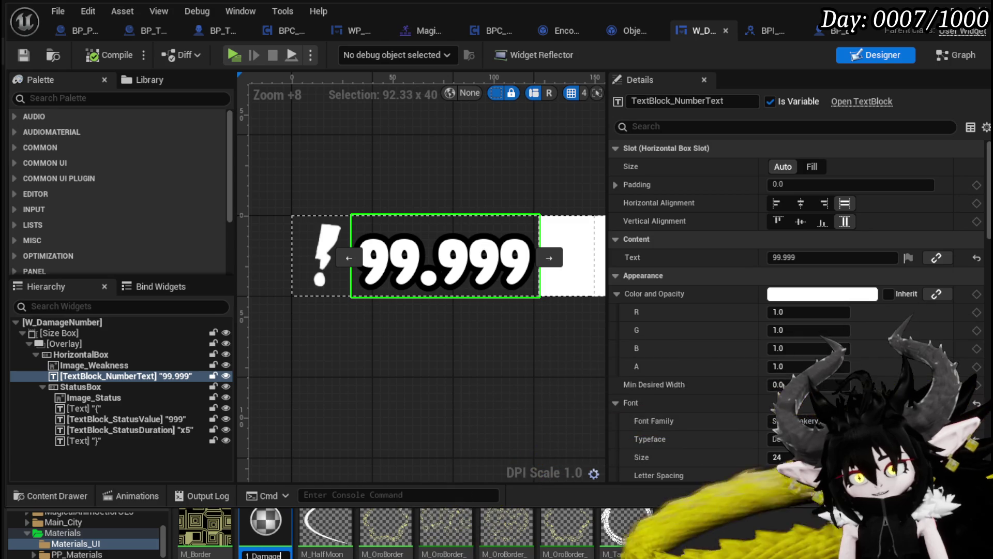
pyautogui.write('Number0')
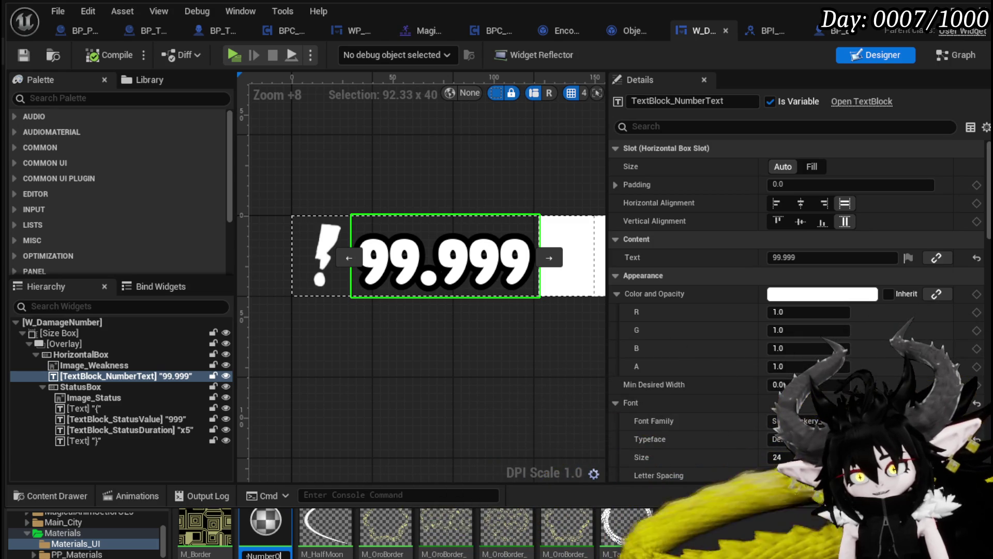
pyautogui.press('Return')
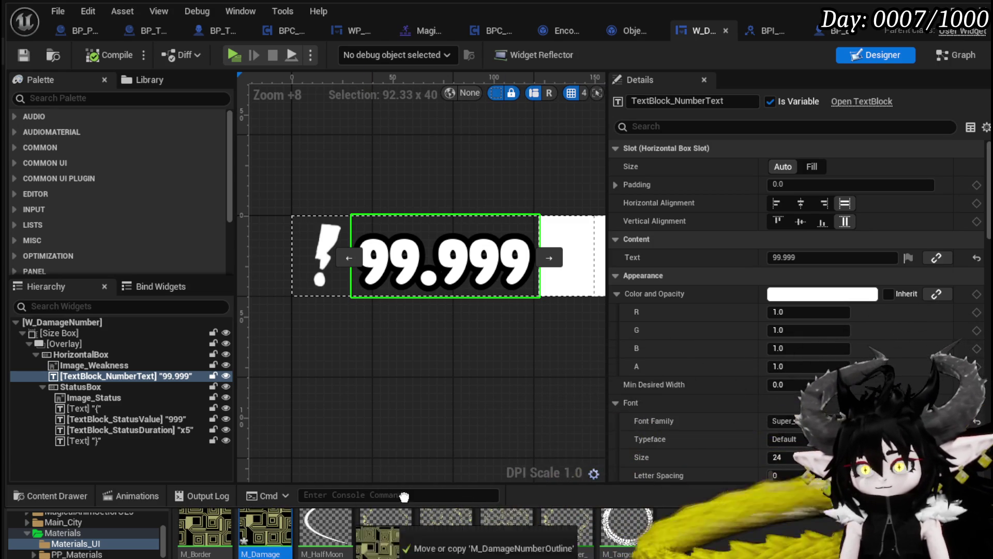
# - Give the 99.999 text a white outline colour and save M_DamageNumberOutline and the widget
pyautogui.scroll(-3, 797, 310)
pyautogui.scroll(-3, 762, 469)
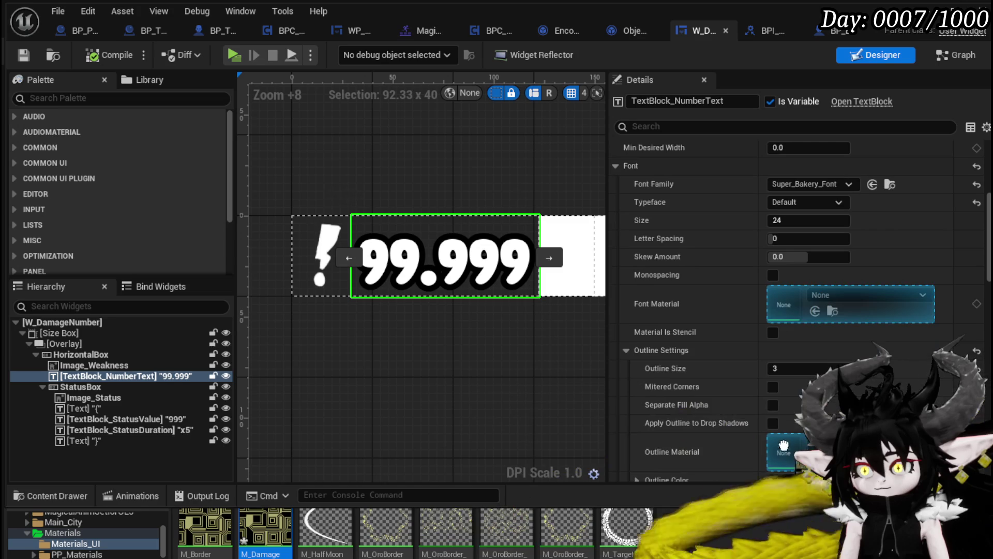
pyautogui.scroll(-1, 762, 469)
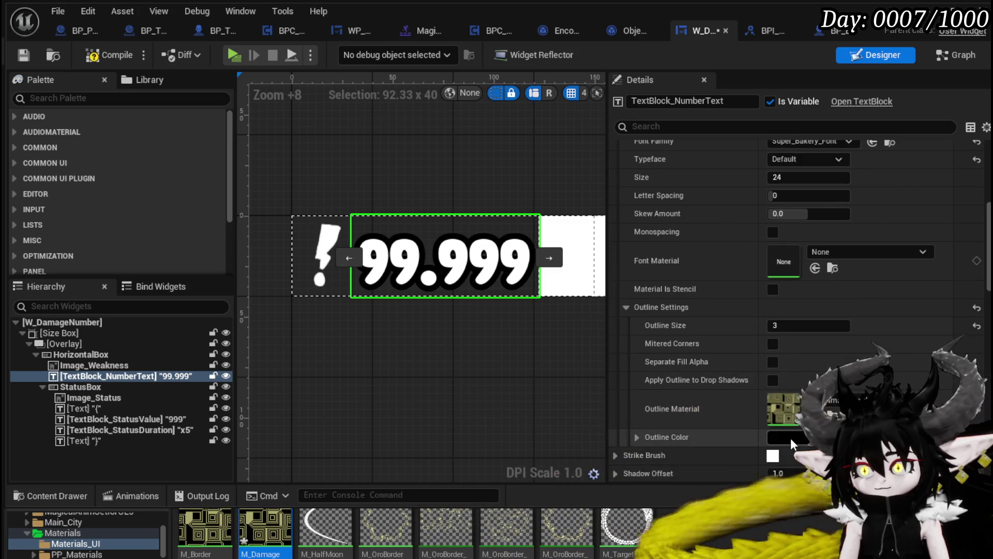
pyautogui.click(786, 438)
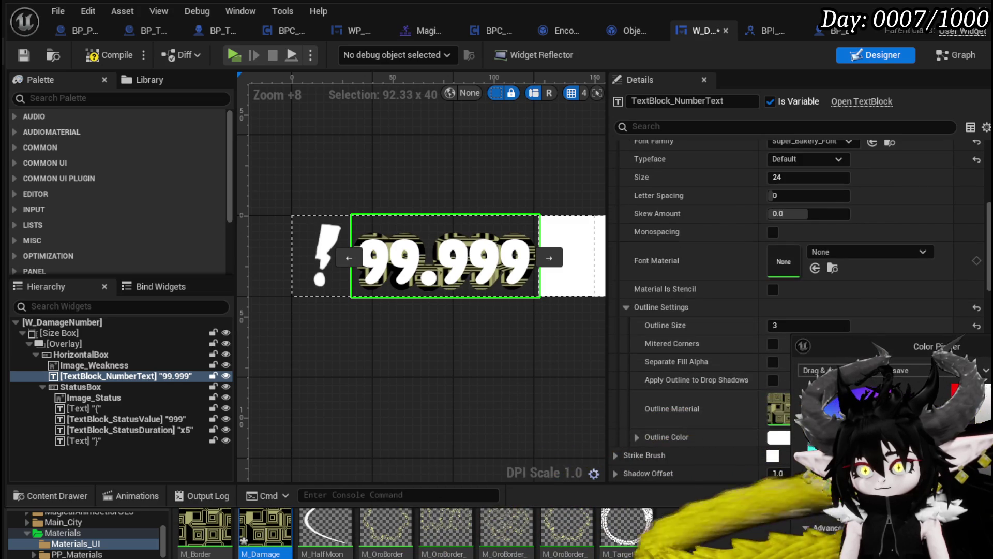
pyautogui.click(266, 533)
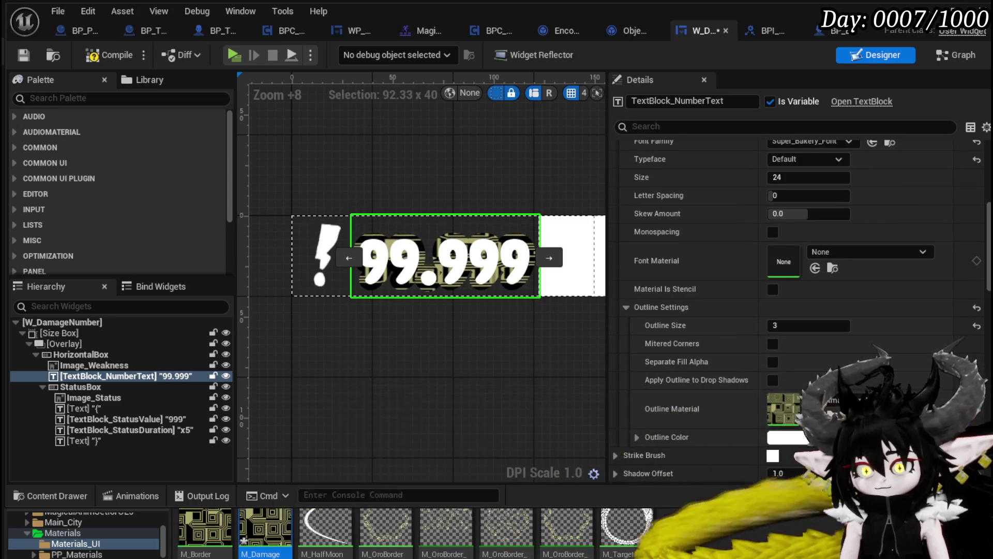
pyautogui.click(825, 498)
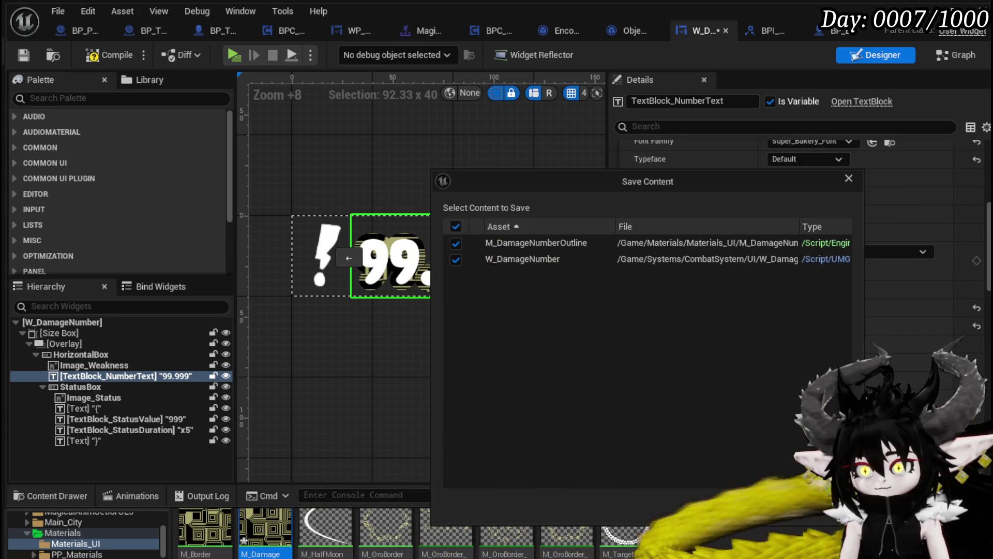
pyautogui.press('Return')
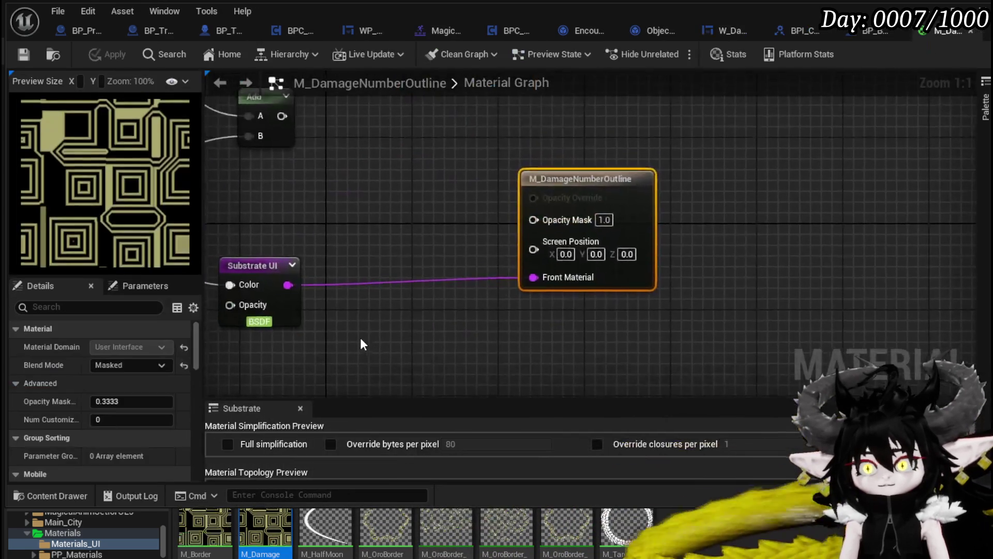
# - Rearrange the graph, moving Substrate UI beside the output and the Panner above the Constant
pyautogui.scroll(-3, 360, 337)
pyautogui.moveTo(653, 286); pyautogui.dragTo(849, 324)
pyautogui.moveTo(541, 130)
pyautogui.mouseDown()
pyautogui.moveTo(646, 106)
pyautogui.moveTo(647, 243)
pyautogui.moveTo(618, 293)
pyautogui.moveTo(555, 287)
pyautogui.moveTo(543, 362)
pyautogui.moveTo(575, 284)
pyautogui.moveTo(371, 364)
pyautogui.mouseUp()
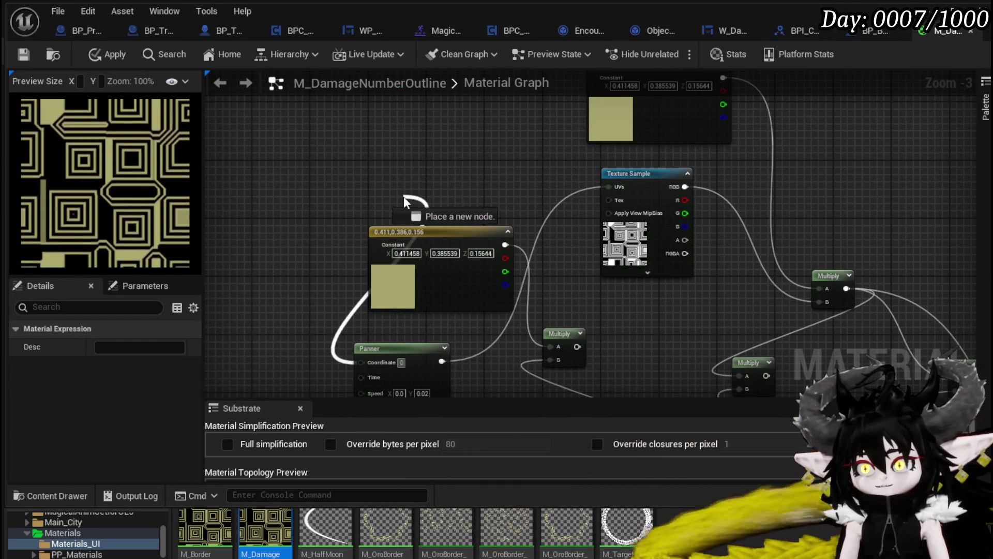
pyautogui.rightClick(412, 213)
pyautogui.moveTo(391, 321); pyautogui.dragTo(355, 271)
pyautogui.moveTo(371, 306); pyautogui.dragTo(360, 149)
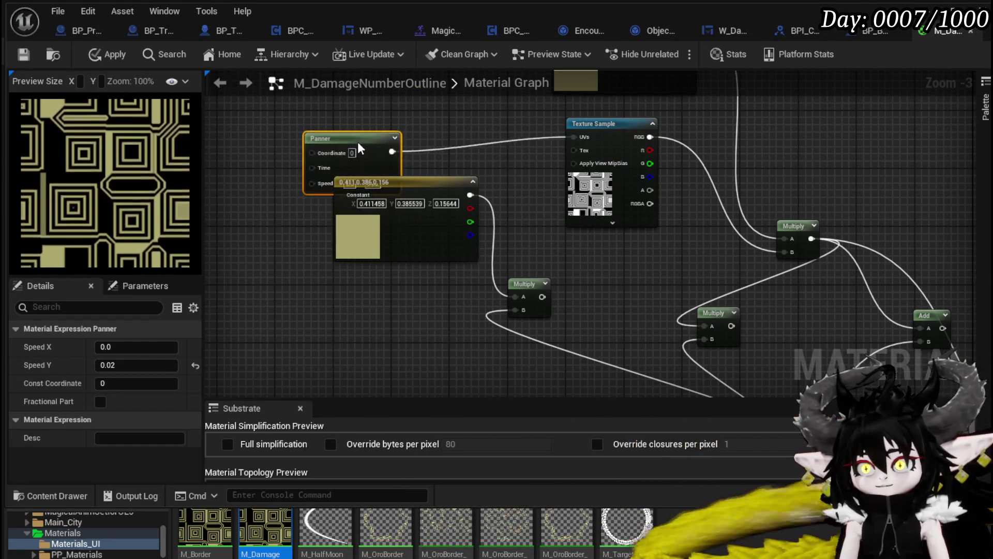
pyautogui.moveTo(499, 228); pyautogui.dragTo(416, 364)
pyautogui.moveTo(597, 180)
pyautogui.mouseDown()
pyautogui.moveTo(512, 99)
pyautogui.moveTo(424, 129)
pyautogui.moveTo(421, 287)
pyautogui.moveTo(424, 248)
pyautogui.moveTo(456, 244)
pyautogui.moveTo(417, 333)
pyautogui.moveTo(438, 154)
pyautogui.moveTo(442, 277)
pyautogui.moveTo(370, 139)
pyautogui.moveTo(425, 218)
pyautogui.moveTo(437, 282)
pyautogui.moveTo(533, 367)
pyautogui.moveTo(502, 209)
pyautogui.mouseUp()
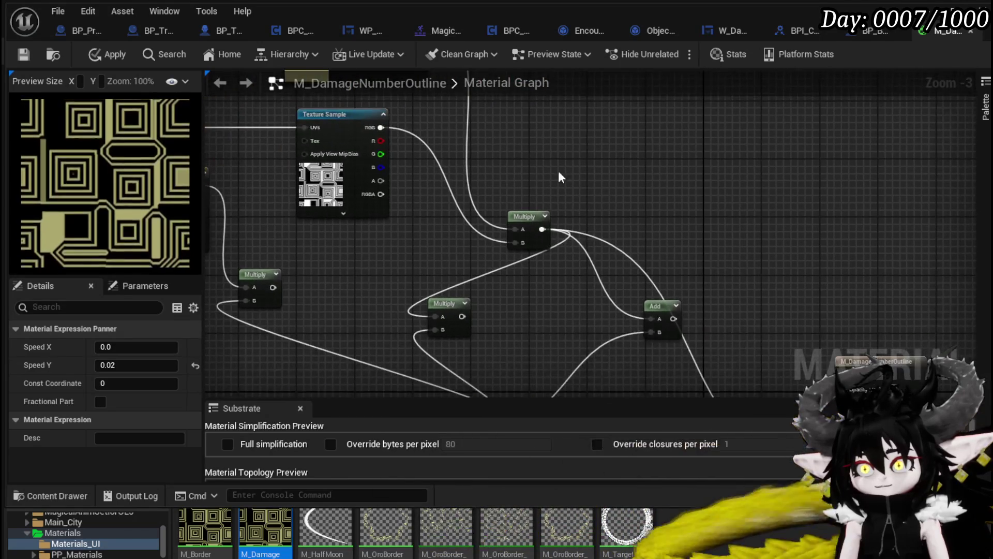
# - Copy-paste the Texture Sample and wire the copy's RGBA into Opacity Mask
pyautogui.click(342, 156)
pyautogui.hotkey('ctrl', 'c')
pyautogui.click(594, 109)
pyautogui.hotkey('ctrl', 'v')
pyautogui.moveTo(709, 233)
pyautogui.mouseDown()
pyautogui.moveTo(525, 195)
pyautogui.moveTo(586, 209)
pyautogui.mouseUp()
pyautogui.moveTo(540, 99); pyautogui.dragTo(719, 369)
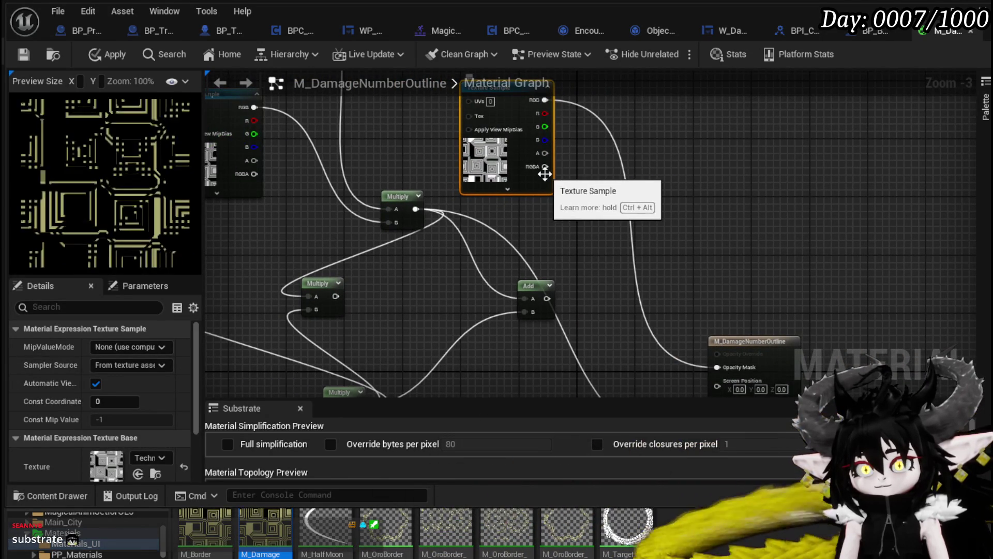
pyautogui.moveTo(542, 172); pyautogui.dragTo(716, 296)
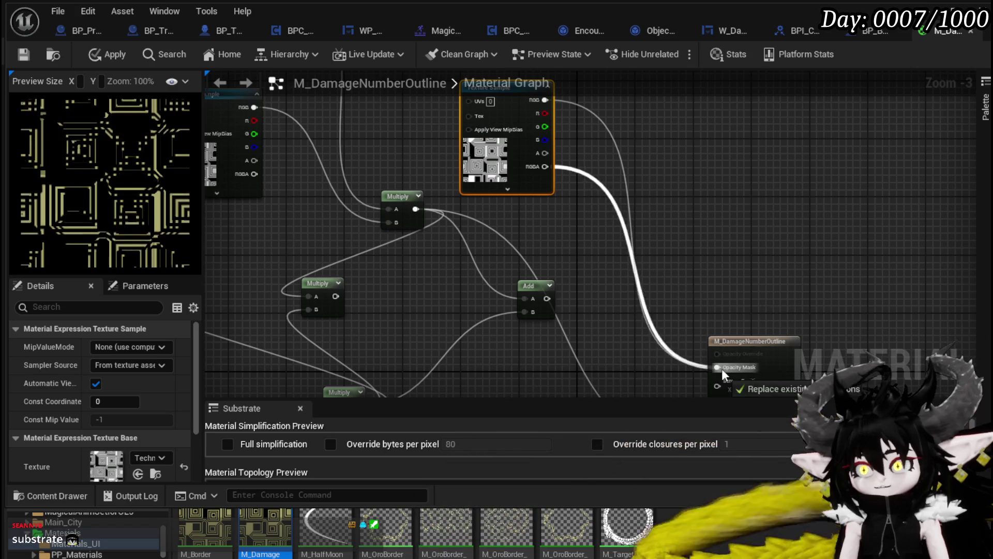
pyautogui.moveTo(525, 273); pyautogui.dragTo(506, 203)
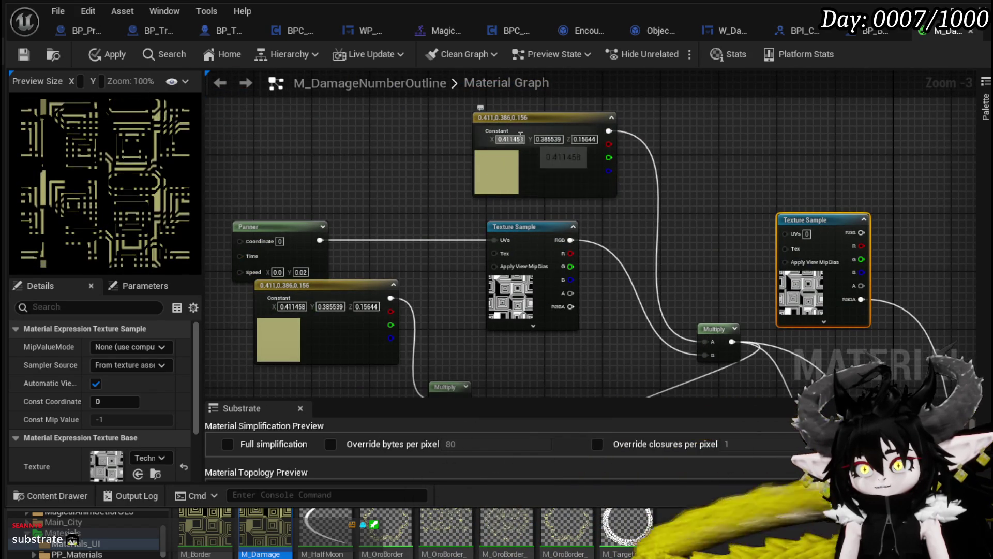
# - Inspect the top Constant node's colour, then reposition the graph
pyautogui.doubleClick(520, 142)
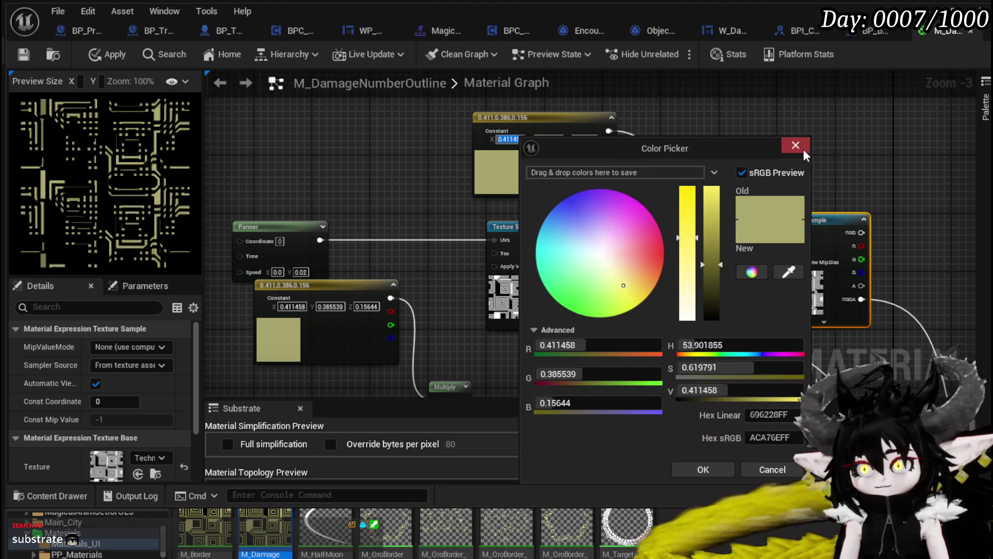
pyautogui.click(805, 152)
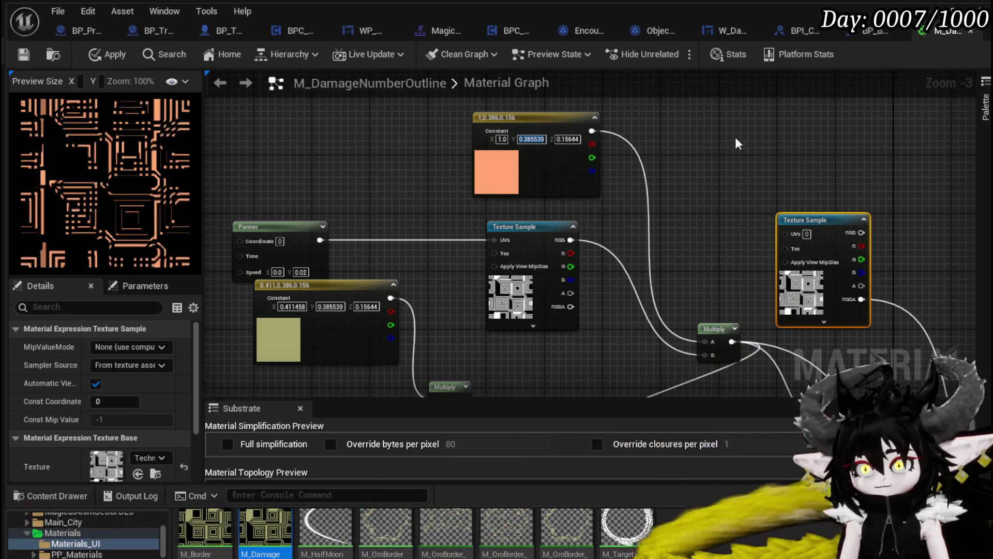
pyautogui.click(602, 139)
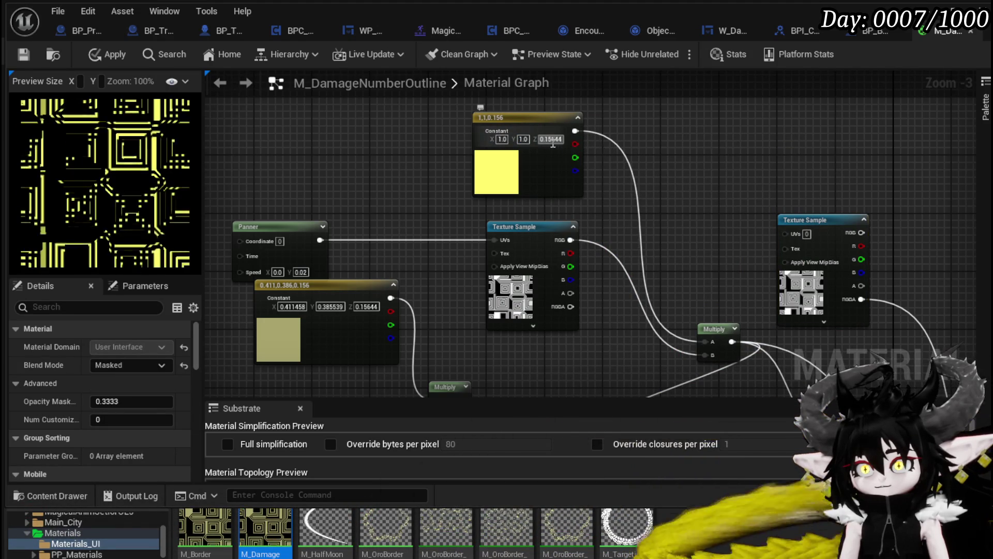
pyautogui.moveTo(275, 320); pyautogui.dragTo(299, 265)
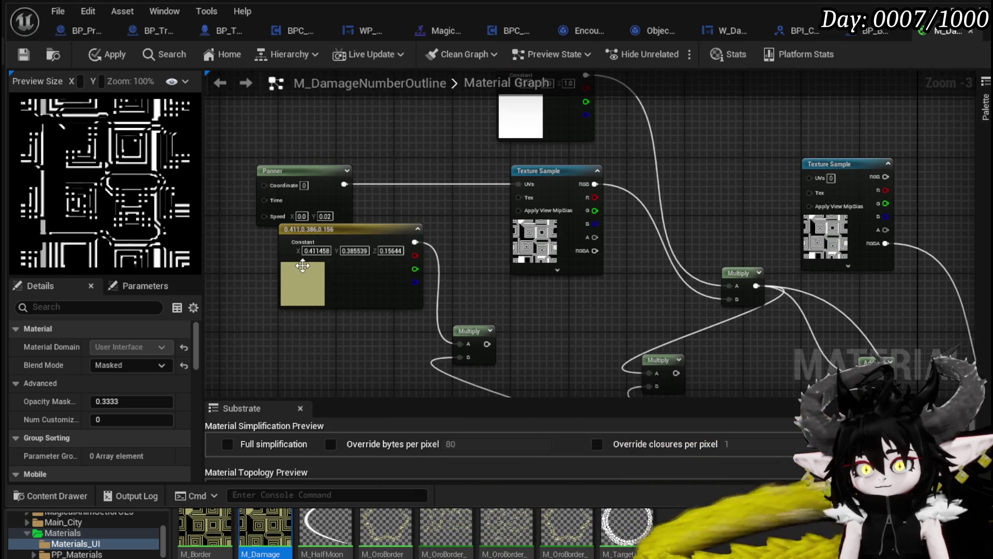
pyautogui.moveTo(475, 238); pyautogui.dragTo(495, 155)
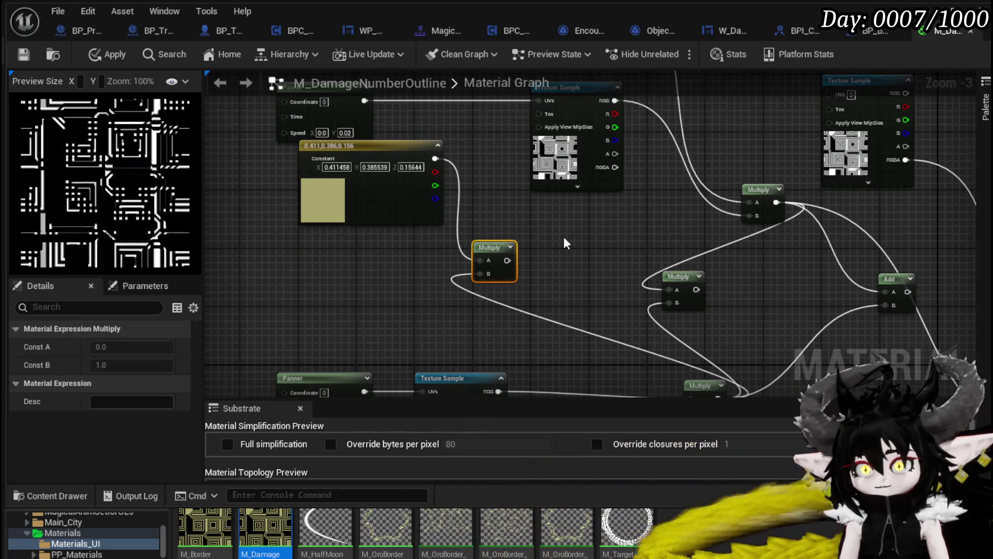
# - Delete the two unneeded Multiply nodes, the extra Constant and the Add node
pyautogui.moveTo(370, 266); pyautogui.dragTo(401, 263)
pyautogui.press('Delete')
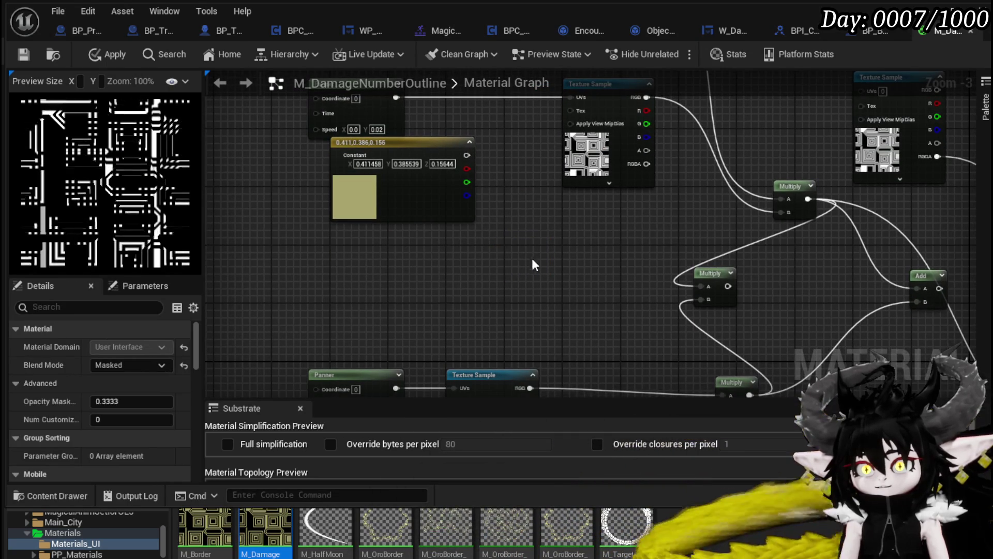
pyautogui.click(404, 142)
pyautogui.press('Delete')
pyautogui.moveTo(542, 258); pyautogui.dragTo(324, 155)
pyautogui.click(505, 168)
pyautogui.press('Delete')
pyautogui.moveTo(699, 181)
pyautogui.mouseDown()
pyautogui.moveTo(532, 204)
pyautogui.moveTo(643, 104)
pyautogui.moveTo(777, 105)
pyautogui.mouseUp()
pyautogui.press('Delete')
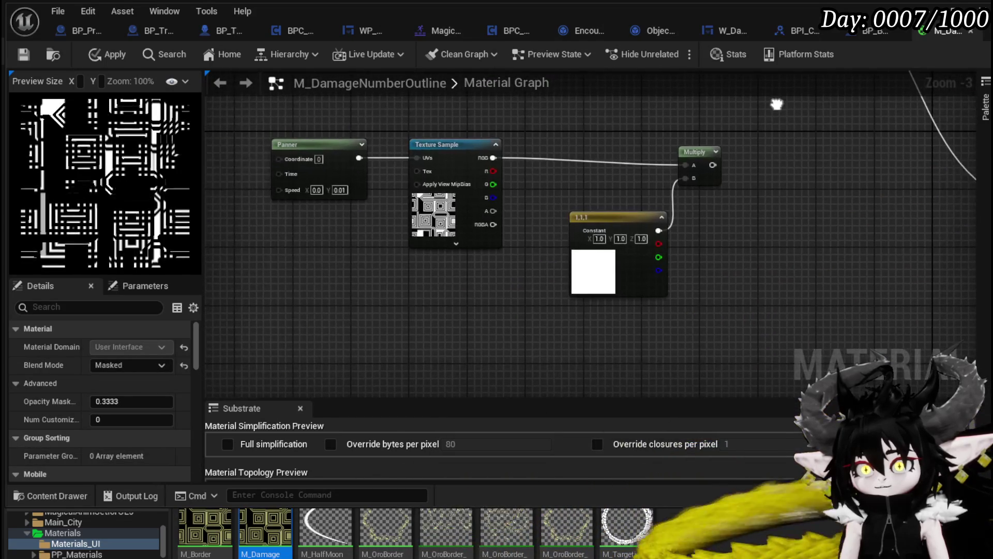
# - Move the second texture's node chain, wire its Multiply into Opacity Mask, and save
pyautogui.moveTo(357, 310)
pyautogui.mouseDown()
pyautogui.moveTo(722, 154)
pyautogui.moveTo(545, 274)
pyautogui.mouseUp()
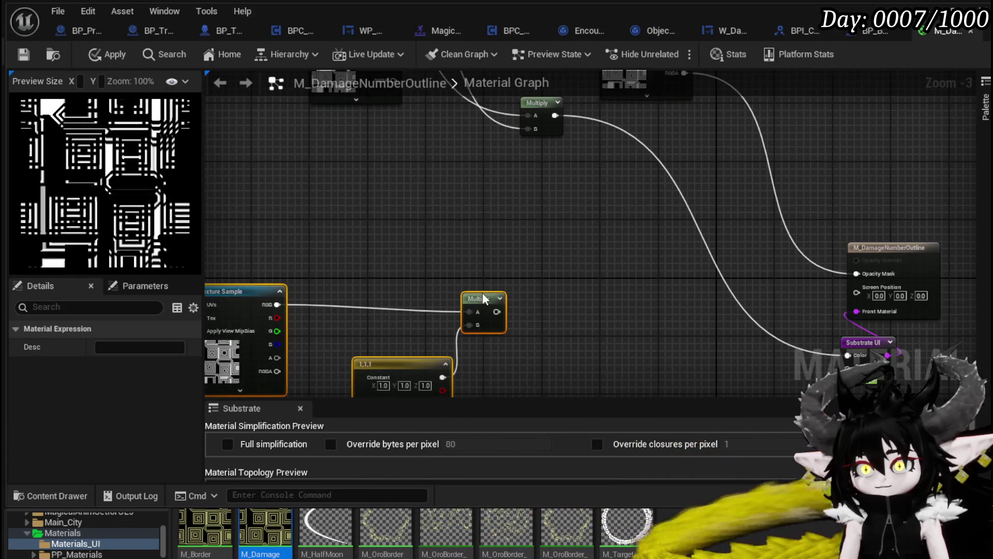
pyautogui.moveTo(480, 300); pyautogui.dragTo(627, 185)
pyautogui.moveTo(721, 182)
pyautogui.mouseDown()
pyautogui.moveTo(472, 160)
pyautogui.moveTo(592, 315)
pyautogui.moveTo(625, 300)
pyautogui.moveTo(492, 216)
pyautogui.moveTo(509, 301)
pyautogui.moveTo(485, 171)
pyautogui.mouseUp()
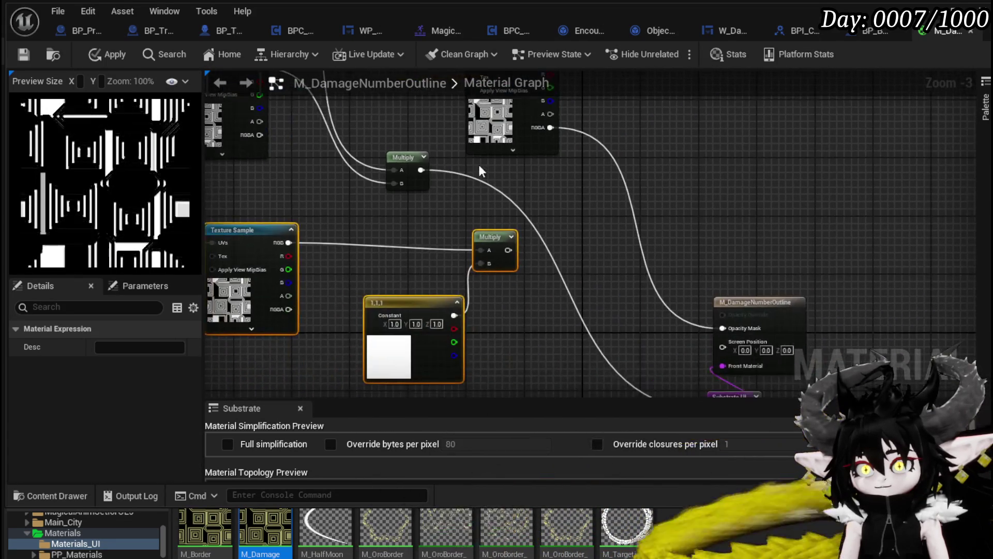
pyautogui.moveTo(731, 332); pyautogui.dragTo(729, 330)
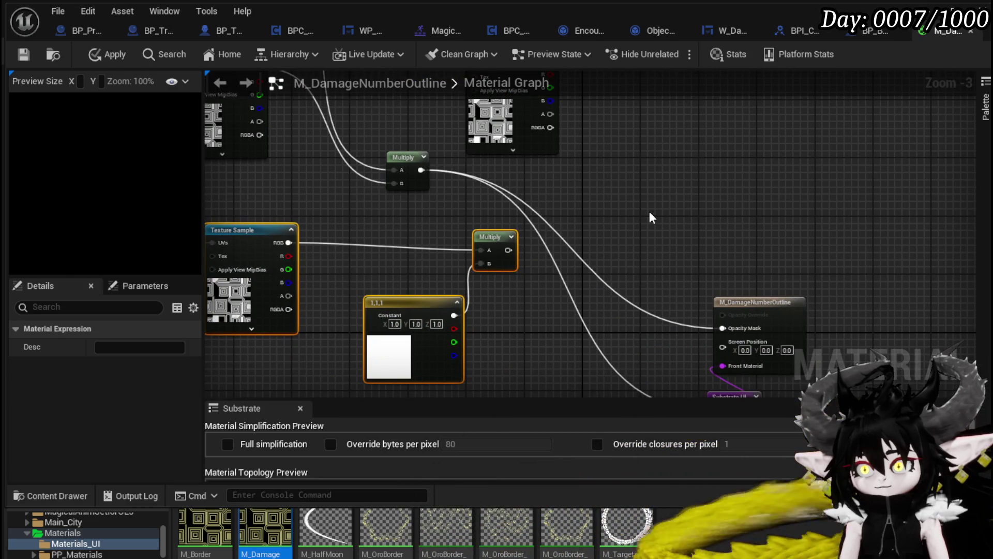
pyautogui.click(652, 217)
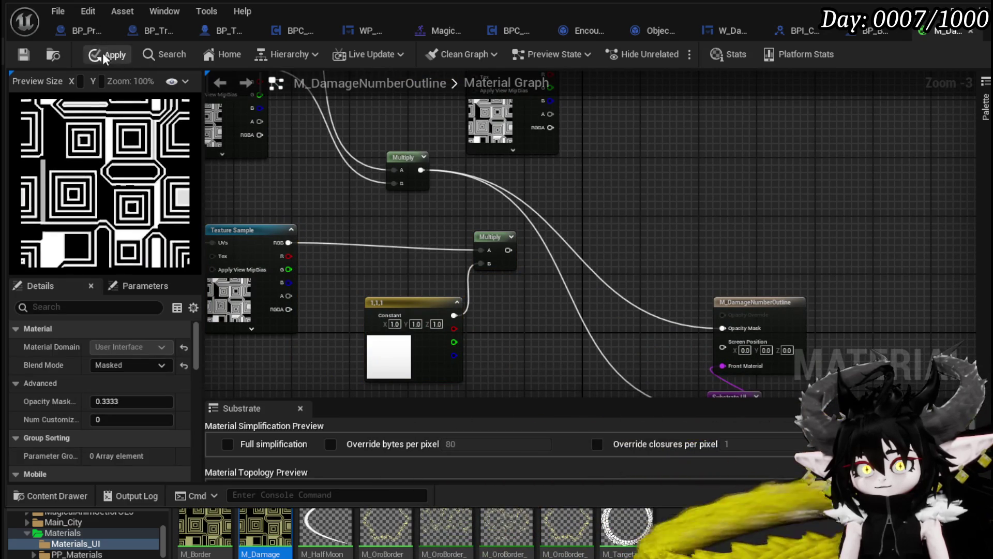
pyautogui.click(23, 54)
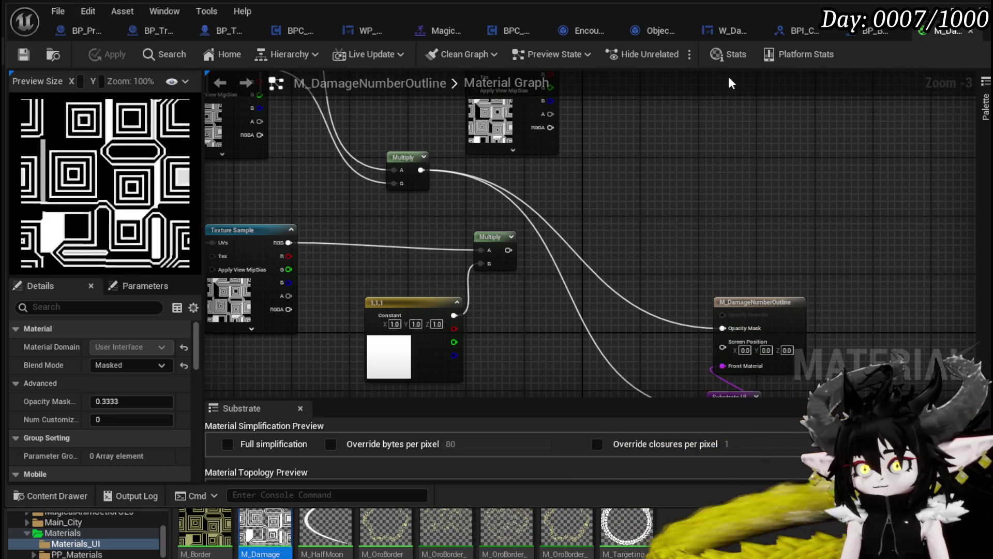
# - In W_DamageNumber, close the colour picker and set the text's Outline Size to 2
pyautogui.click(737, 32)
pyautogui.scroll(8, 447, 233)
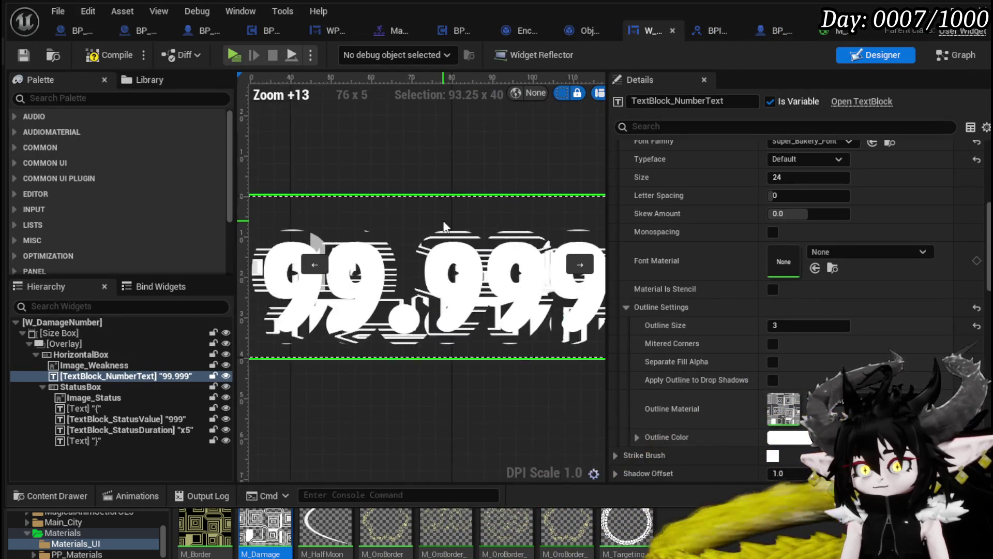
pyautogui.scroll(-2, 447, 222)
pyautogui.moveTo(448, 206); pyautogui.dragTo(480, 184)
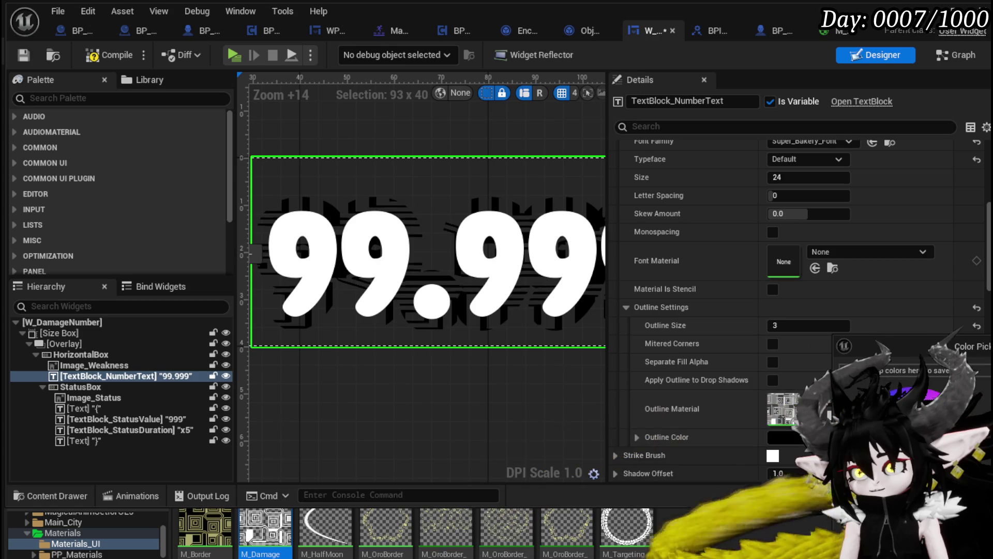
pyautogui.click(777, 311)
pyautogui.click(797, 323)
pyautogui.write('1')
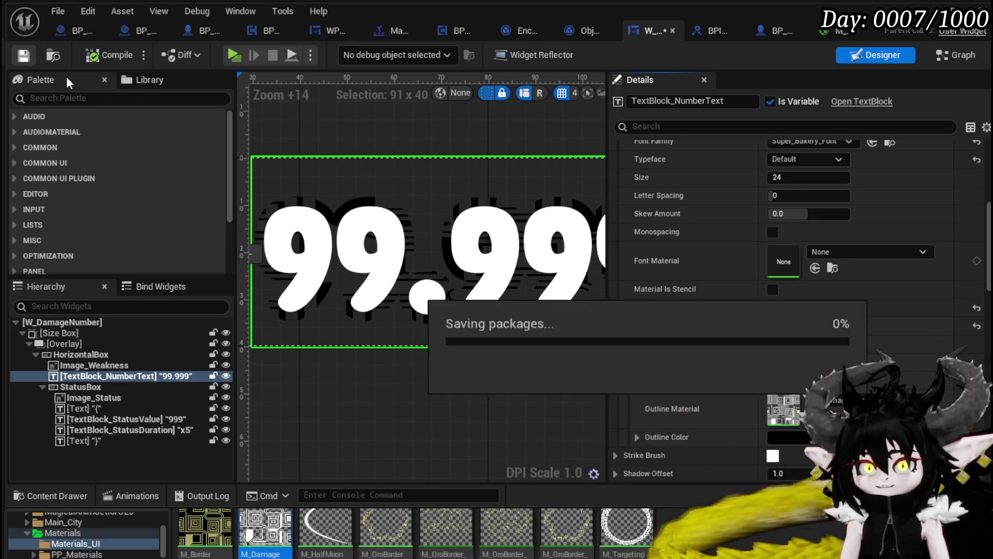
# - Recentre the 99.999 text, then return to the outline material's texture nodes
pyautogui.moveTo(504, 274)
pyautogui.mouseDown()
pyautogui.moveTo(365, 249)
pyautogui.moveTo(540, 249)
pyautogui.moveTo(410, 227)
pyautogui.mouseUp()
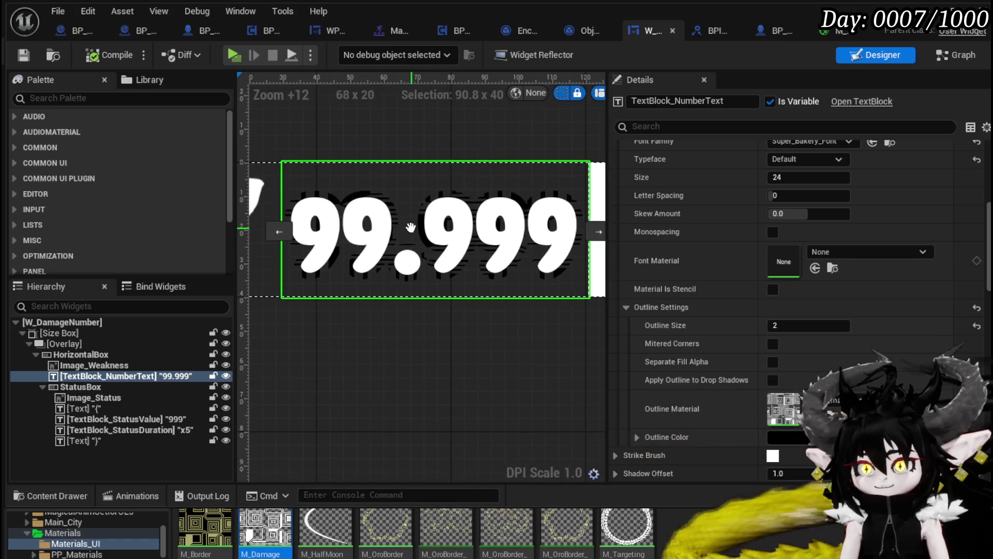
pyautogui.scroll(2, 476, 236)
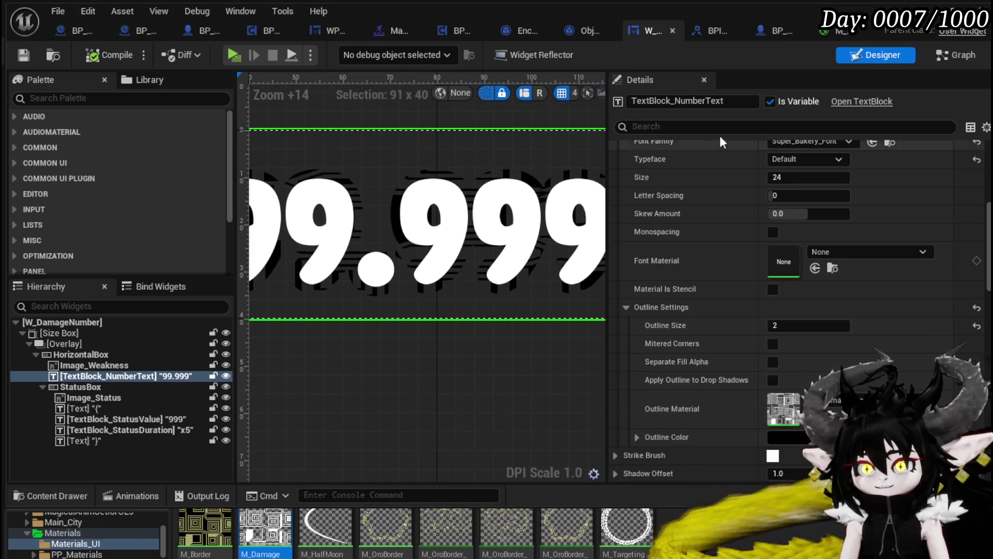
pyautogui.moveTo(501, 173); pyautogui.dragTo(529, 179)
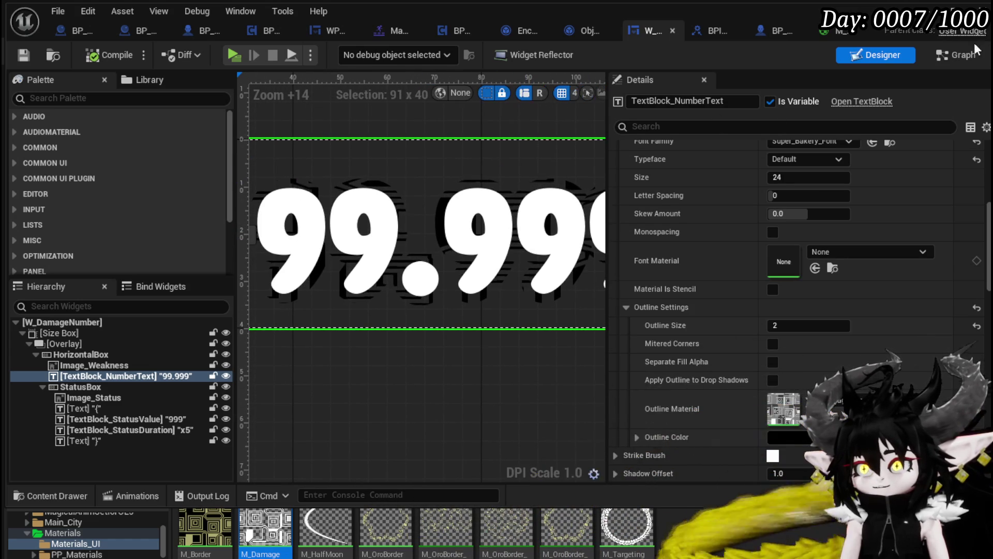
pyautogui.click(823, 29)
pyautogui.moveTo(614, 205)
pyautogui.mouseDown()
pyautogui.moveTo(638, 282)
pyautogui.moveTo(566, 226)
pyautogui.moveTo(616, 226)
pyautogui.moveTo(869, 301)
pyautogui.mouseUp()
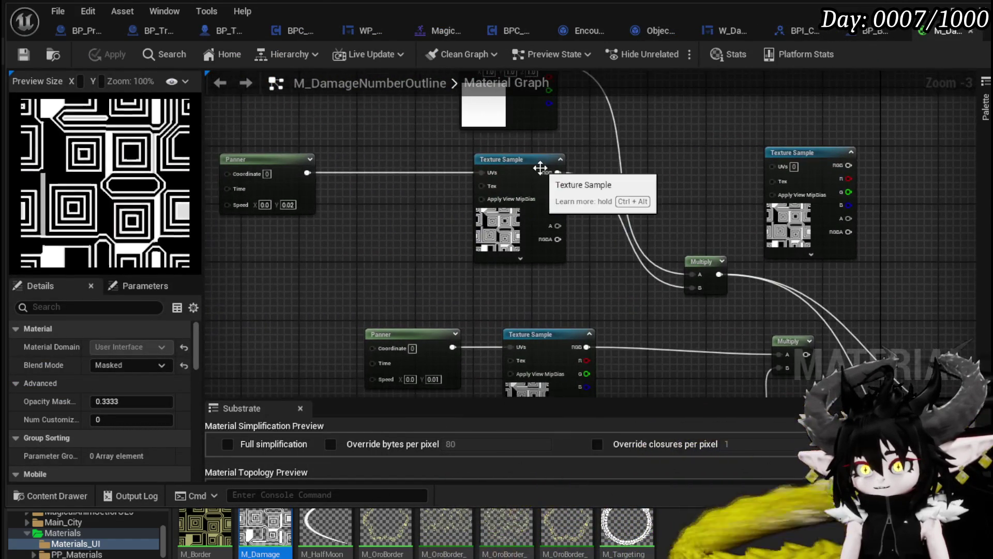
# - Add a OneMinus node after the Multiply and wire its output into Opacity Mask
pyautogui.click(500, 169)
pyautogui.moveTo(633, 217); pyautogui.dragTo(603, 189)
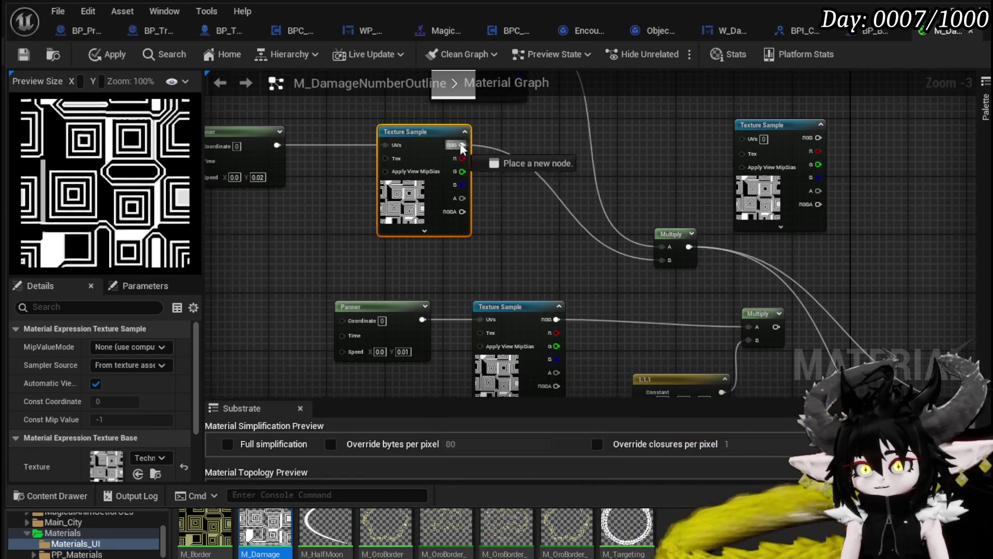
pyautogui.moveTo(453, 185)
pyautogui.mouseDown()
pyautogui.moveTo(567, 247)
pyautogui.moveTo(906, 352)
pyautogui.moveTo(800, 308)
pyautogui.moveTo(697, 235)
pyautogui.mouseUp()
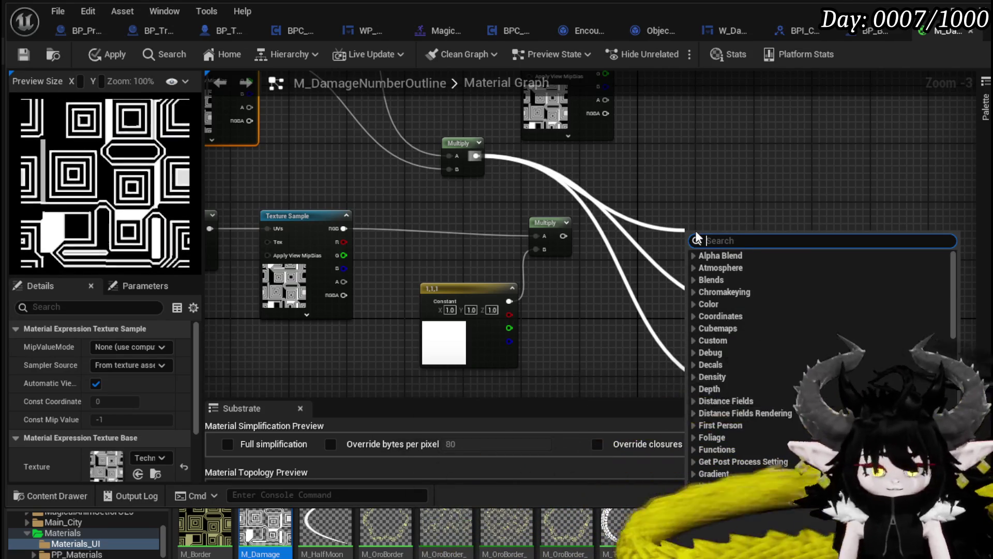
pyautogui.write('one')
pyautogui.press('Return')
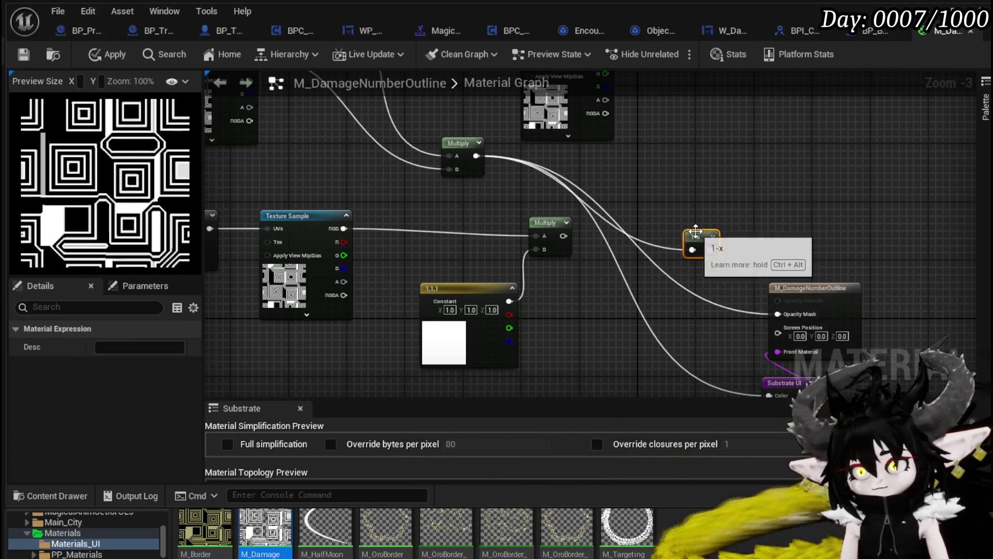
pyautogui.moveTo(711, 250); pyautogui.dragTo(766, 322)
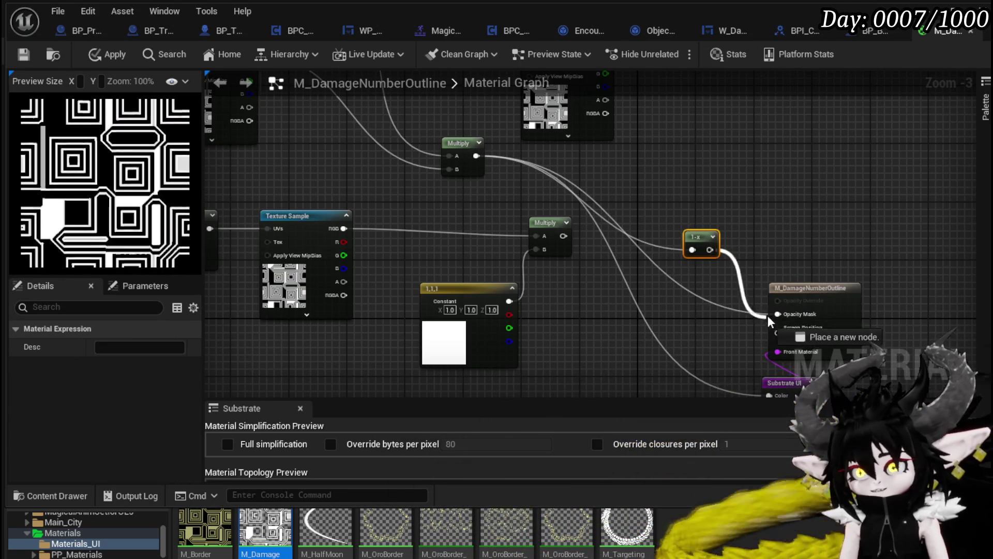
# - Apply and save the outline material, then return to W_DamageNumber
pyautogui.click(107, 61)
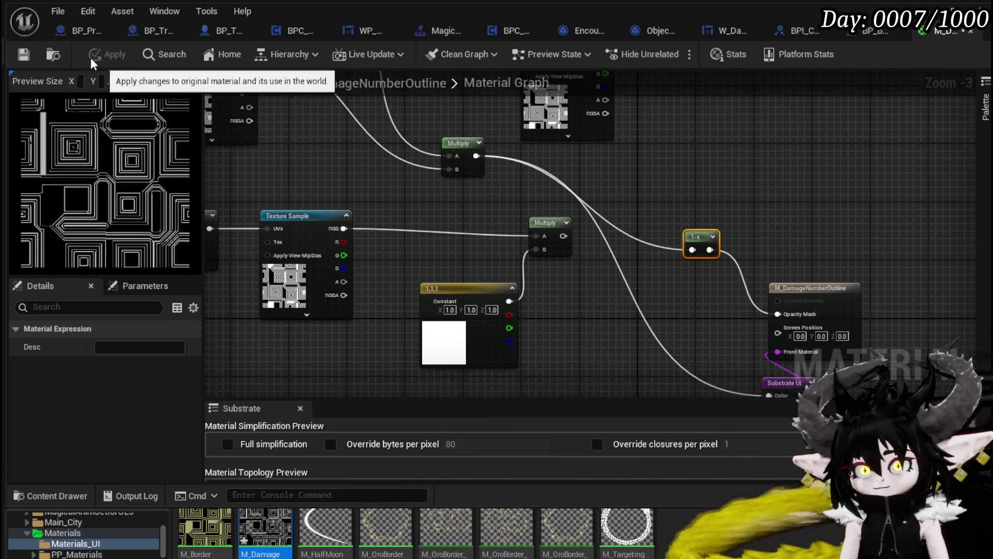
pyautogui.click(23, 55)
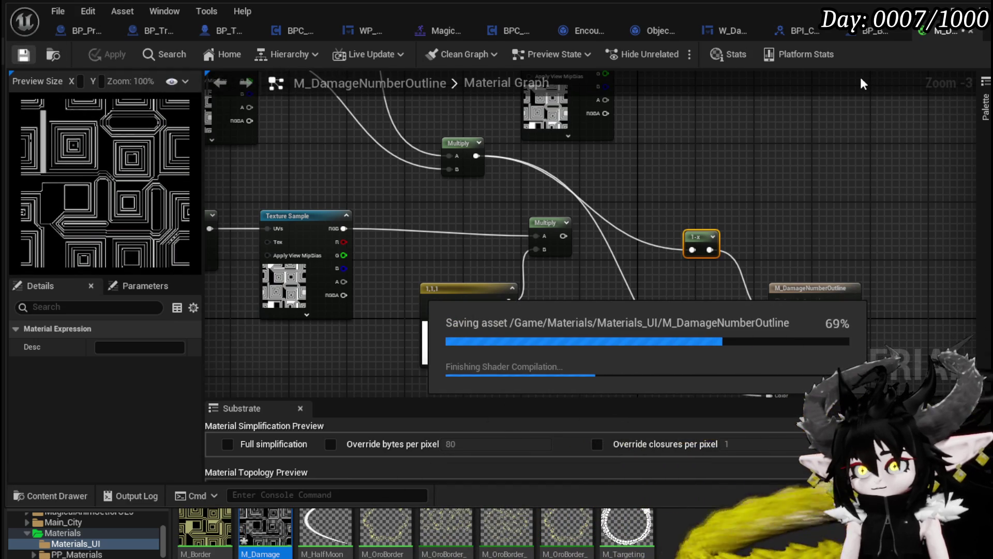
pyautogui.click(724, 31)
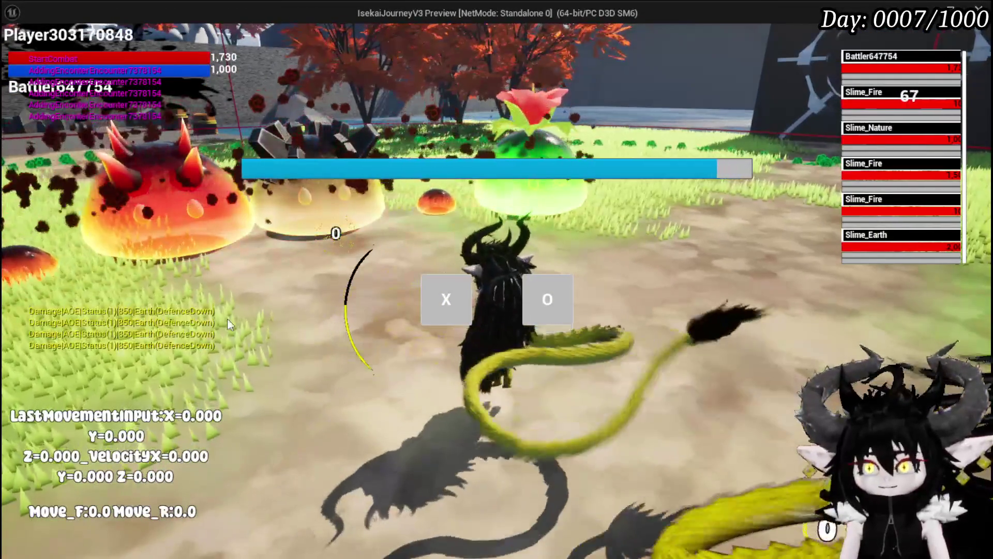
# - Run across the arena, playing the ShieldBuff card and casting Free AIM Fire
pyautogui.press('d')
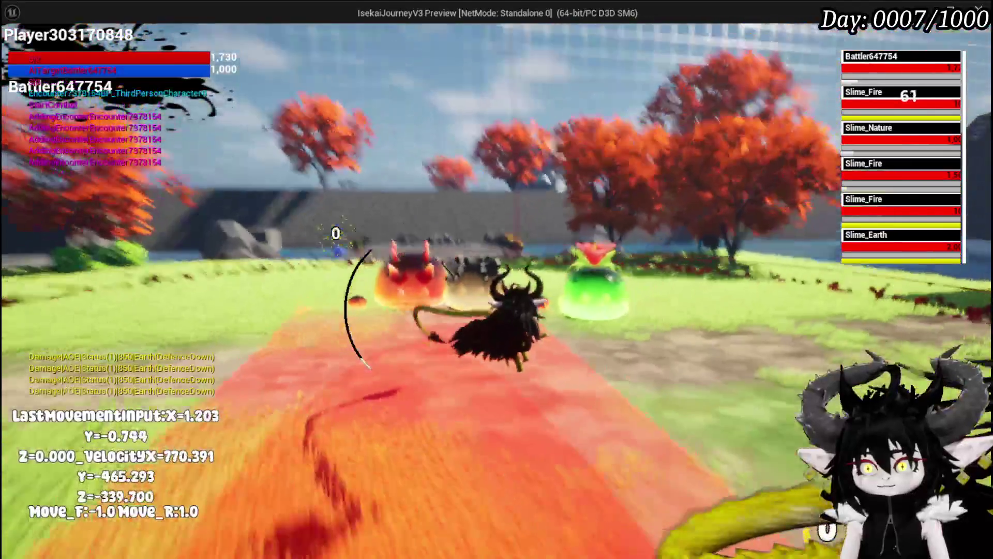
pyautogui.press('w')
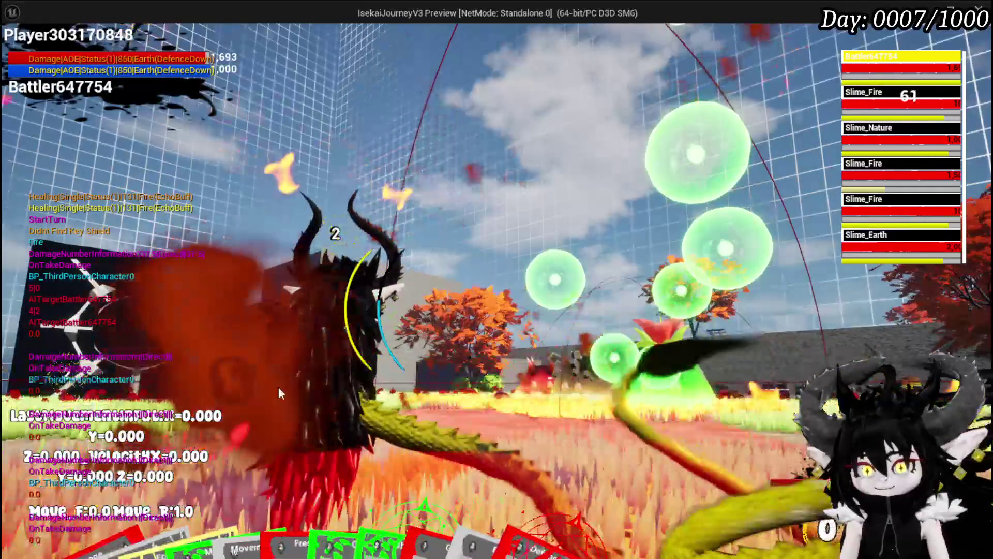
pyautogui.click(417, 447)
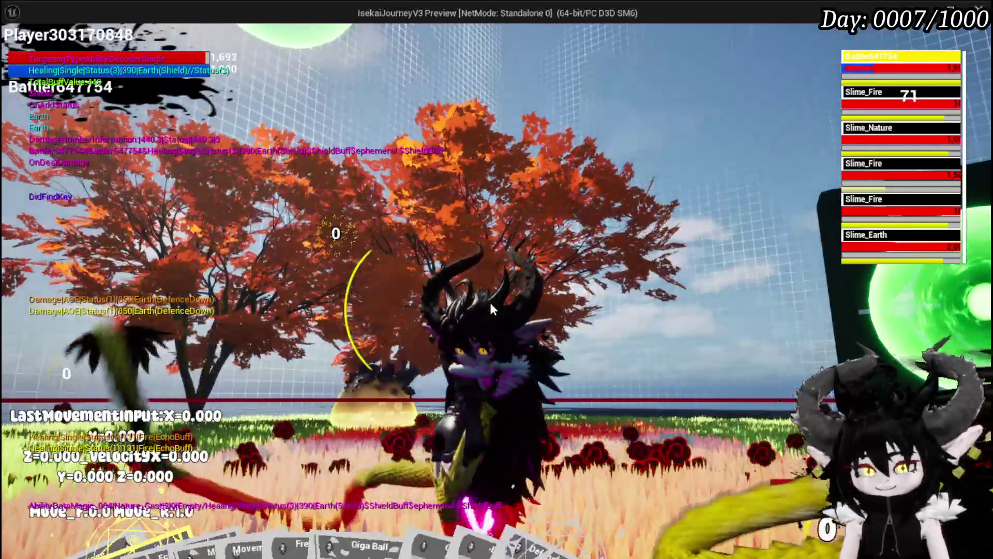
pyautogui.press('w')
pyautogui.press('a')
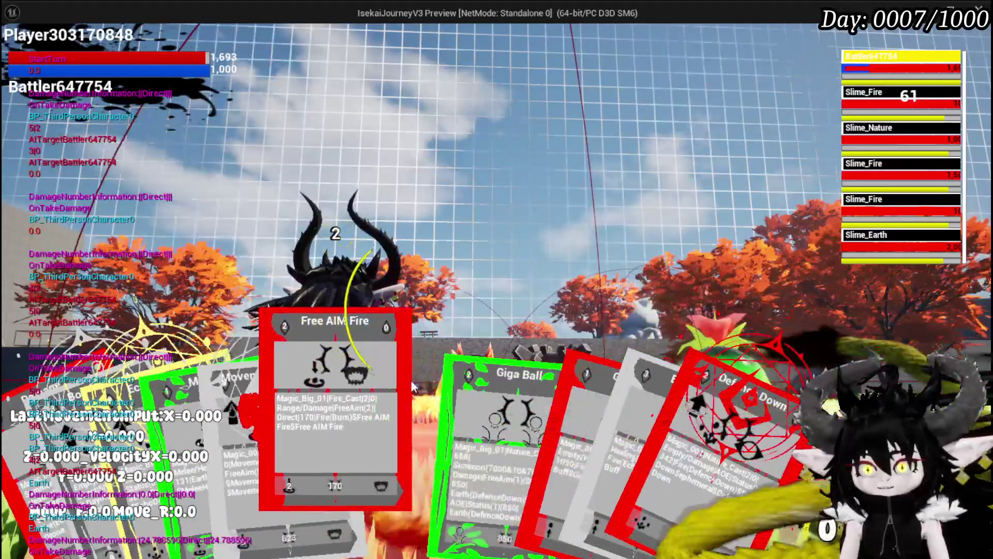
pyautogui.click(357, 394)
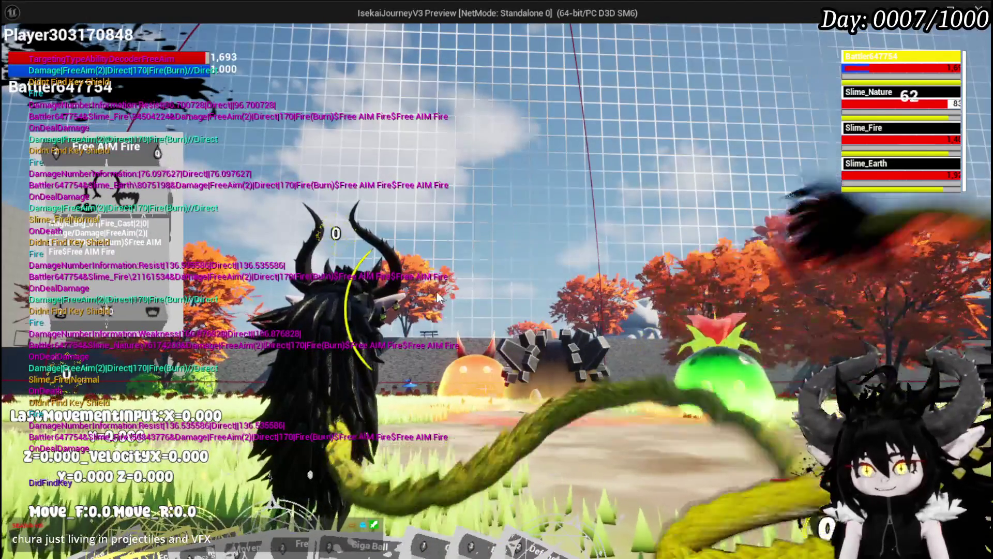
# - Close in on the slimes, cast Free AIM Fire at them, then cast Echo Buff
pyautogui.press('d')
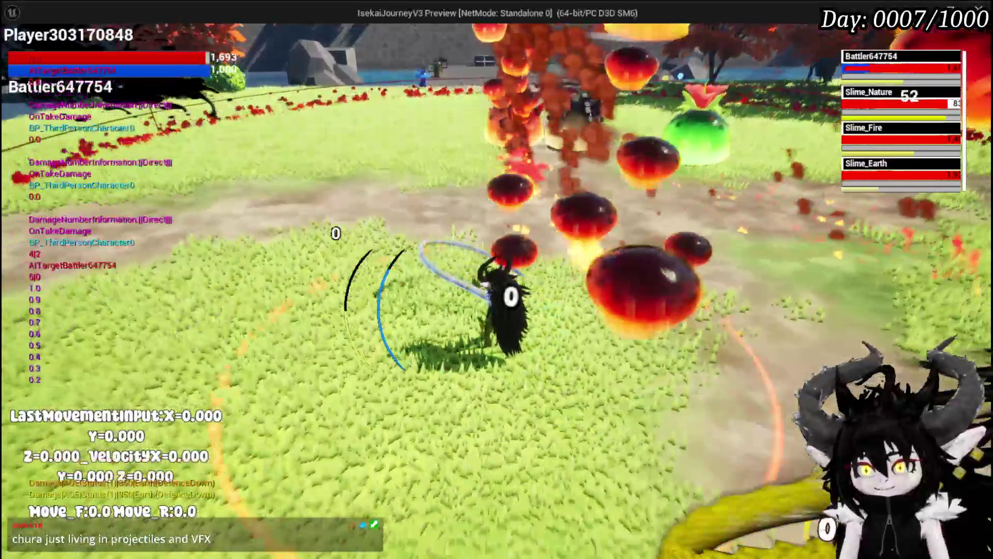
pyautogui.press('w')
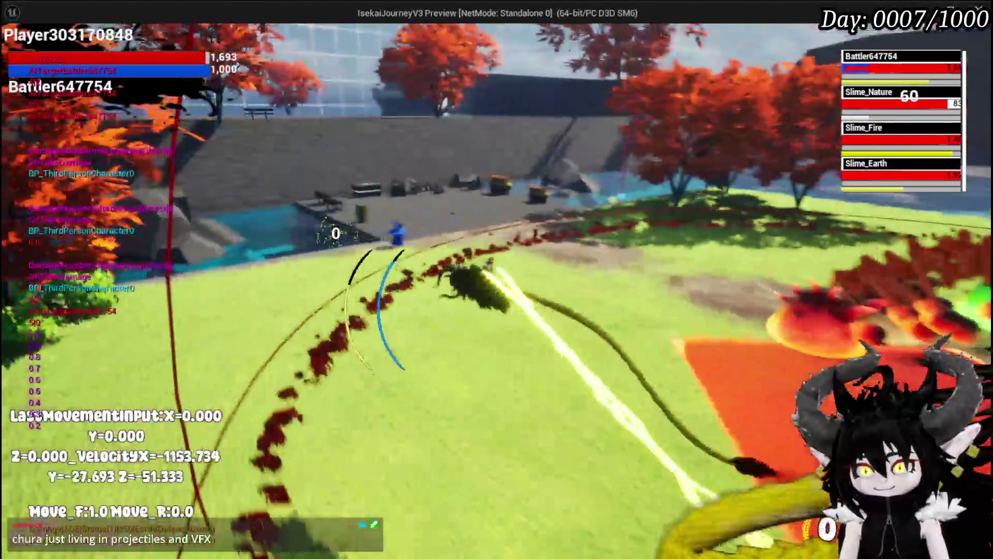
pyautogui.press('a')
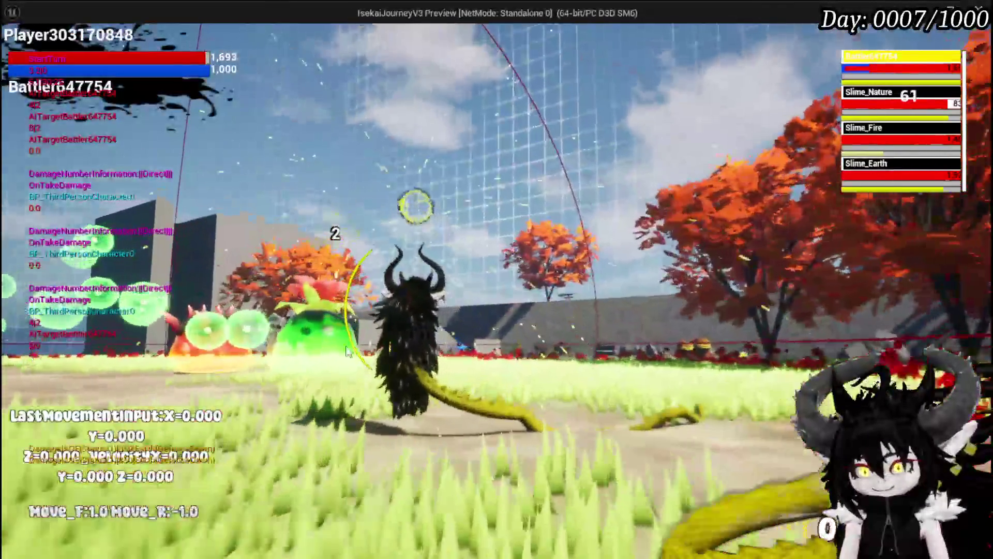
pyautogui.press('Tab')
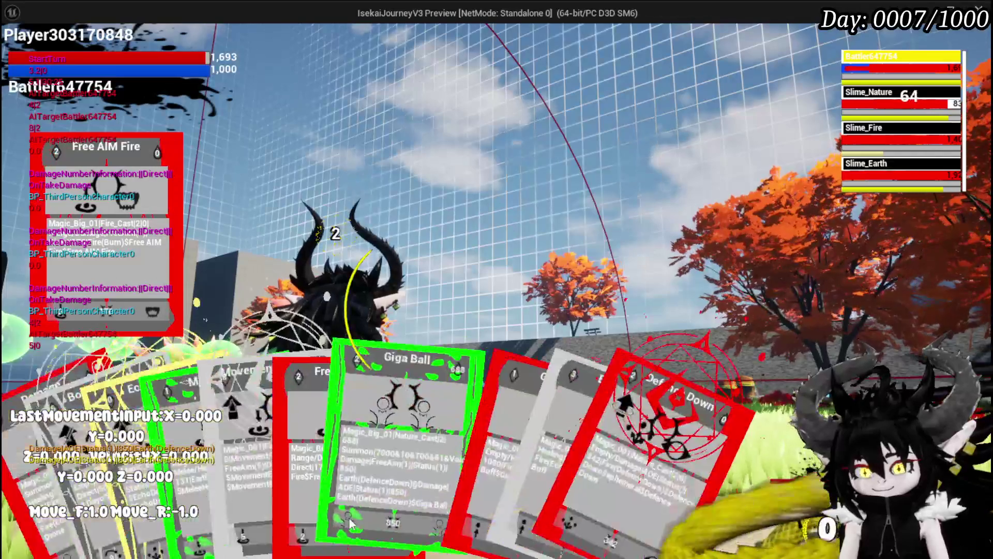
pyautogui.click(323, 432)
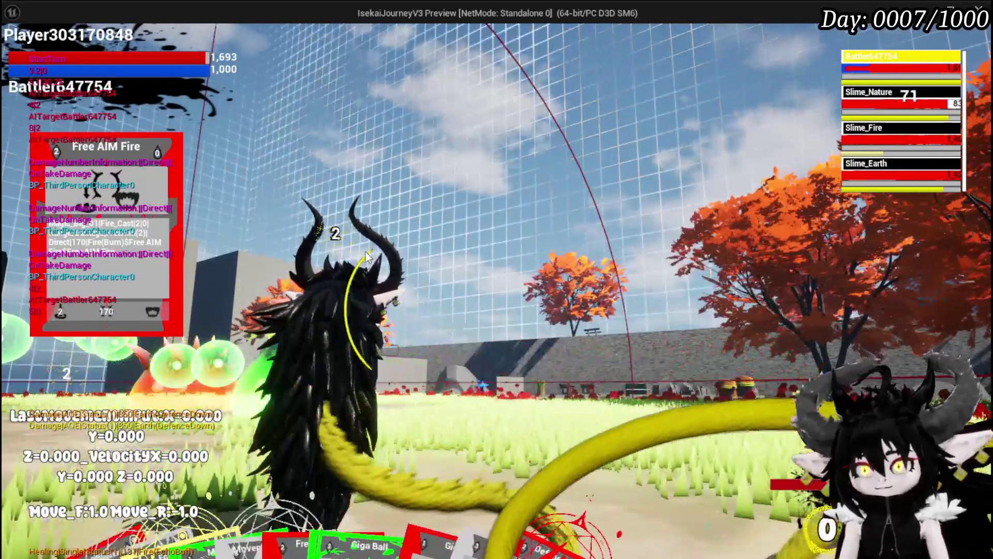
pyautogui.click(366, 257)
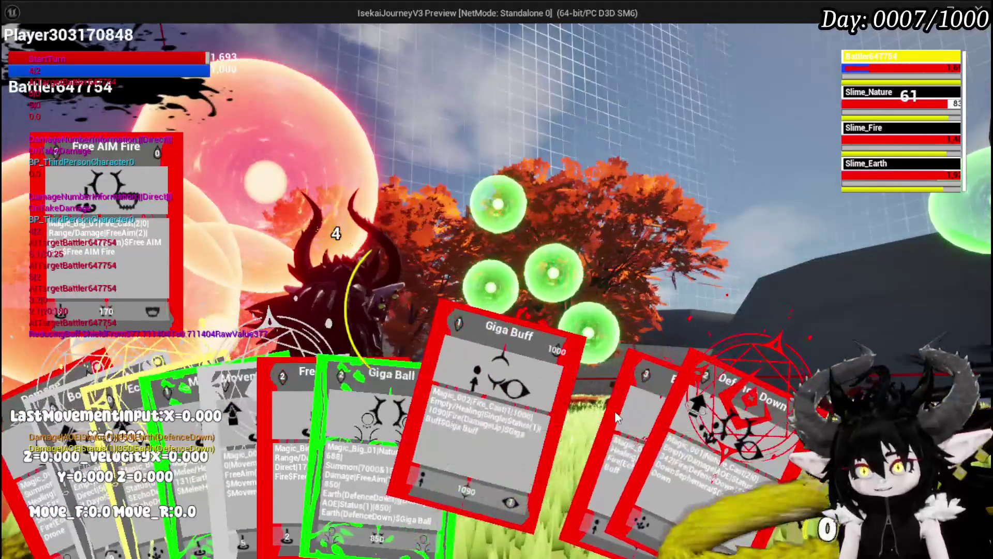
pyautogui.click(548, 401)
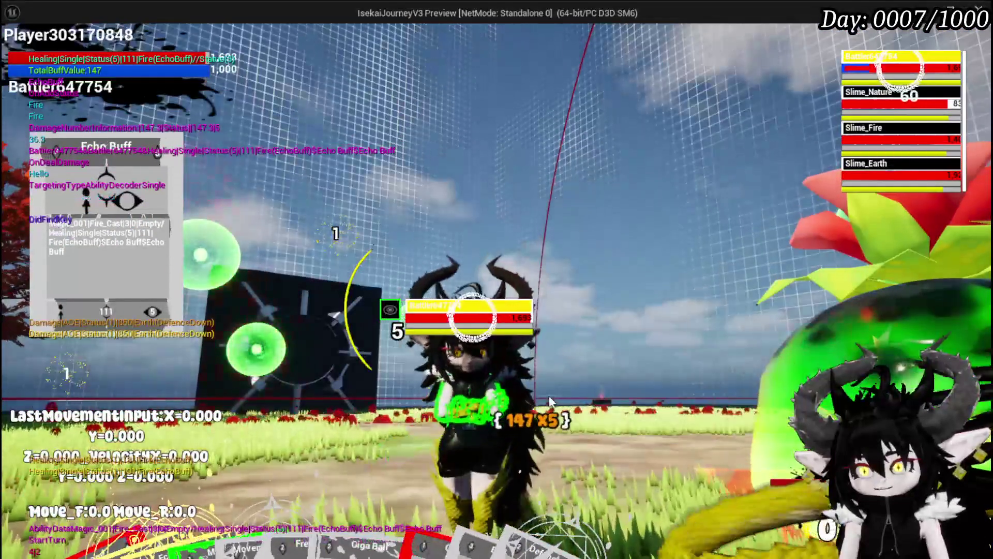
pyautogui.press('w')
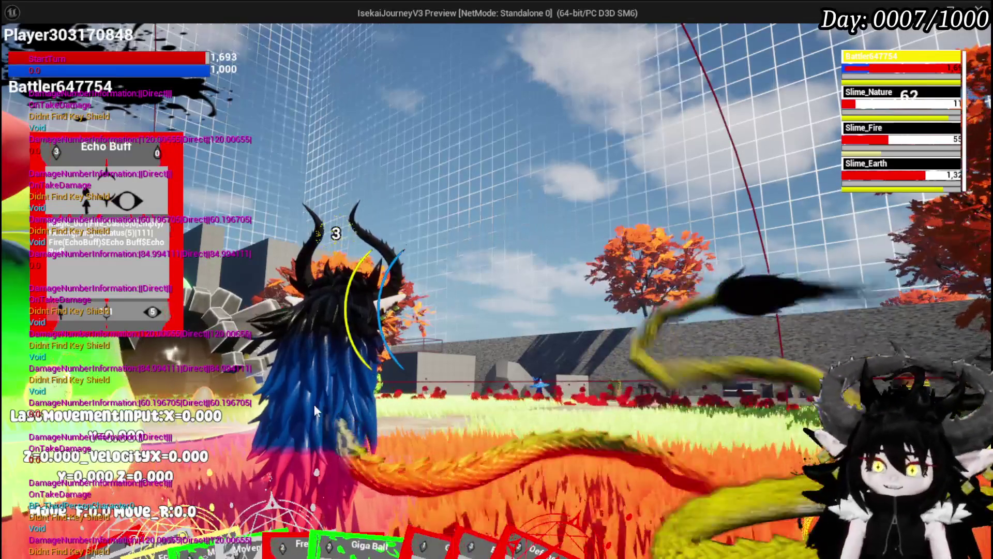
# - Cast the Echo Buff card from the hand once more during the play test
pyautogui.moveTo(479, 476)
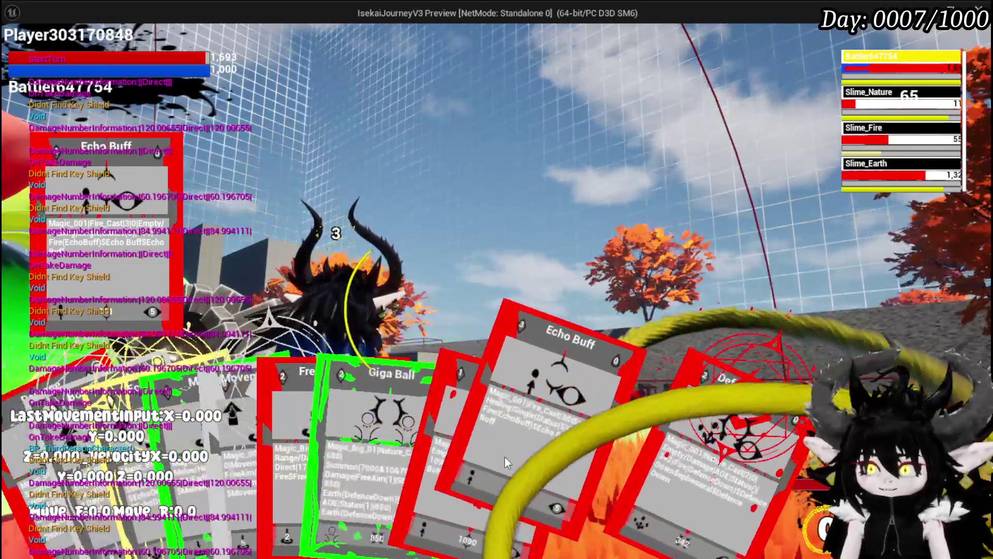
pyautogui.click(504, 457)
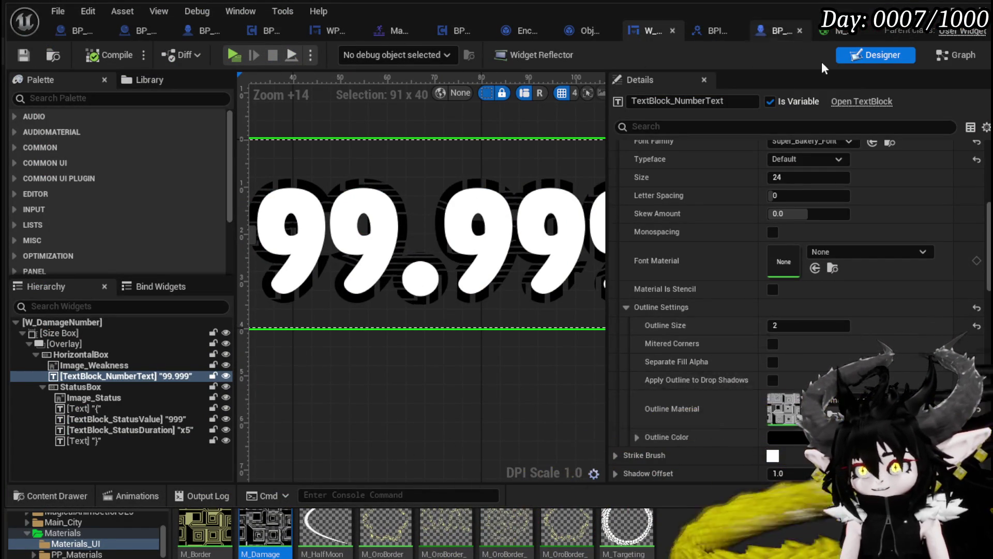
pyautogui.scroll(-4, 491, 233)
# - Pan and zoom the Designer canvas to show the { 999 status text and full 99.999 number
pyautogui.moveTo(492, 223); pyautogui.dragTo(217, 224)
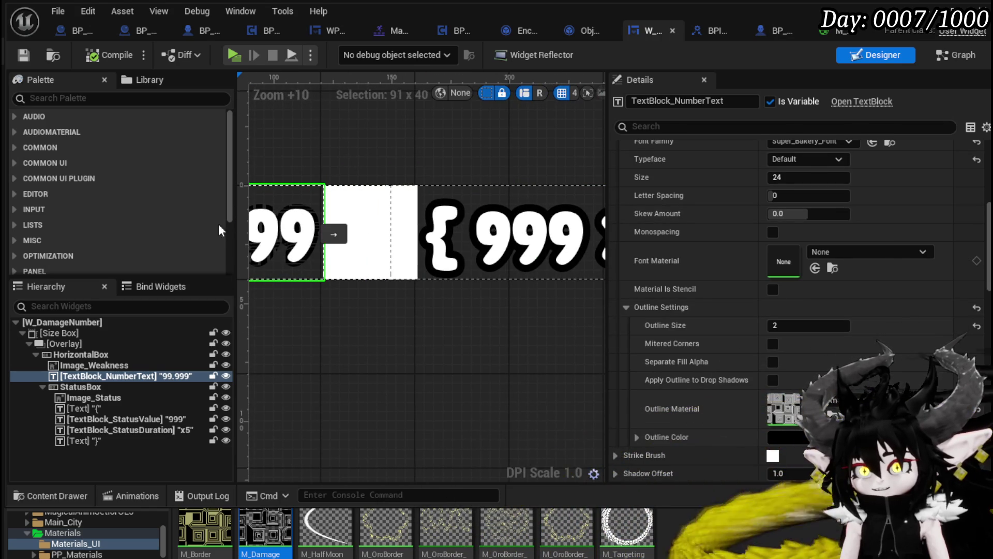
pyautogui.scroll(-1, 411, 310)
pyautogui.moveTo(411, 309); pyautogui.dragTo(543, 284)
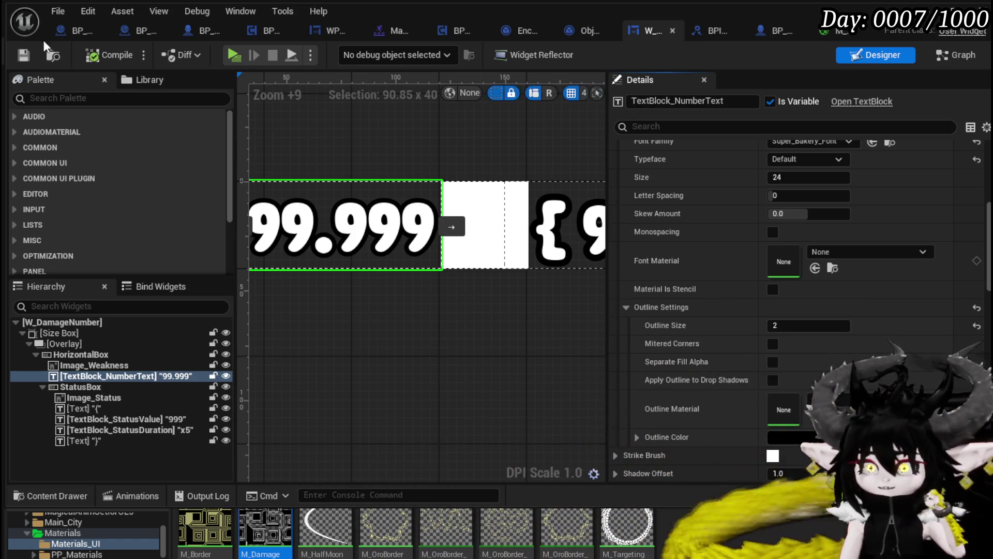
pyautogui.scroll(-3, 494, 208)
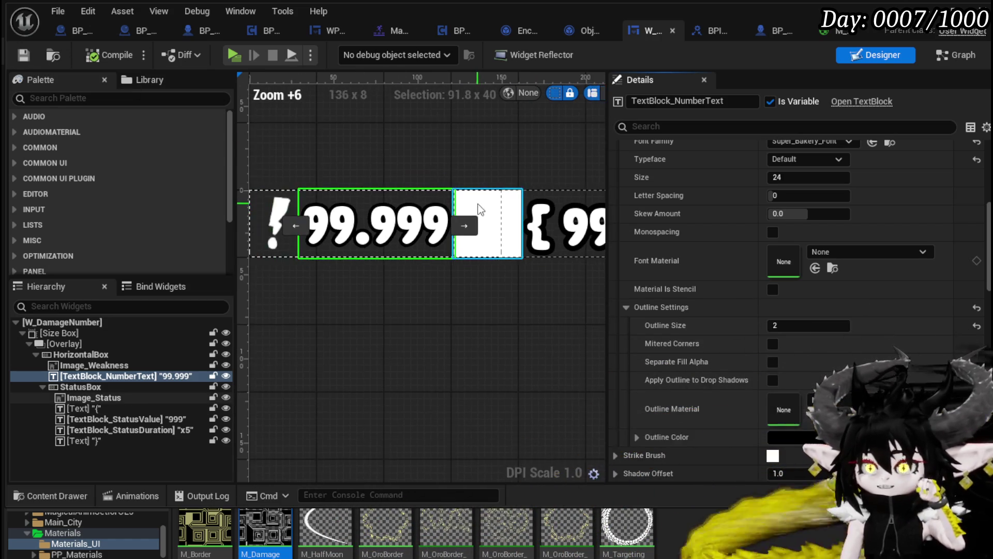
pyautogui.moveTo(514, 316); pyautogui.dragTo(364, 339)
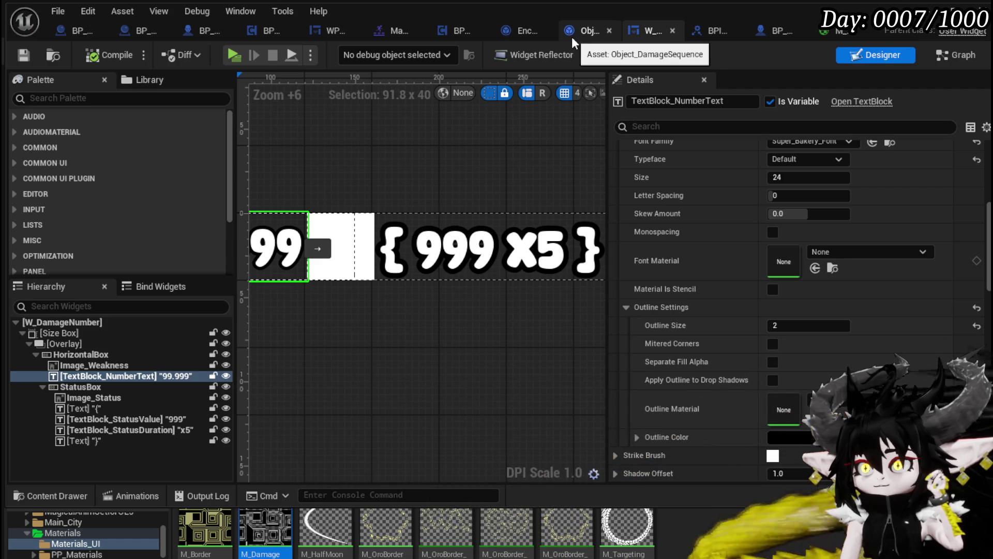
# - Bring the CreateNumberWidget Branch and Show Damage Number nodes into view in Object_DamageSequence
pyautogui.click(591, 37)
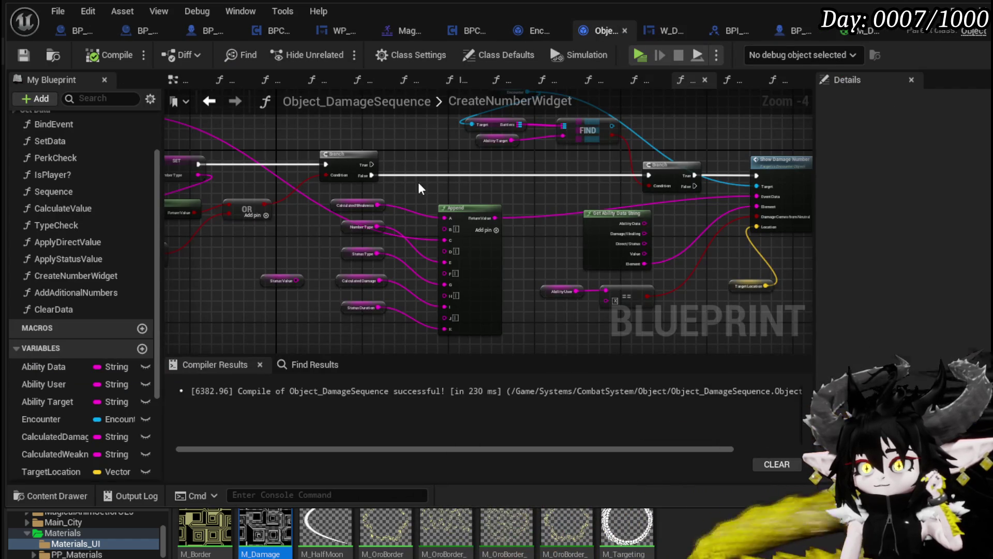
pyautogui.moveTo(359, 220); pyautogui.dragTo(514, 199)
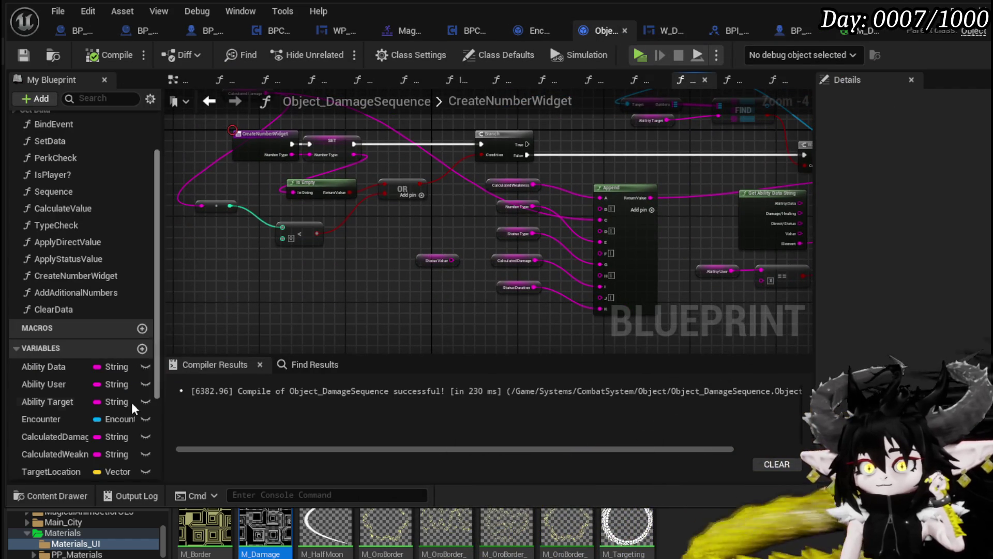
pyautogui.scroll(-5, 116, 413)
pyautogui.moveTo(396, 270)
pyautogui.mouseDown()
pyautogui.moveTo(301, 256)
pyautogui.moveTo(271, 284)
pyautogui.moveTo(195, 278)
pyautogui.moveTo(284, 259)
pyautogui.moveTo(304, 244)
pyautogui.mouseUp()
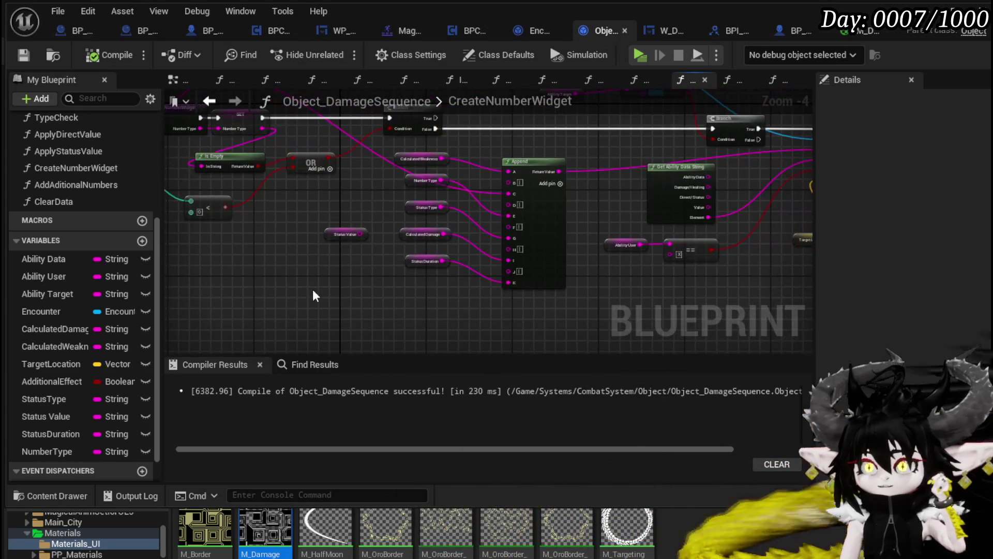
pyautogui.moveTo(319, 280)
pyautogui.mouseDown()
pyautogui.moveTo(421, 332)
pyautogui.moveTo(378, 321)
pyautogui.mouseUp()
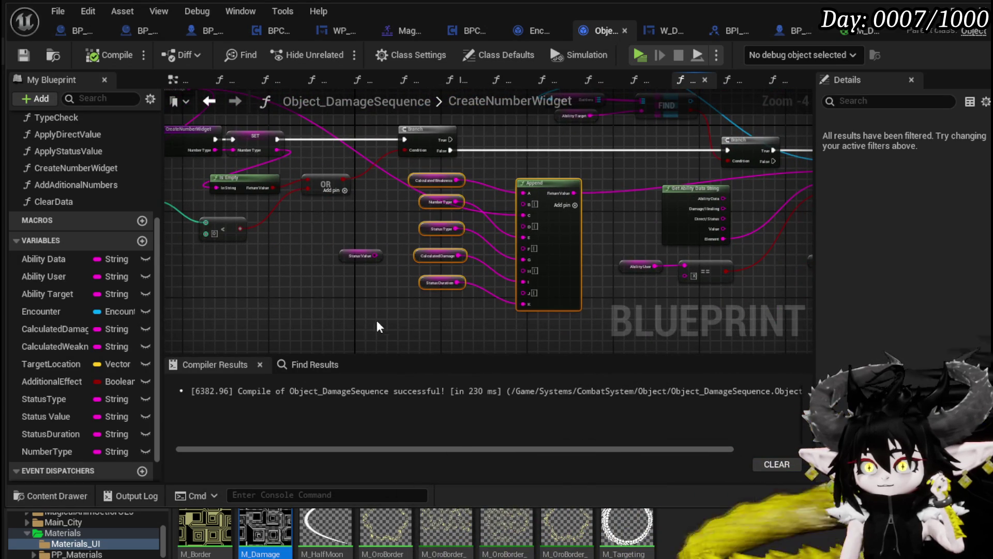
# - Shift the Append node and its input variables down-left, then go back to W_DamageNumber
pyautogui.moveTo(554, 181); pyautogui.dragTo(520, 242)
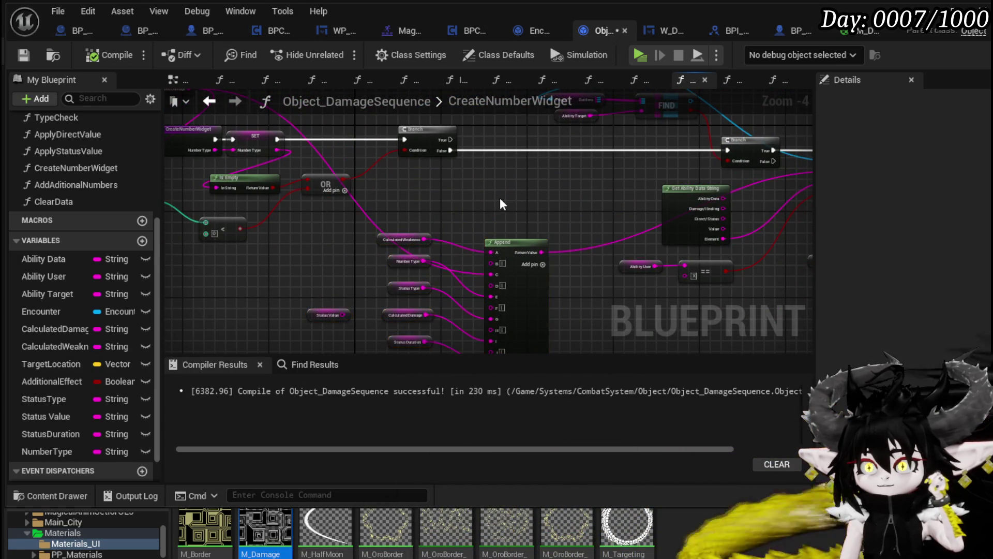
pyautogui.scroll(2, 508, 202)
pyautogui.moveTo(508, 202)
pyautogui.mouseDown()
pyautogui.moveTo(723, 288)
pyautogui.moveTo(548, 120)
pyautogui.moveTo(611, 221)
pyautogui.moveTo(290, 203)
pyautogui.moveTo(522, 204)
pyautogui.mouseUp()
pyautogui.scroll(-2, 612, 226)
pyautogui.scroll(2, 356, 200)
pyautogui.scroll(-1, 793, 178)
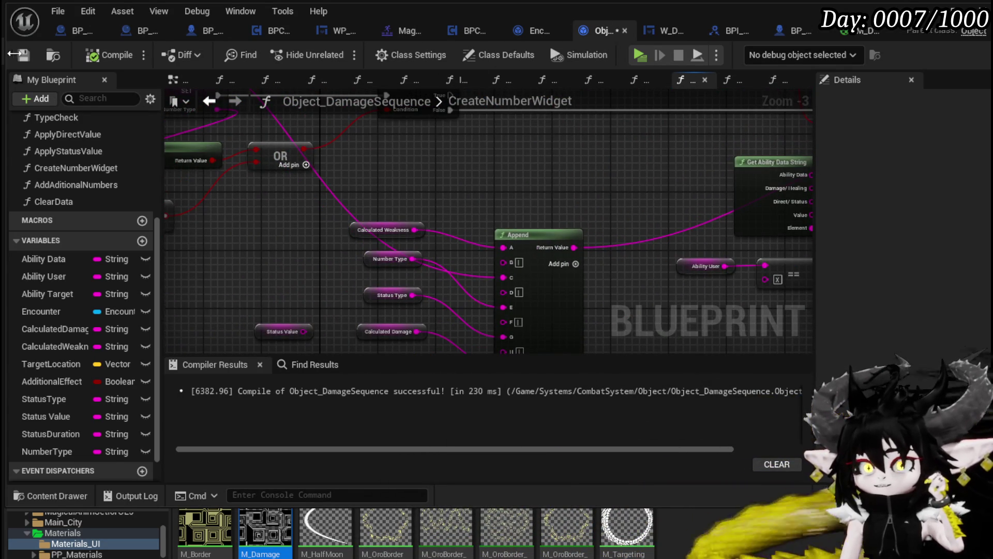
pyautogui.click(653, 34)
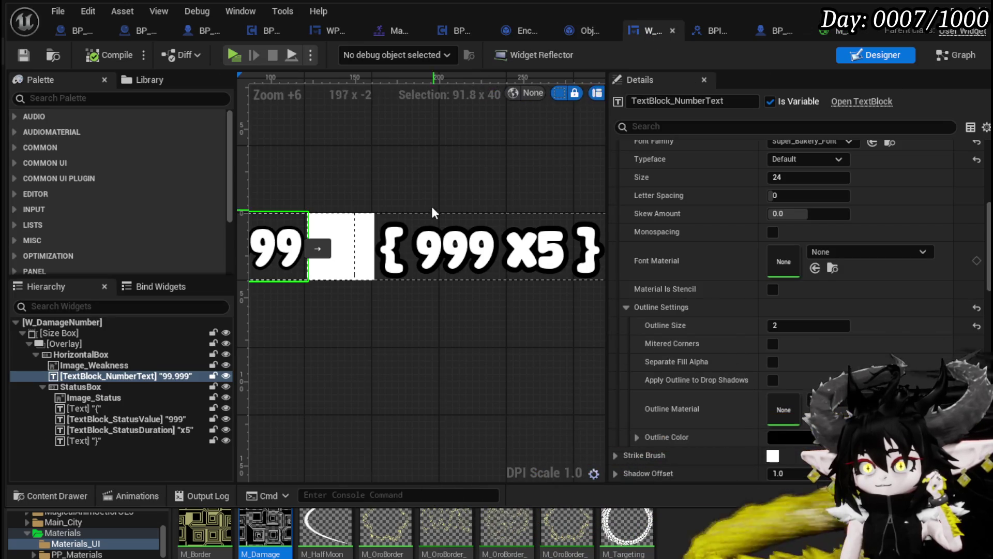
# - Open the SetNumber function and survey its Parse Into Array, GET, Print String and SetText nodes
pyautogui.click(957, 55)
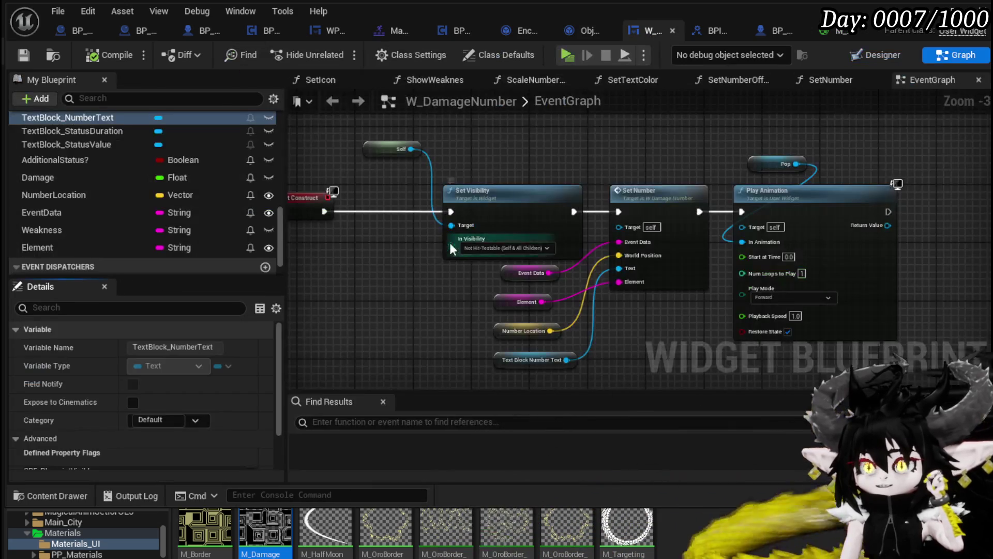
pyautogui.doubleClick(661, 187)
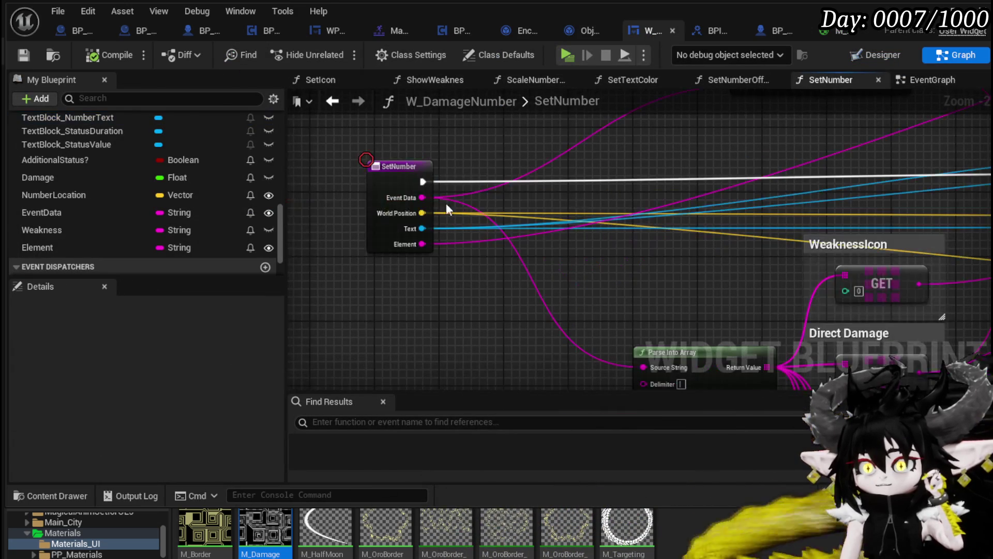
pyautogui.moveTo(587, 166)
pyautogui.mouseDown()
pyautogui.moveTo(526, 248)
pyautogui.moveTo(414, 186)
pyautogui.mouseUp()
pyautogui.scroll(-1, 414, 186)
pyautogui.moveTo(573, 294); pyautogui.dragTo(592, 68)
pyautogui.moveTo(483, 103)
pyautogui.mouseDown()
pyautogui.moveTo(483, 271)
pyautogui.moveTo(548, 381)
pyautogui.mouseUp()
pyautogui.moveTo(538, 140)
pyautogui.mouseDown()
pyautogui.moveTo(921, 145)
pyautogui.moveTo(603, 202)
pyautogui.moveTo(575, 78)
pyautogui.mouseUp()
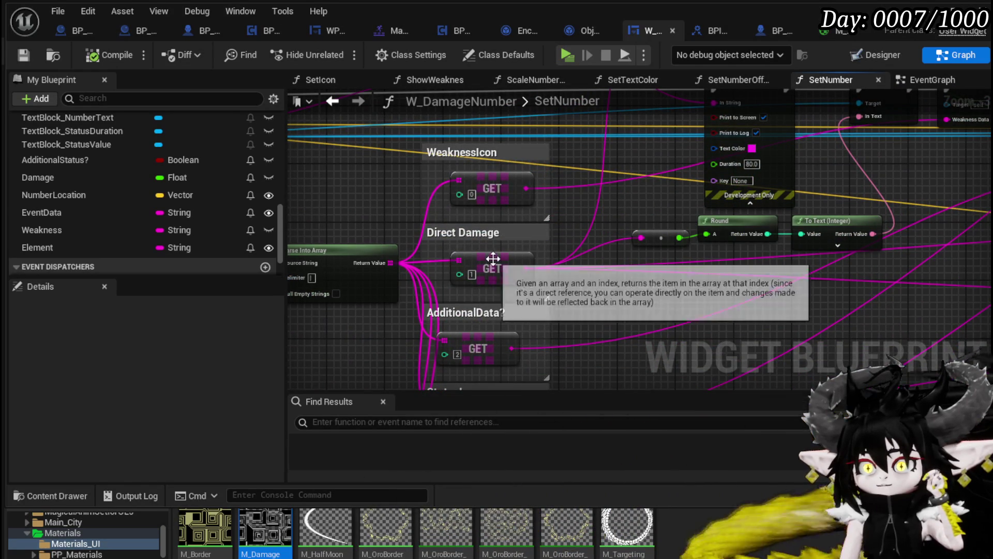
# - Trace the Direct Damage value through Round, Print String and SetText, then return to EventGraph
pyautogui.click(518, 266)
pyautogui.moveTo(662, 271)
pyautogui.mouseDown()
pyautogui.moveTo(497, 277)
pyautogui.moveTo(555, 281)
pyautogui.mouseUp()
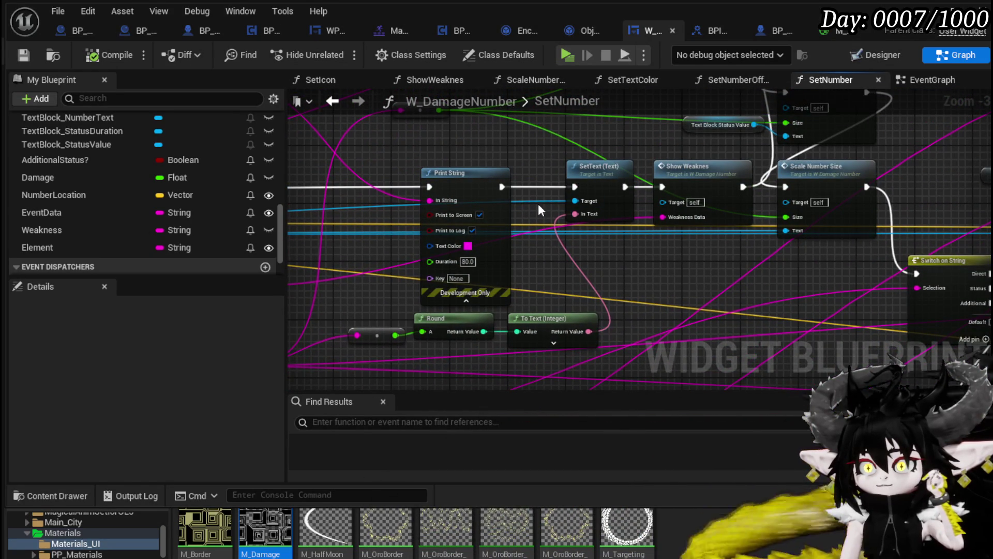
pyautogui.click(598, 181)
pyautogui.moveTo(598, 181)
pyautogui.mouseDown()
pyautogui.moveTo(566, 186)
pyautogui.moveTo(663, 188)
pyautogui.moveTo(476, 226)
pyautogui.moveTo(437, 274)
pyautogui.moveTo(418, 319)
pyautogui.moveTo(533, 201)
pyautogui.moveTo(760, 298)
pyautogui.moveTo(895, 254)
pyautogui.mouseUp()
pyautogui.moveTo(517, 172)
pyautogui.mouseDown()
pyautogui.moveTo(448, 213)
pyautogui.moveTo(375, 198)
pyautogui.mouseUp()
pyautogui.scroll(-3, 641, 232)
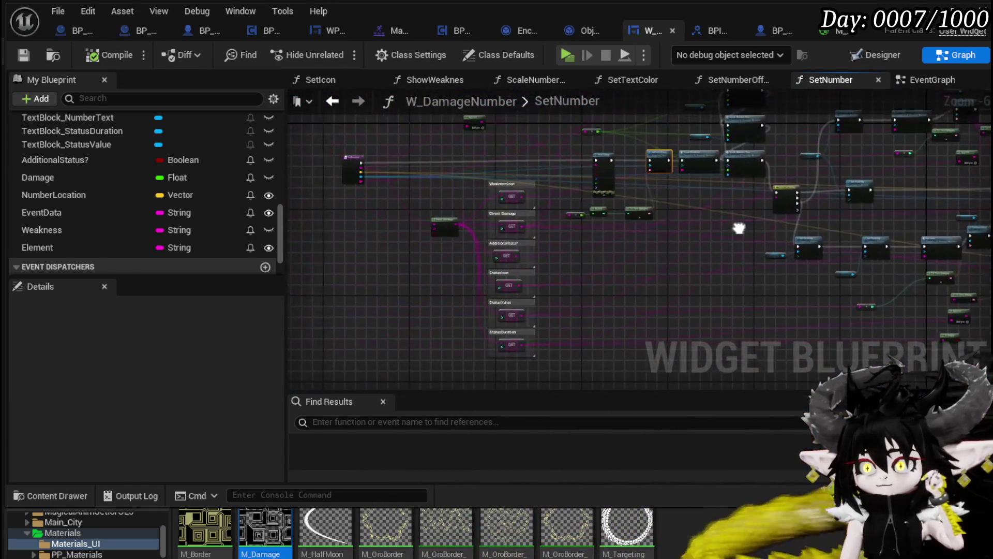
pyautogui.scroll(6, 545, 225)
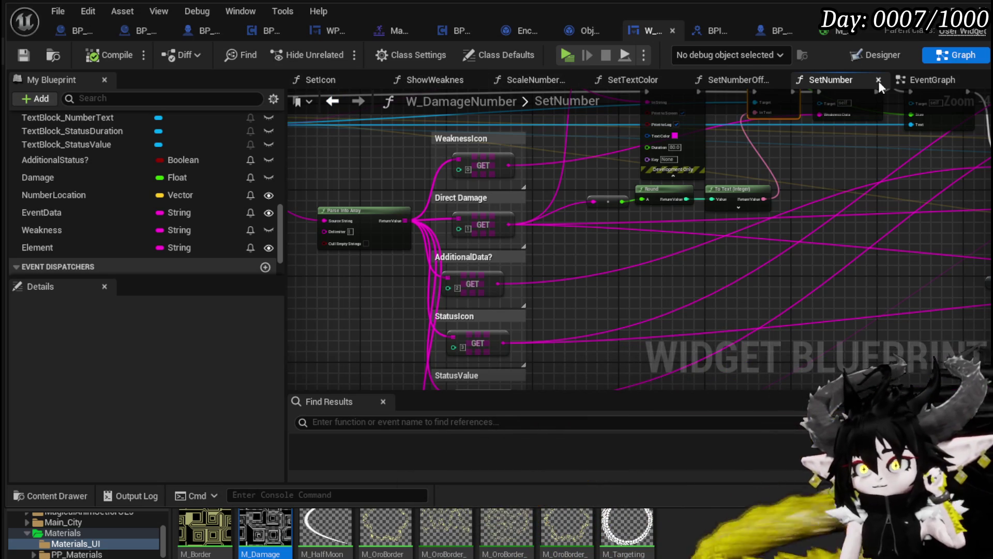
pyautogui.click(930, 85)
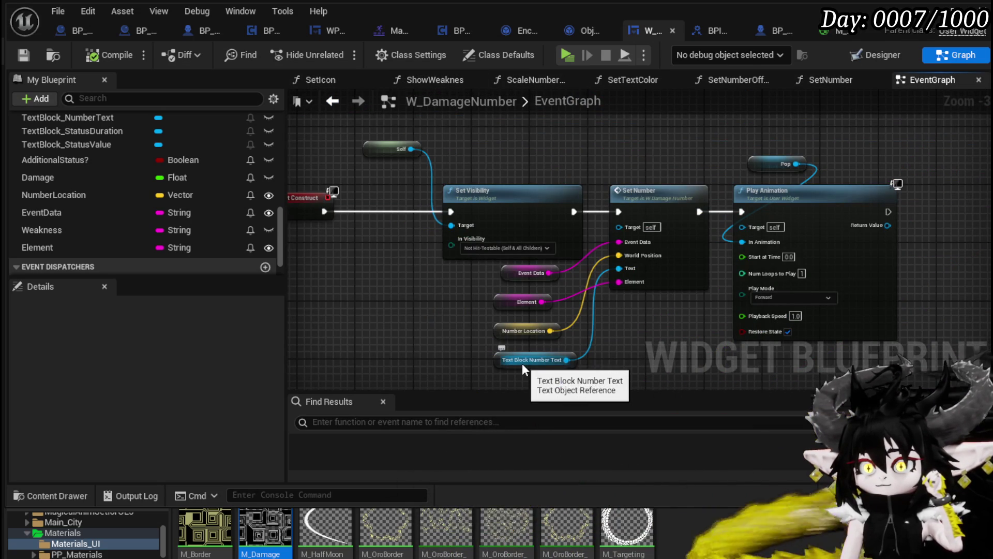
# - Move the Text Block Number Text getter node above the Set Number node
pyautogui.moveTo(522, 364)
pyautogui.mouseDown()
pyautogui.moveTo(696, 148)
pyautogui.moveTo(650, 169)
pyautogui.mouseUp()
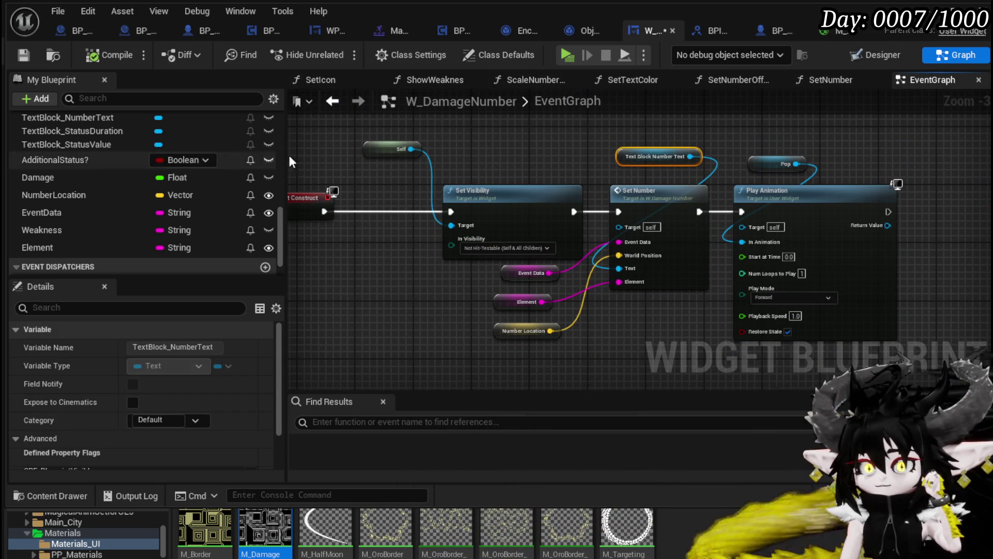
pyautogui.click(539, 162)
pyautogui.click(652, 156)
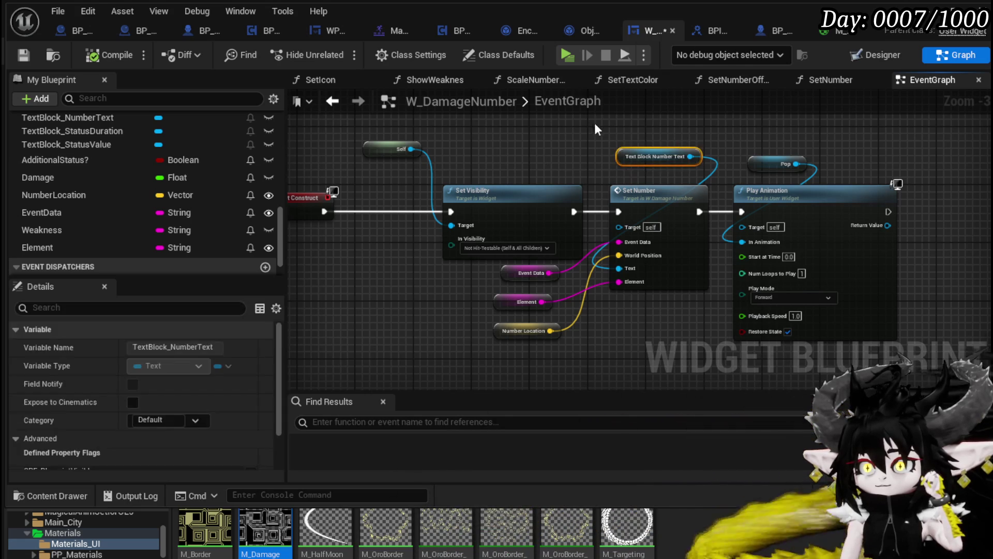
pyautogui.click(619, 125)
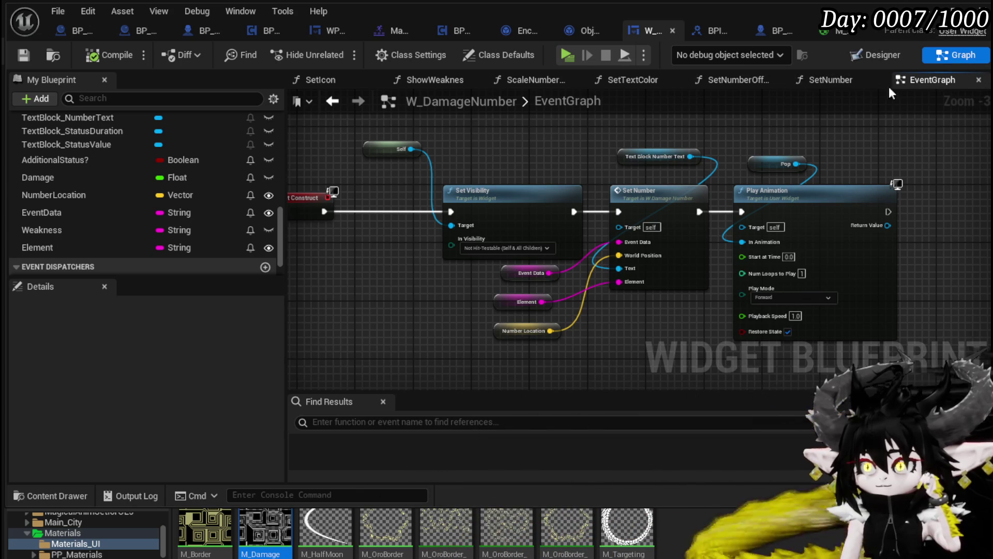
# - Start retitling the Direct Damage comment in SetNumber to DamageAmount
pyautogui.click(850, 80)
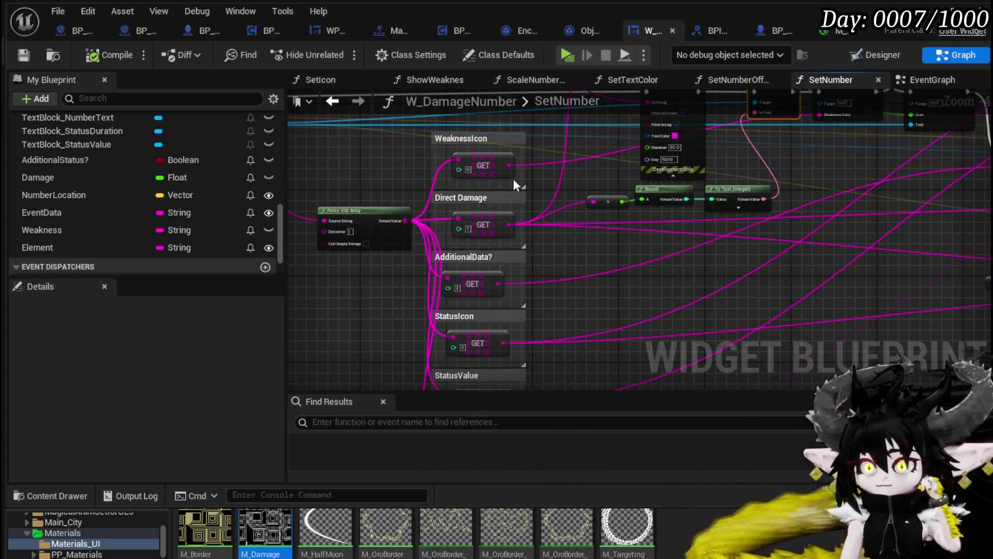
pyautogui.doubleClick(475, 198)
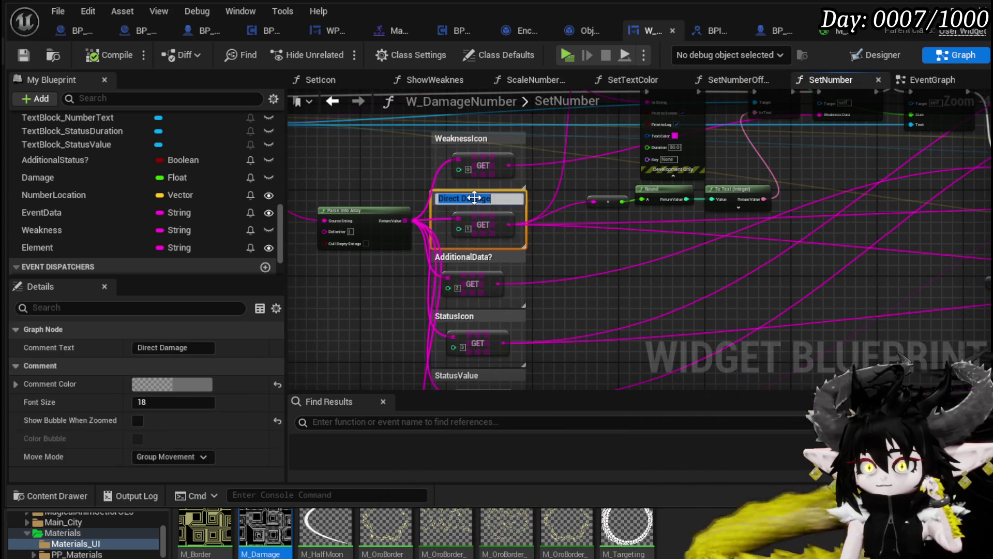
pyautogui.write('Da')
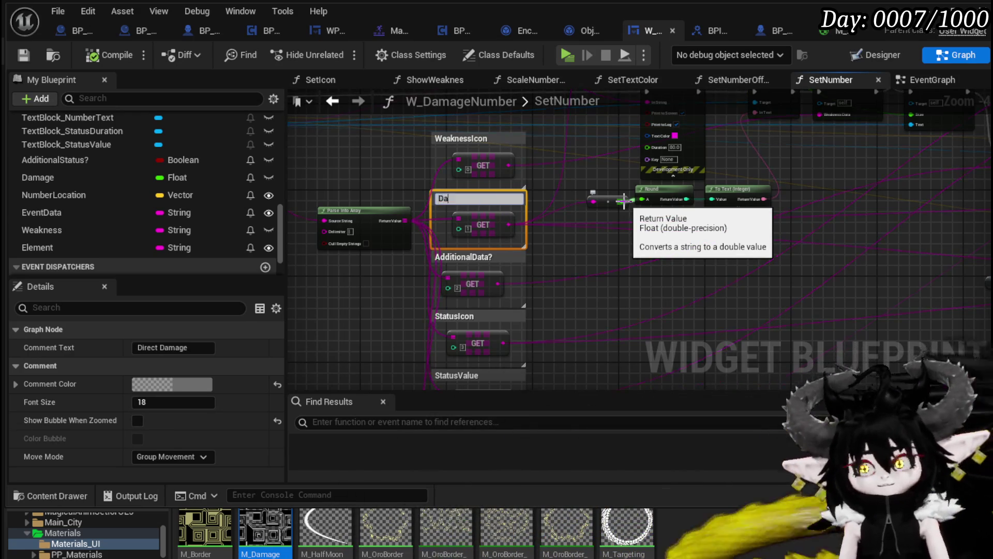
pyautogui.write('mageAmount')
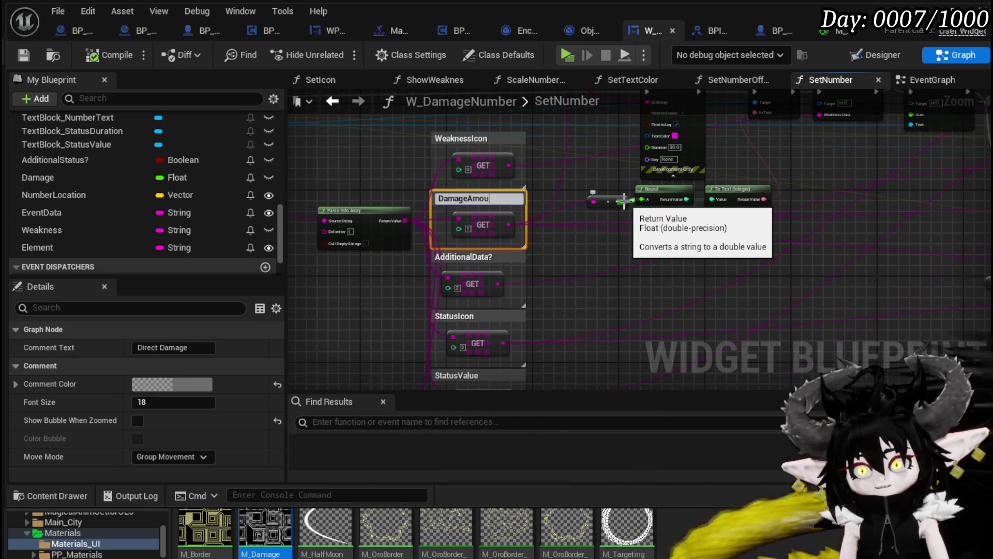
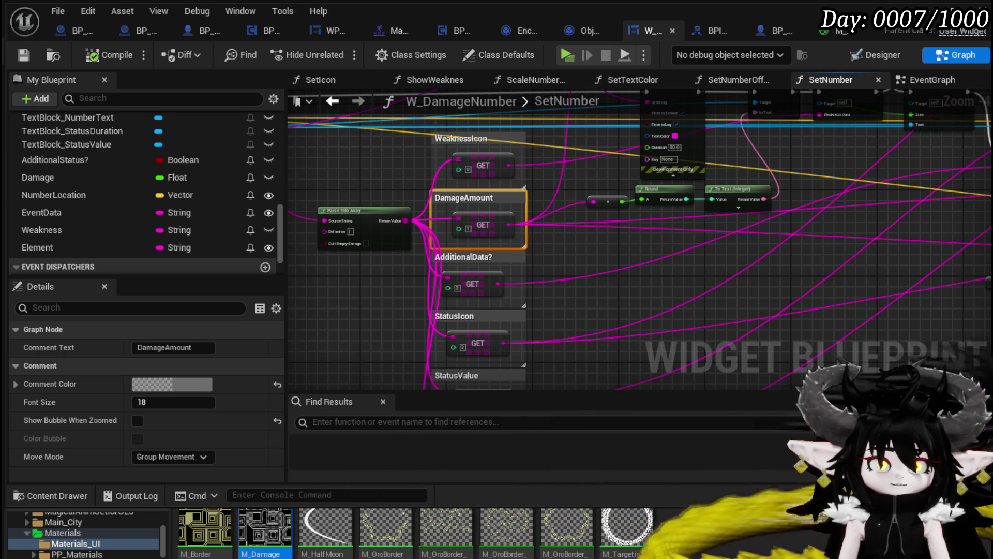
# - Review the Scale Number Size, Set Visibility and Set Icon nodes in SetNumber, then save W_DamageNumber
pyautogui.moveTo(565, 172); pyautogui.dragTo(188, 244)
pyautogui.click(552, 154)
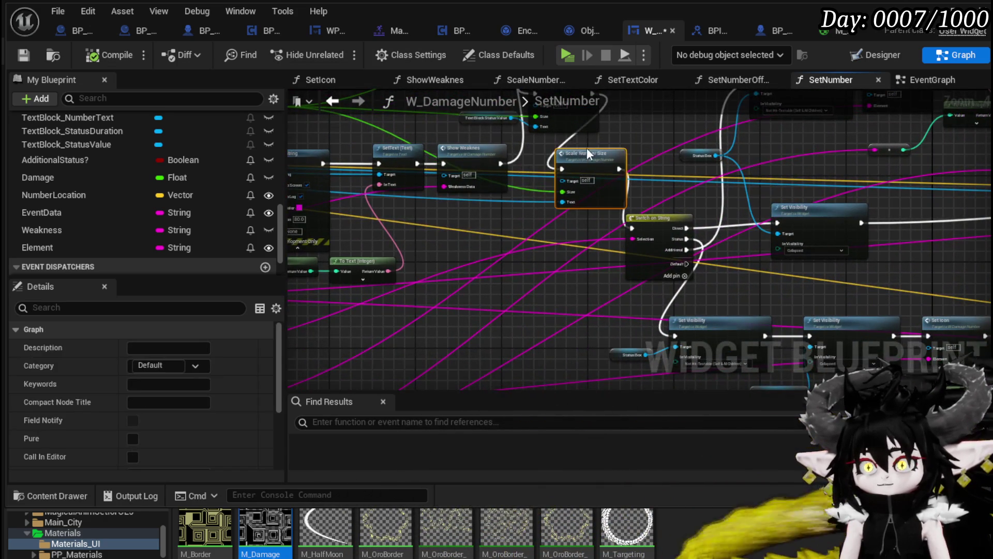
pyautogui.scroll(4, 604, 202)
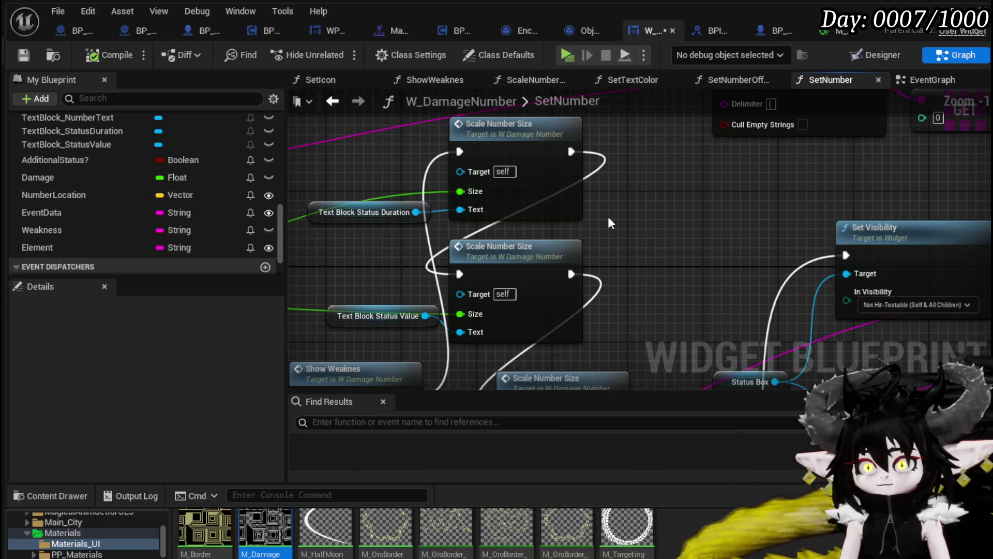
pyautogui.scroll(-1, 627, 219)
pyautogui.moveTo(627, 219)
pyautogui.mouseDown()
pyautogui.moveTo(289, 191)
pyautogui.moveTo(155, 166)
pyautogui.mouseUp()
pyautogui.scroll(-2, 455, 202)
pyautogui.scroll(2, 704, 240)
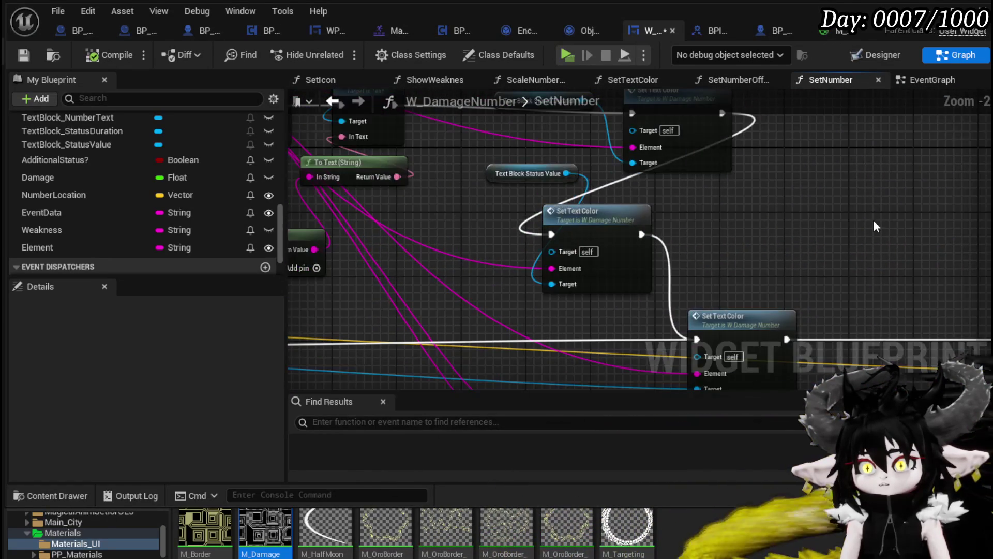
pyautogui.scroll(-3, 638, 259)
pyautogui.moveTo(580, 261); pyautogui.dragTo(767, 267)
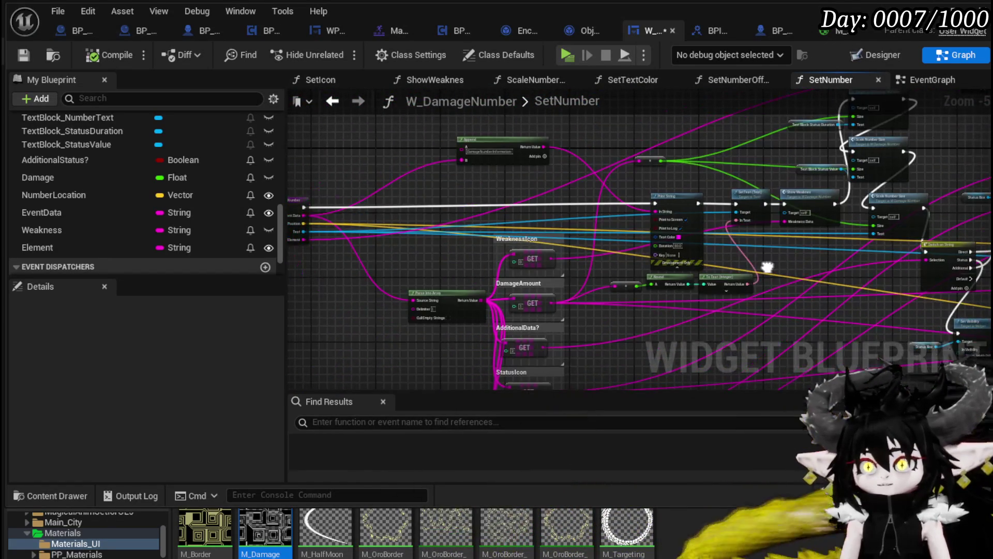
pyautogui.click(23, 55)
# - Select the DamageAmount GET node, then the Parse Into Array and GET nodes
pyautogui.scroll(3, 529, 287)
pyautogui.click(530, 309)
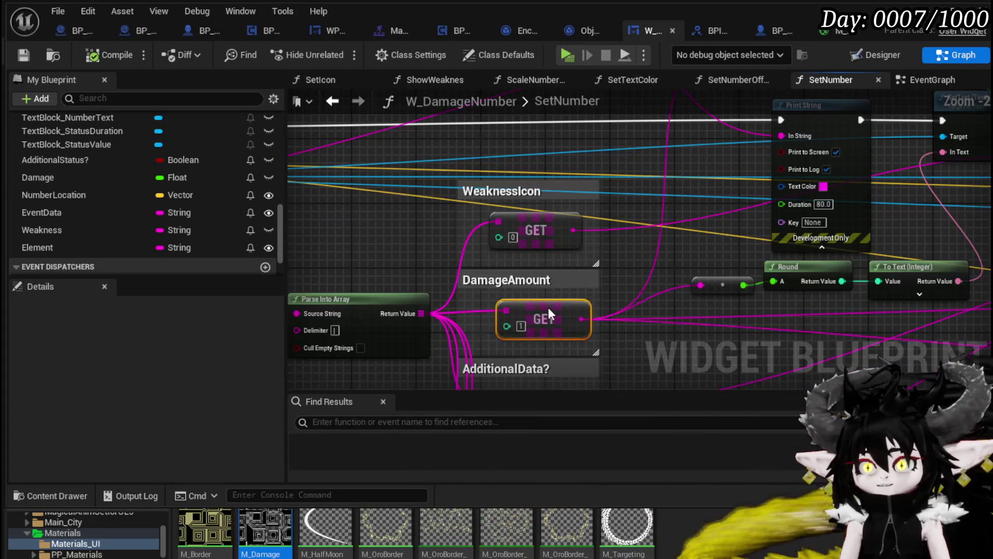
pyautogui.scroll(-3, 514, 184)
pyautogui.moveTo(514, 148)
pyautogui.mouseDown()
pyautogui.moveTo(604, 386)
pyautogui.moveTo(619, 325)
pyautogui.moveTo(492, 326)
pyautogui.mouseUp()
pyautogui.press('c')
pyautogui.scroll(-1, 493, 329)
pyautogui.scroll(3, 467, 212)
# - Check the SetNumber entry, Print String and Round nodes, then move to Object_DamageSequence's CreateNumberWidget
pyautogui.moveTo(715, 226)
pyautogui.mouseDown()
pyautogui.moveTo(673, 330)
pyautogui.moveTo(631, 176)
pyautogui.moveTo(642, 177)
pyautogui.moveTo(658, 268)
pyautogui.moveTo(782, 290)
pyautogui.moveTo(581, 324)
pyautogui.moveTo(596, 329)
pyautogui.mouseUp()
pyautogui.moveTo(349, 252)
pyautogui.mouseDown()
pyautogui.moveTo(378, 252)
pyautogui.moveTo(410, 211)
pyautogui.moveTo(497, 196)
pyautogui.mouseUp()
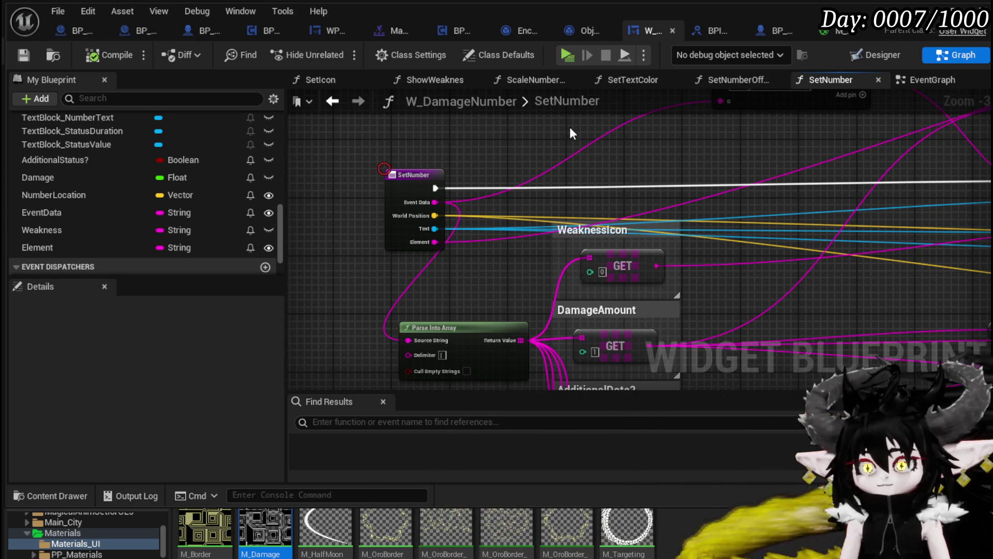
pyautogui.moveTo(505, 147)
pyautogui.mouseDown()
pyautogui.moveTo(380, 155)
pyautogui.moveTo(482, 259)
pyautogui.moveTo(527, 243)
pyautogui.mouseUp()
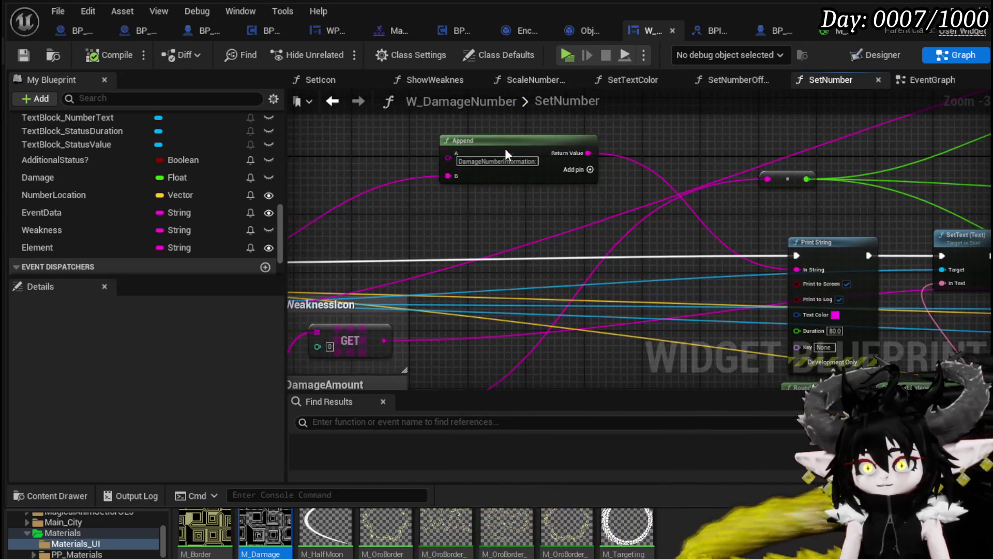
pyautogui.moveTo(513, 209); pyautogui.dragTo(493, 221)
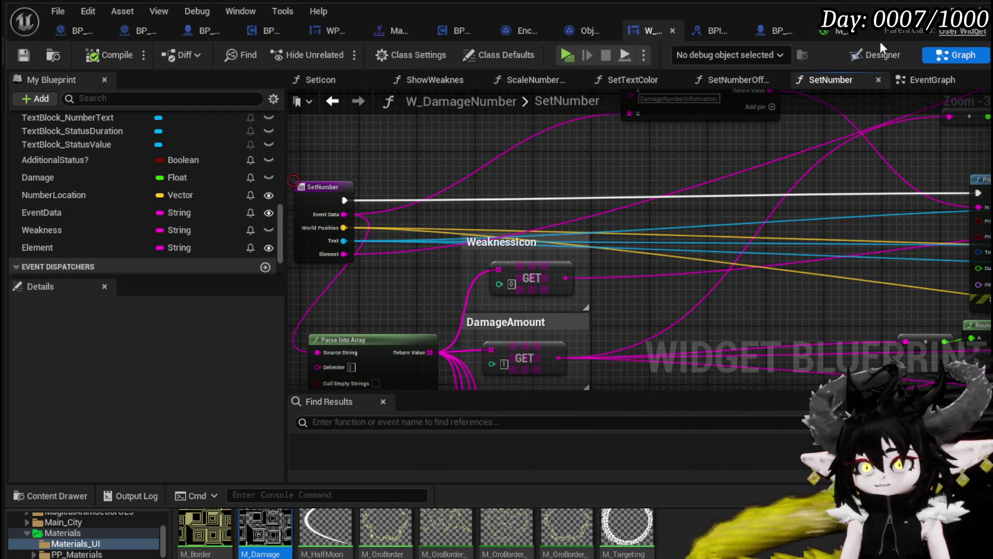
pyautogui.click(578, 33)
pyautogui.moveTo(382, 232)
pyautogui.mouseDown()
pyautogui.moveTo(376, 193)
pyautogui.moveTo(346, 194)
pyautogui.mouseUp()
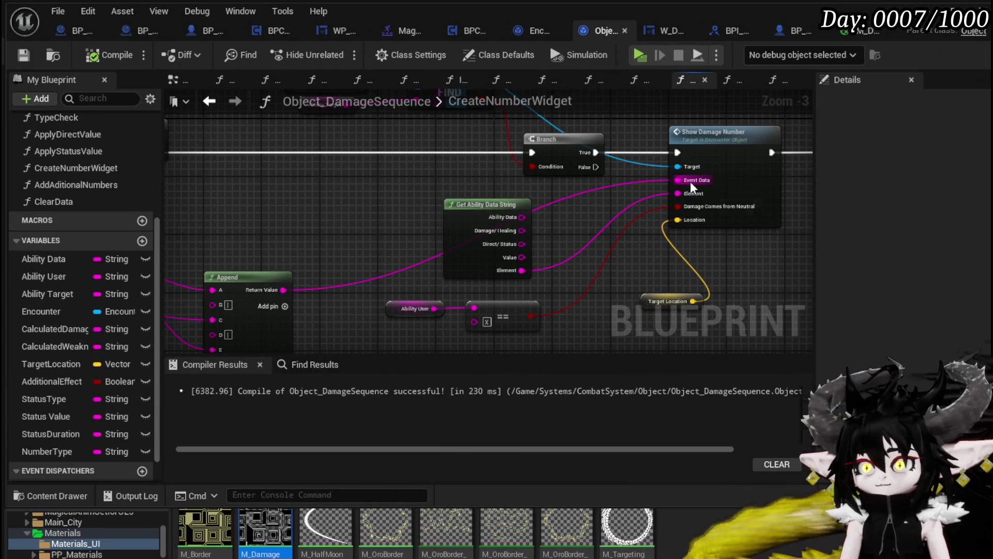
# - Move the Ability User == comparison and Target Location getter up beside Show Damage Number
pyautogui.moveTo(607, 240)
pyautogui.mouseDown()
pyautogui.moveTo(519, 260)
pyautogui.moveTo(697, 262)
pyautogui.mouseUp()
pyautogui.moveTo(397, 223)
pyautogui.mouseDown()
pyautogui.moveTo(383, 196)
pyautogui.moveTo(487, 196)
pyautogui.mouseUp()
pyautogui.moveTo(502, 298)
pyautogui.mouseDown()
pyautogui.moveTo(745, 259)
pyautogui.moveTo(667, 254)
pyautogui.mouseUp()
pyautogui.moveTo(564, 301)
pyautogui.mouseDown()
pyautogui.moveTo(682, 248)
pyautogui.moveTo(636, 150)
pyautogui.moveTo(619, 319)
pyautogui.moveTo(577, 321)
pyautogui.mouseUp()
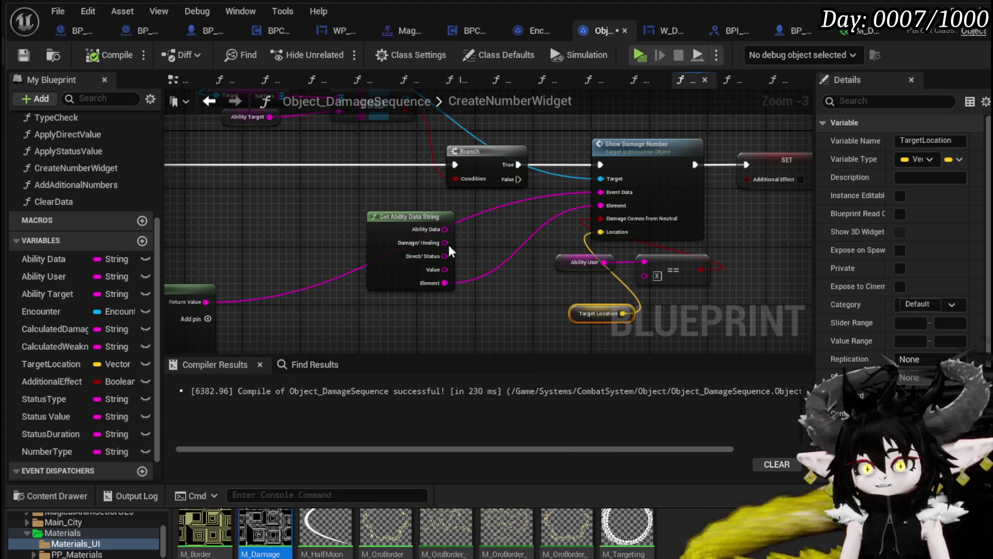
pyautogui.click(408, 213)
pyautogui.moveTo(408, 213)
pyautogui.mouseDown()
pyautogui.moveTo(414, 259)
pyautogui.moveTo(773, 266)
pyautogui.moveTo(384, 259)
pyautogui.moveTo(403, 329)
pyautogui.moveTo(495, 219)
pyautogui.mouseUp()
# - Add a Print String on the Branch's False output, fed by the Append result
pyautogui.moveTo(320, 175); pyautogui.dragTo(441, 181)
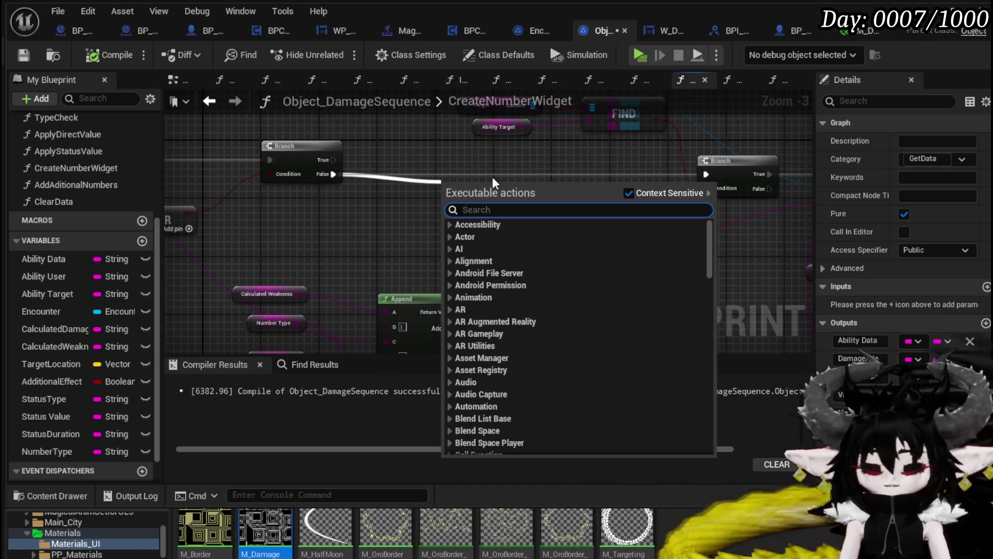
pyautogui.write('Print String')
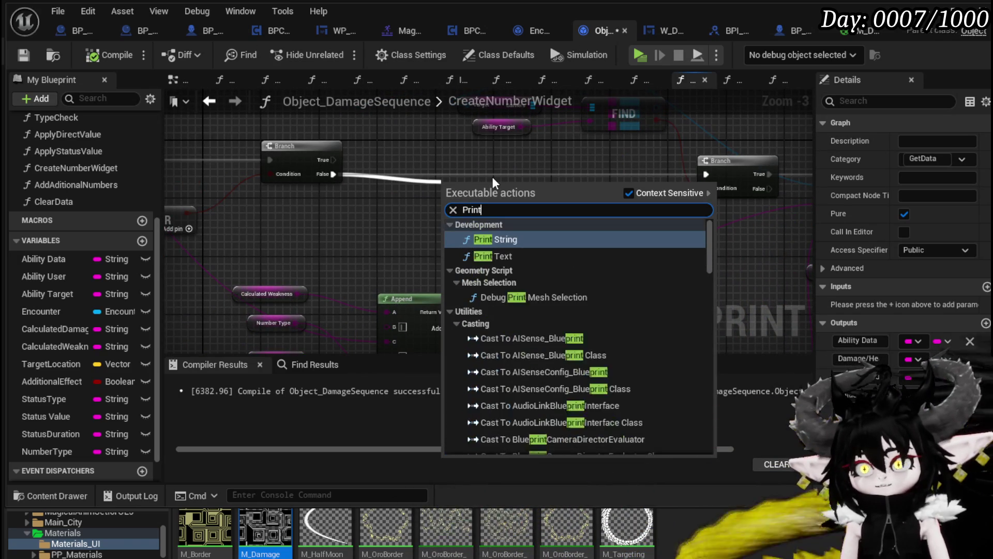
pyautogui.press('Return')
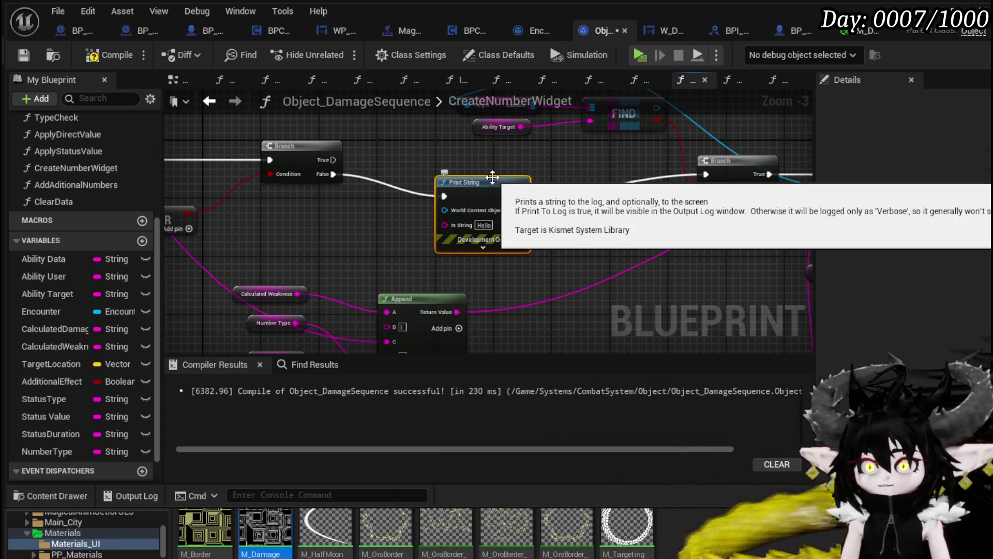
pyautogui.moveTo(493, 177)
pyautogui.mouseDown()
pyautogui.moveTo(594, 160)
pyautogui.moveTo(591, 168)
pyautogui.mouseUp()
pyautogui.moveTo(458, 313)
pyautogui.mouseDown()
pyautogui.moveTo(569, 236)
pyautogui.moveTo(561, 210)
pyautogui.mouseUp()
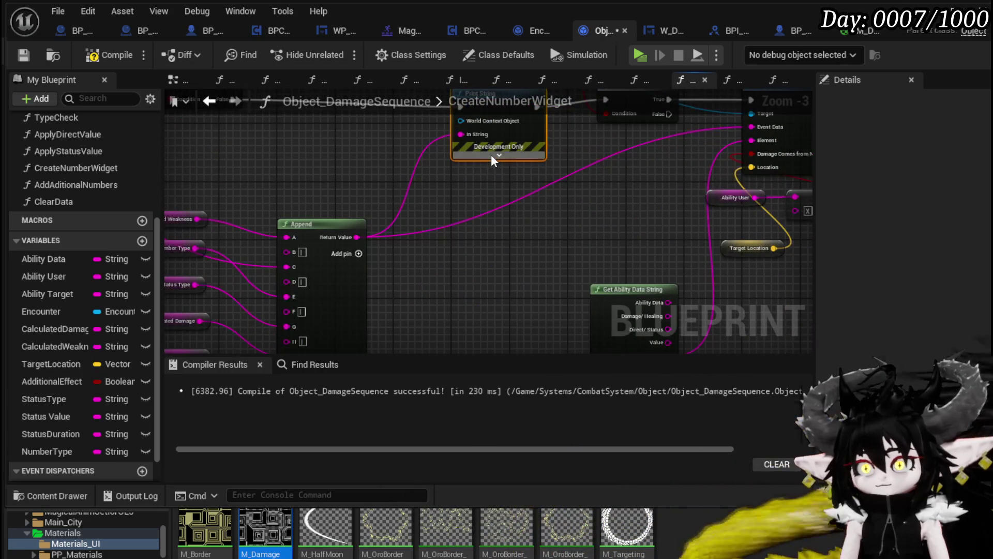
pyautogui.click(492, 158)
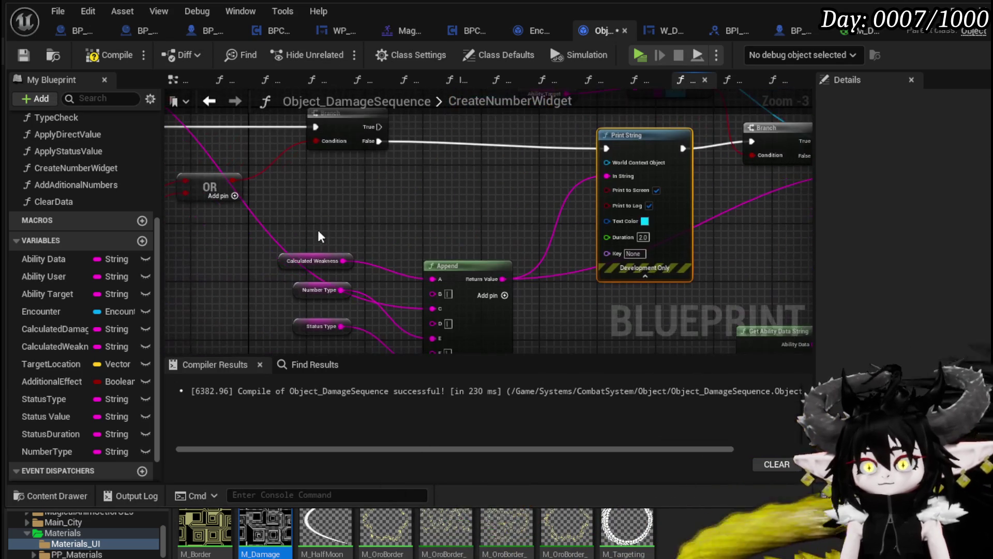
# - Use the Encounter's Get Owner as Print String's World Context Object
pyautogui.moveTo(42, 311)
pyautogui.mouseDown()
pyautogui.moveTo(403, 240)
pyautogui.moveTo(352, 181)
pyautogui.moveTo(304, 169)
pyautogui.moveTo(414, 187)
pyautogui.mouseUp()
pyautogui.click(334, 192)
pyautogui.write('Owner')
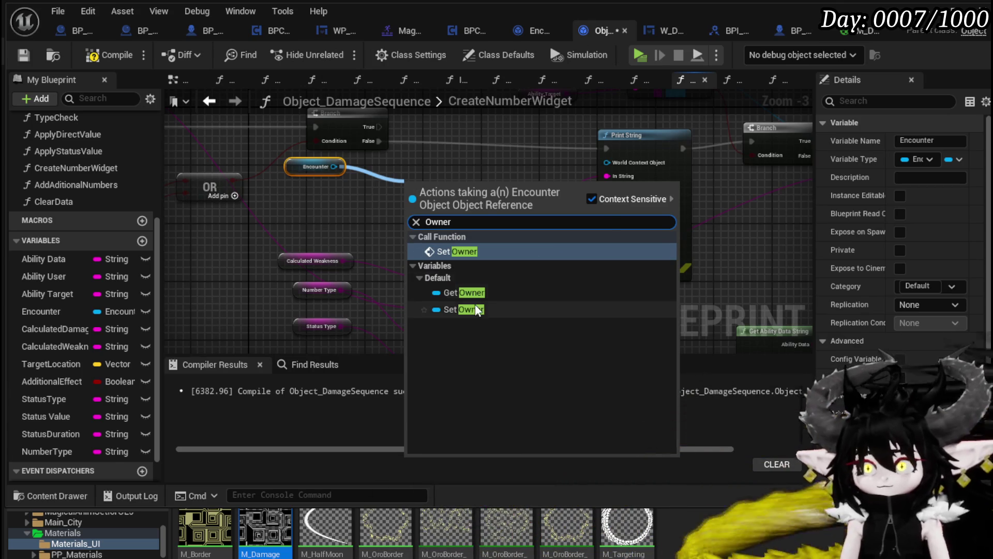
pyautogui.click(464, 292)
pyautogui.moveTo(472, 188); pyautogui.dragTo(606, 162)
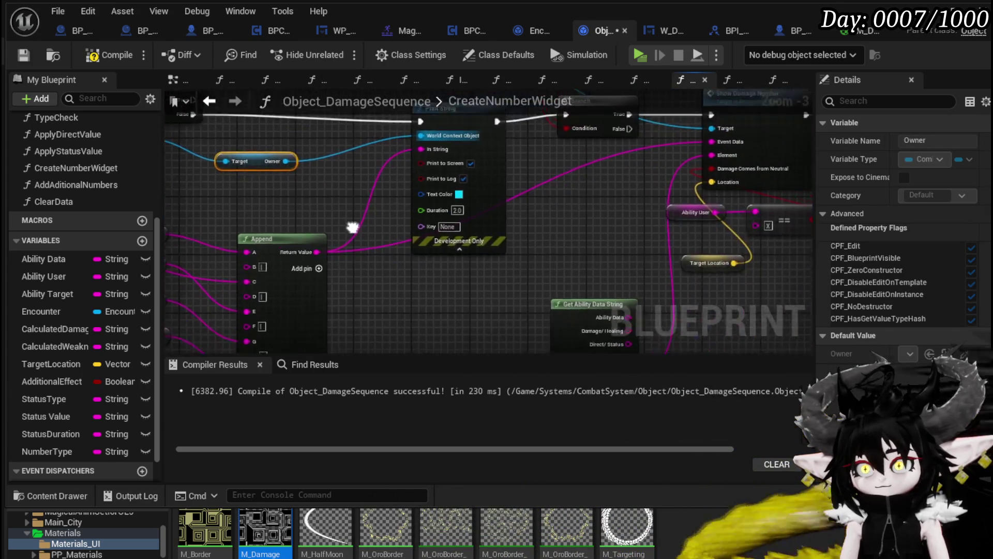
# - Feed Print String an Append of 'CalculatedDamageData:' plus the damage string, with duration 180
pyautogui.scroll(3, 392, 325)
pyautogui.moveTo(524, 175)
pyautogui.mouseDown()
pyautogui.moveTo(441, 188)
pyautogui.moveTo(394, 239)
pyautogui.mouseUp()
pyautogui.write('append')
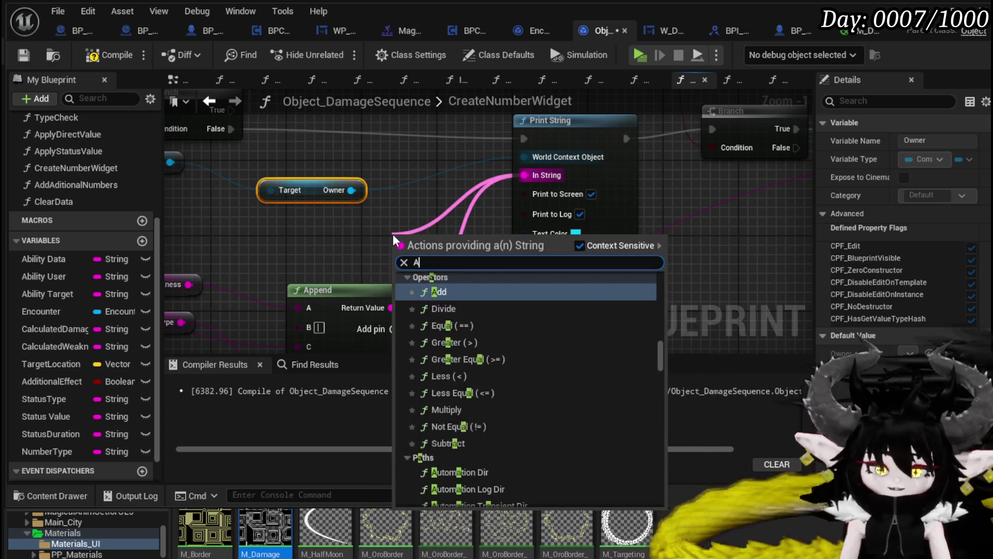
pyautogui.press('Return')
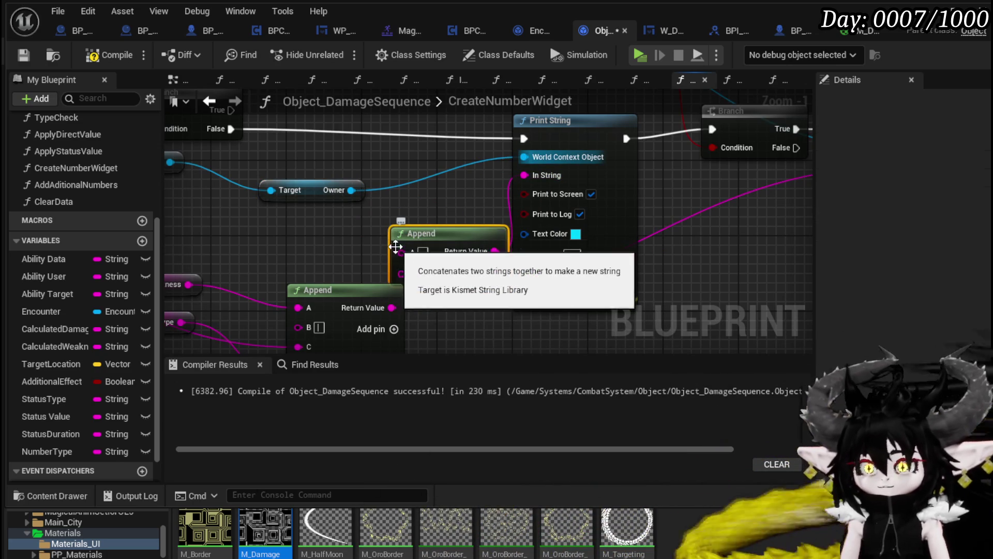
pyautogui.moveTo(392, 307)
pyautogui.mouseDown()
pyautogui.moveTo(409, 290)
pyautogui.moveTo(402, 273)
pyautogui.moveTo(359, 229)
pyautogui.mouseUp()
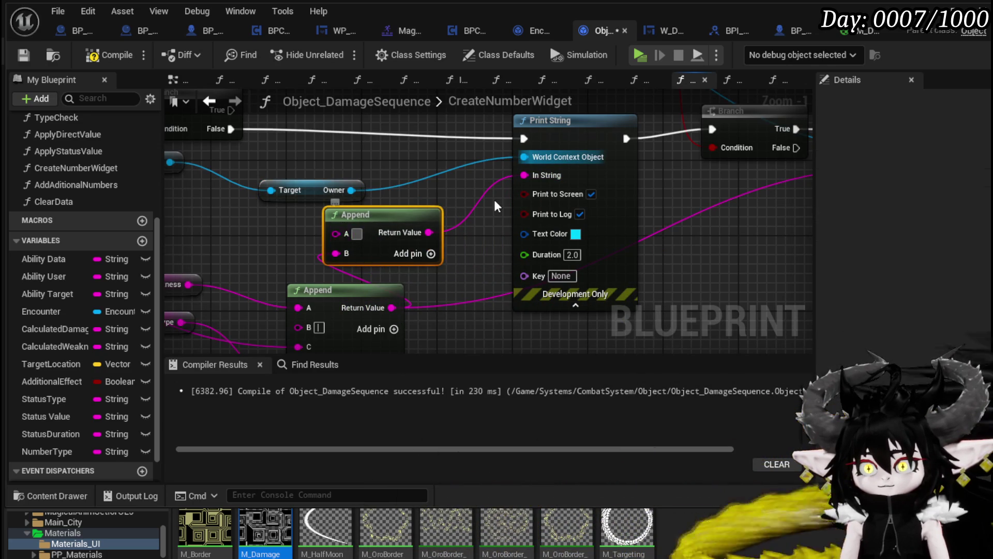
pyautogui.write('Calculated')
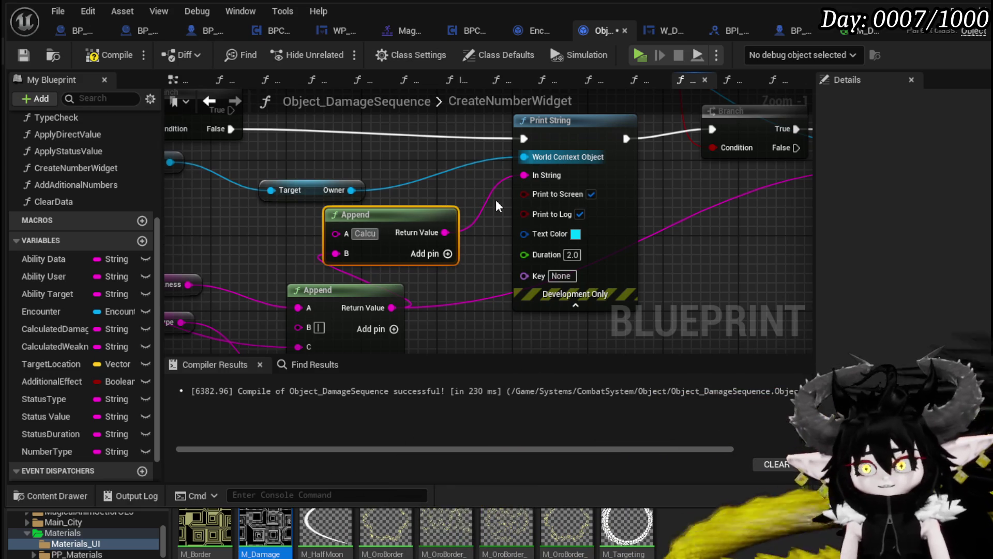
pyautogui.write('DamageData:')
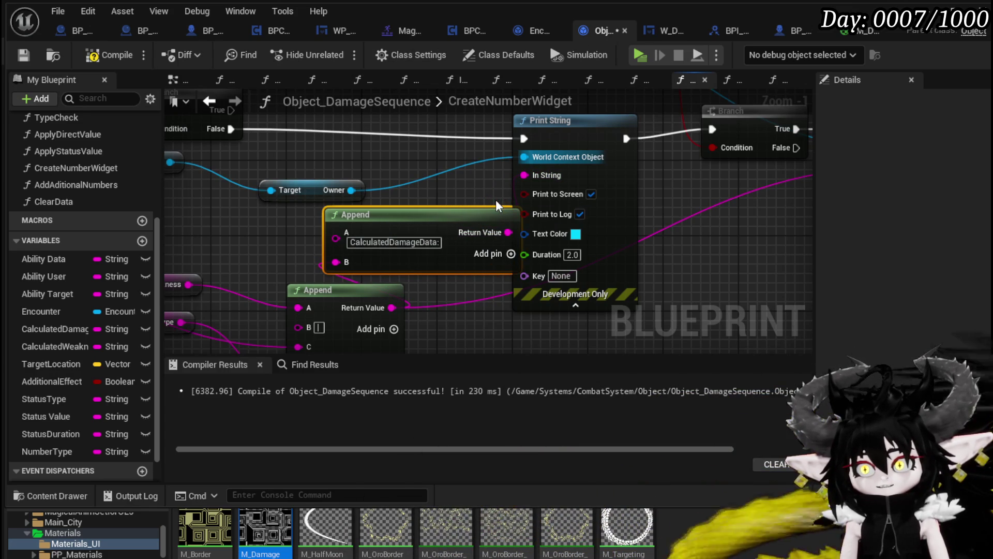
pyautogui.moveTo(469, 225); pyautogui.dragTo(374, 225)
pyautogui.moveTo(414, 232); pyautogui.dragTo(524, 175)
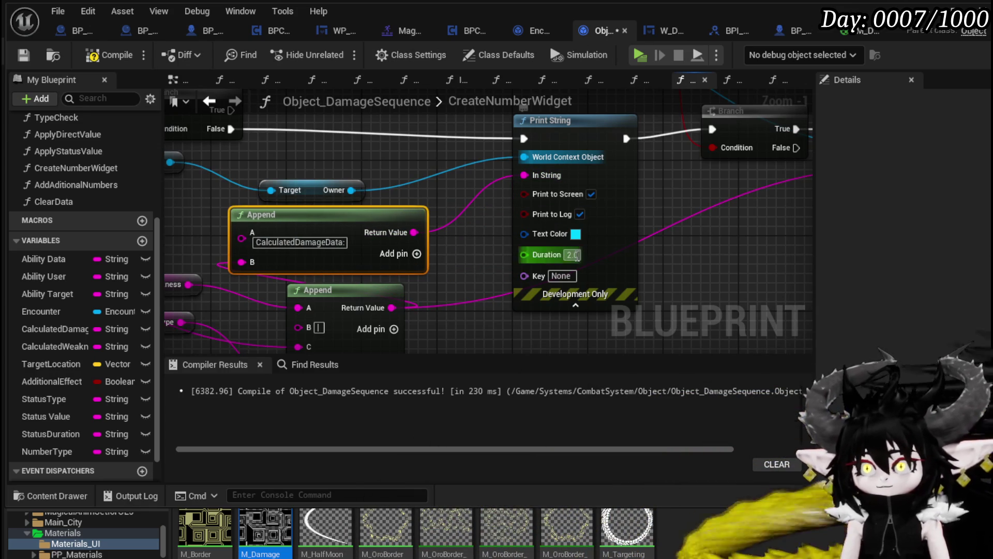
pyautogui.write('180')
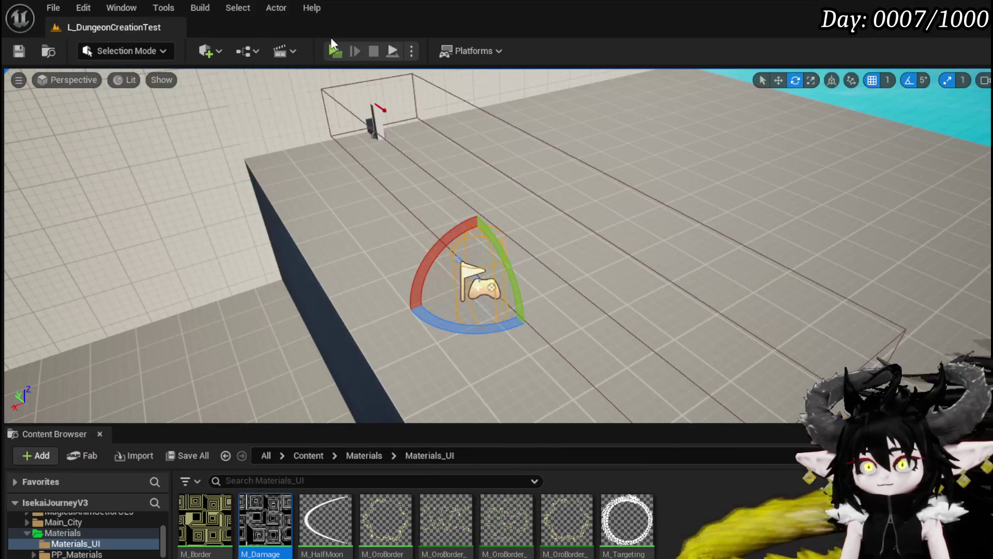
# - Playtest a fight against the slimes to check the CalculatedDamageData prints, then return to the editor
pyautogui.click(336, 51)
pyautogui.press('w')
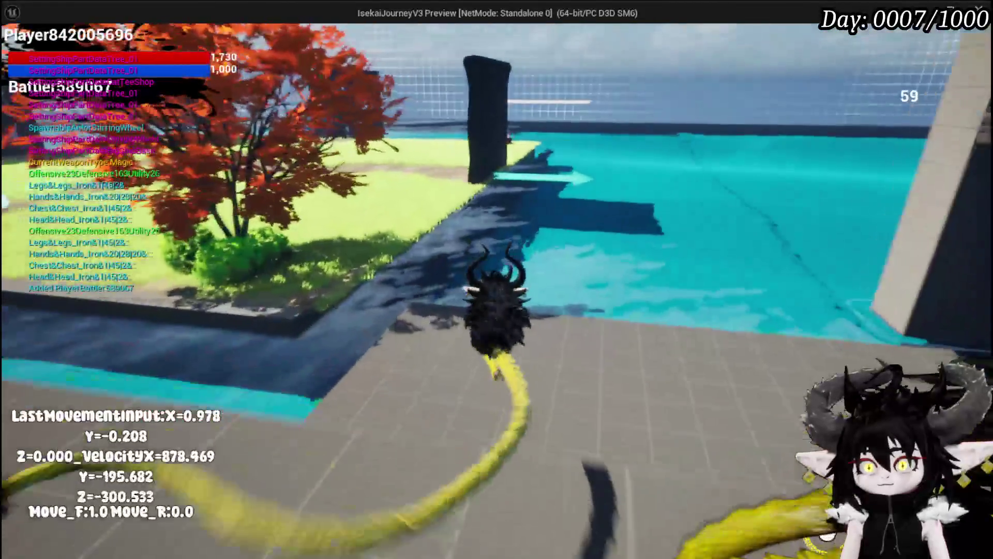
pyautogui.press('d')
pyautogui.press('d')
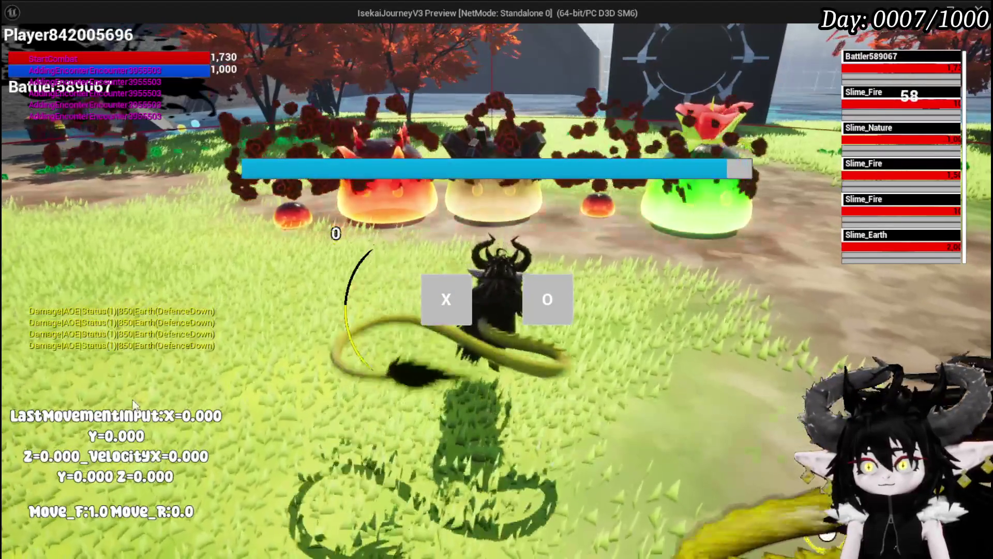
pyautogui.click(547, 299)
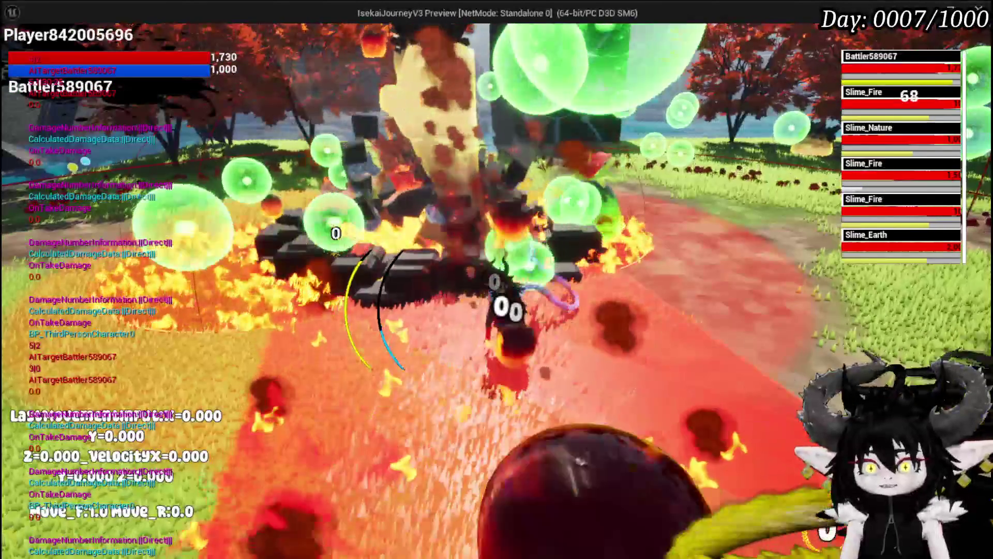
pyautogui.press('Escape')
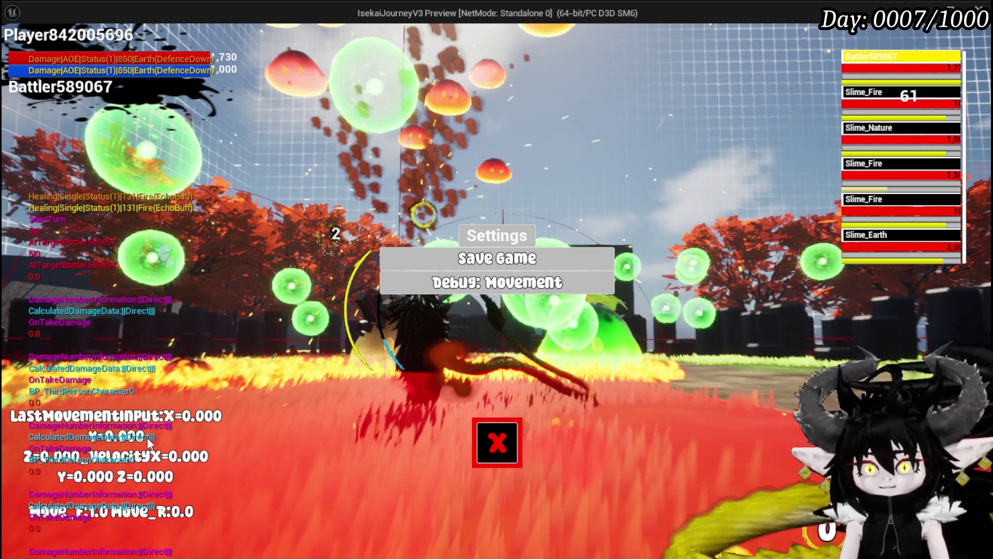
pyautogui.hotkey('alt', 'Tab')
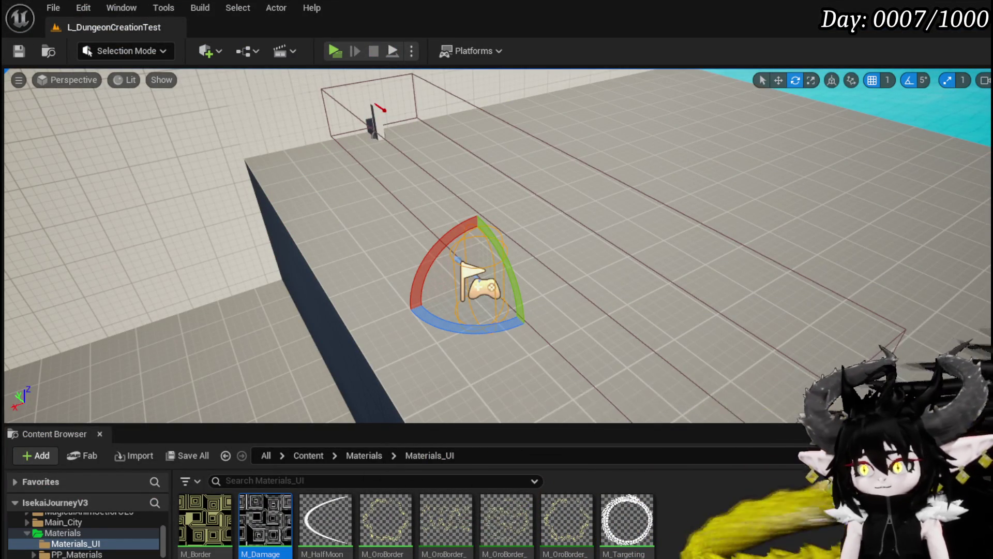
pyautogui.hotkey('alt', 'Tab')
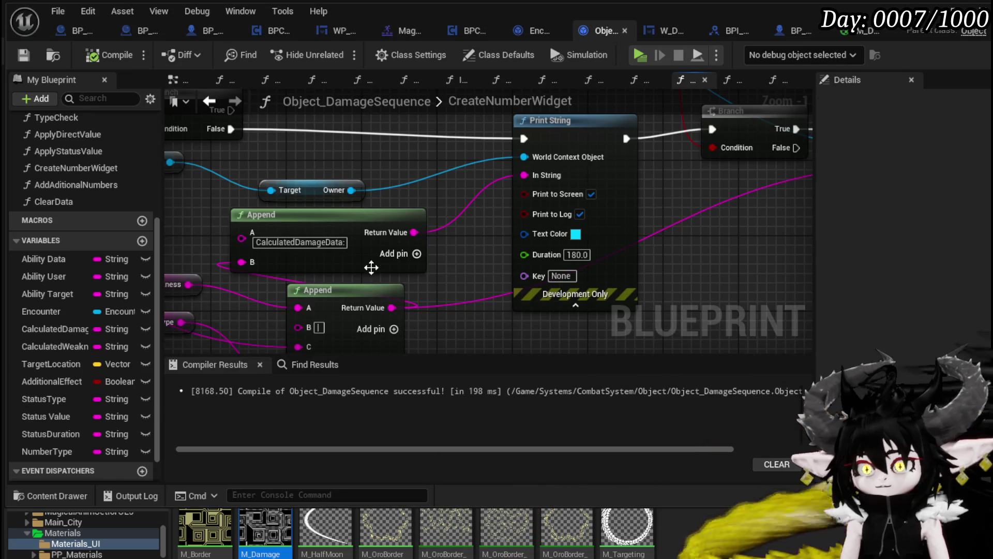
# - Open SetData and look along its SET node chain, Print String, FIND and Sequence call
pyautogui.scroll(-2, 366, 262)
pyautogui.moveTo(416, 199)
pyautogui.mouseDown()
pyautogui.moveTo(612, 217)
pyautogui.moveTo(505, 281)
pyautogui.moveTo(577, 269)
pyautogui.mouseUp()
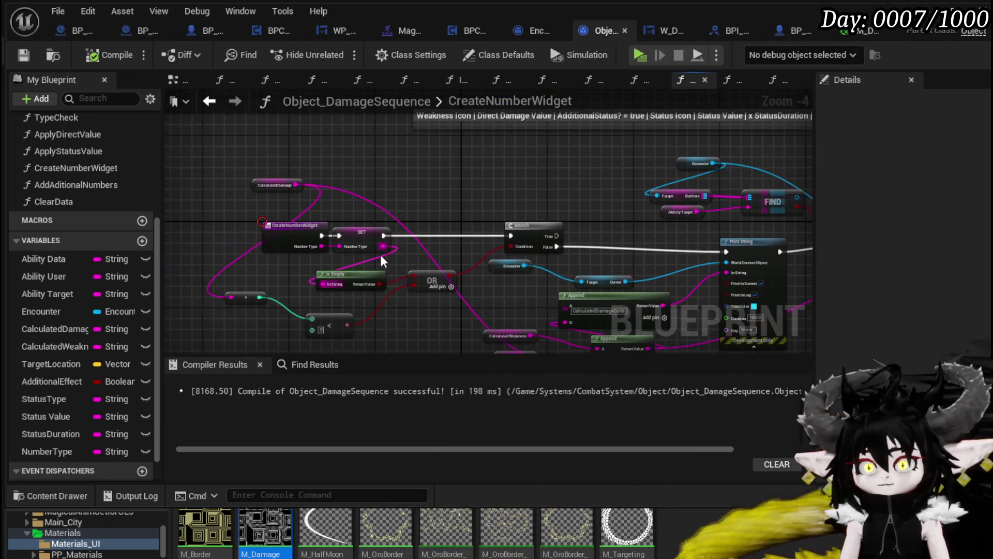
pyautogui.scroll(5, 110, 200)
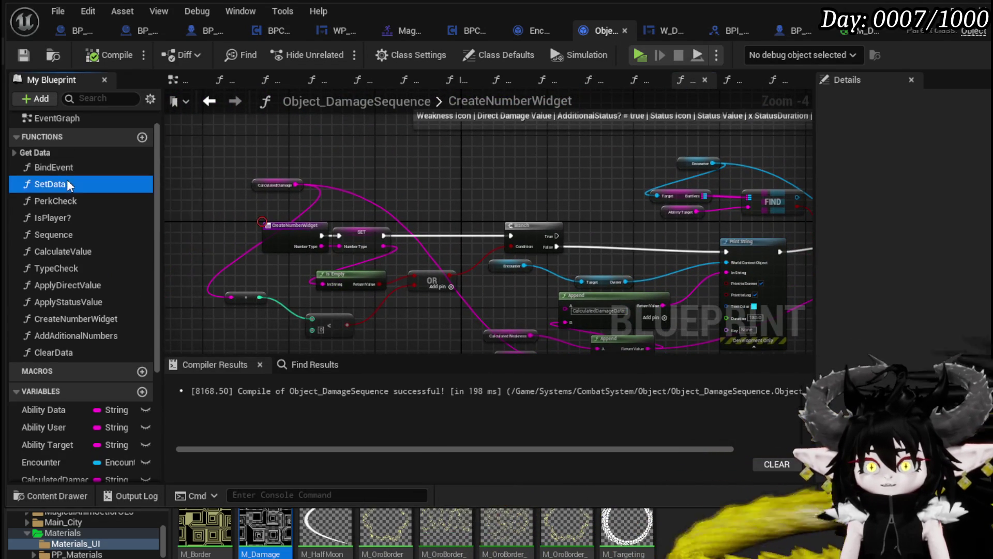
pyautogui.doubleClick(57, 185)
pyautogui.moveTo(505, 282)
pyautogui.mouseDown()
pyautogui.moveTo(339, 284)
pyautogui.moveTo(215, 237)
pyautogui.moveTo(532, 264)
pyautogui.moveTo(561, 140)
pyautogui.moveTo(579, 179)
pyautogui.moveTo(463, 211)
pyautogui.moveTo(475, 284)
pyautogui.moveTo(528, 266)
pyautogui.mouseUp()
pyautogui.scroll(-2, 215, 237)
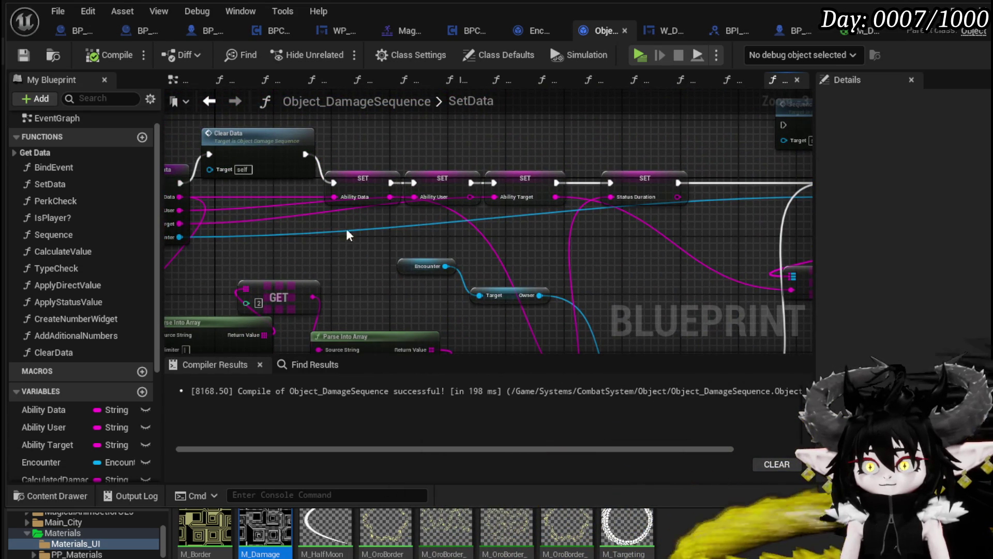
pyautogui.moveTo(362, 150); pyautogui.dragTo(488, 142)
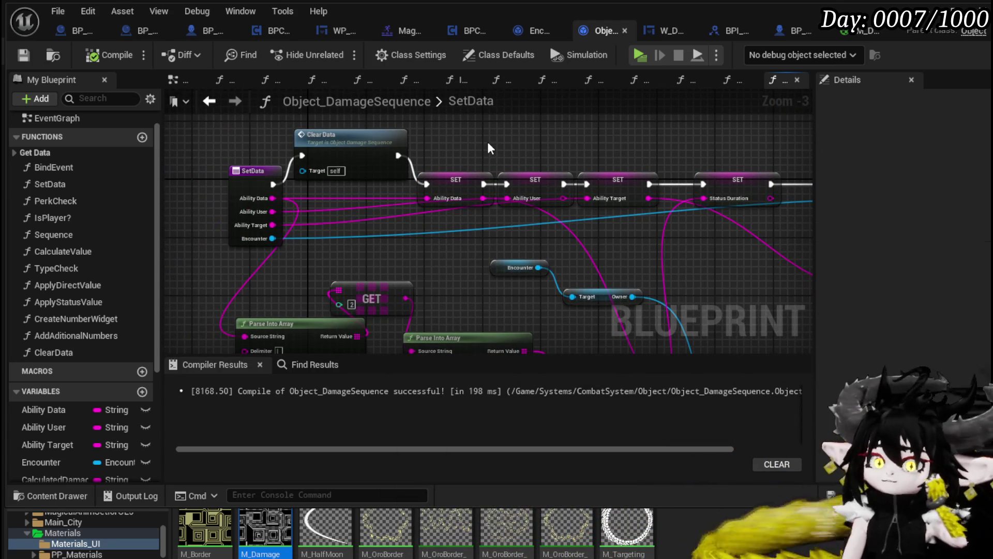
pyautogui.moveTo(503, 194); pyautogui.dragTo(227, 60)
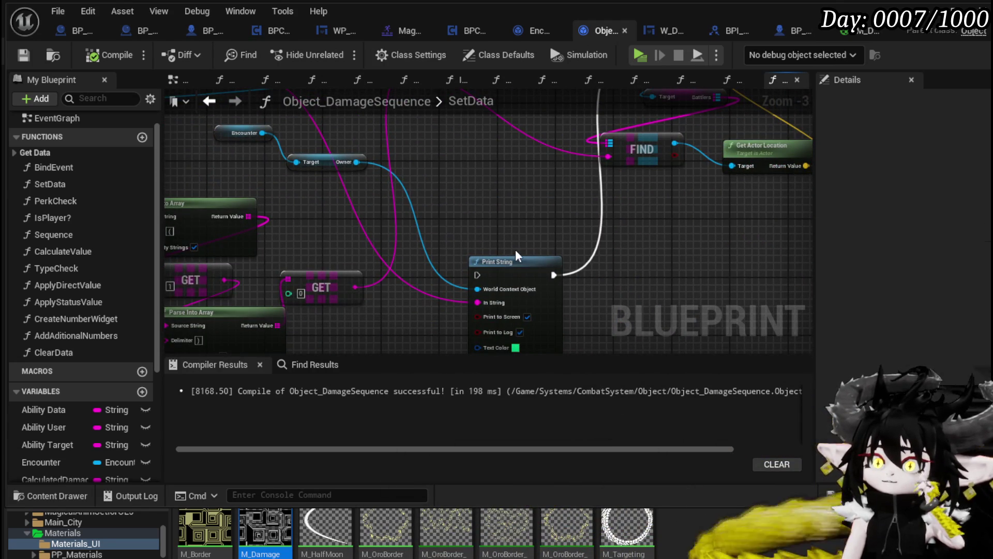
pyautogui.moveTo(472, 189); pyautogui.dragTo(425, 249)
pyautogui.moveTo(449, 336); pyautogui.dragTo(451, 334)
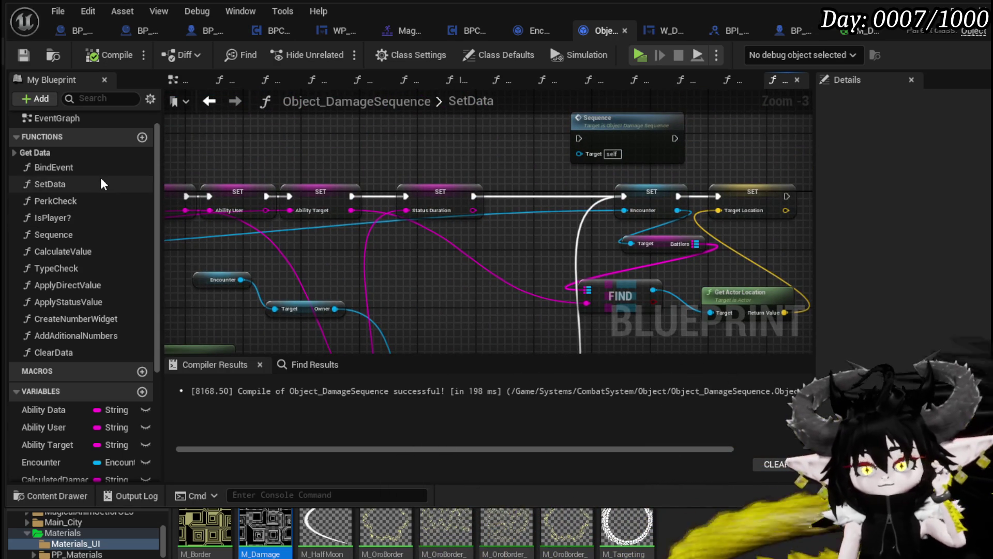
# - Open CalculateValue and locate its Switch on String node and damage calculation branch
pyautogui.doubleClick(94, 248)
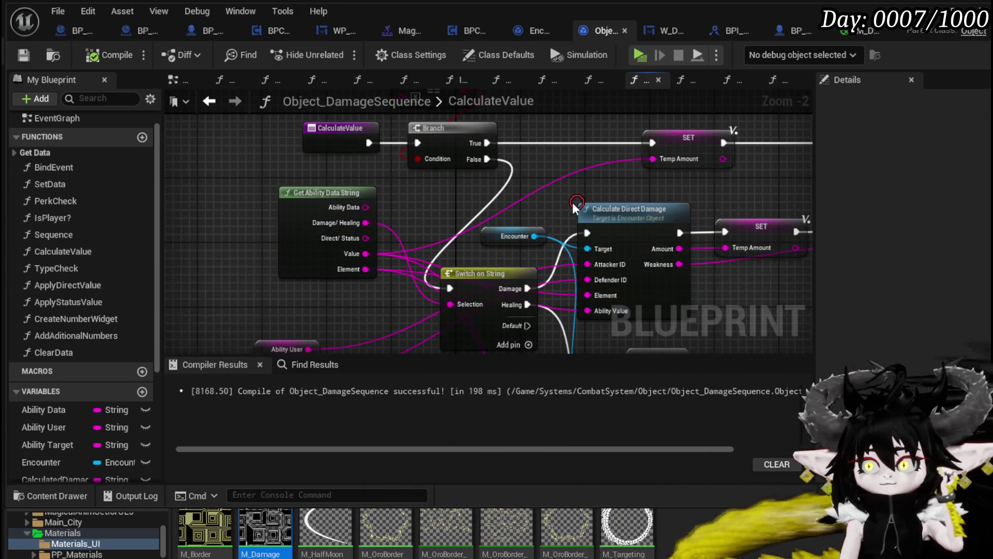
pyautogui.moveTo(524, 196)
pyautogui.mouseDown()
pyautogui.moveTo(386, 180)
pyautogui.moveTo(276, 249)
pyautogui.moveTo(95, 236)
pyautogui.moveTo(453, 231)
pyautogui.moveTo(398, 258)
pyautogui.moveTo(415, 266)
pyautogui.moveTo(247, 186)
pyautogui.moveTo(157, 231)
pyautogui.moveTo(154, 265)
pyautogui.mouseUp()
pyautogui.click(568, 249)
pyautogui.moveTo(603, 310)
pyautogui.mouseDown()
pyautogui.moveTo(459, 251)
pyautogui.moveTo(633, 208)
pyautogui.moveTo(691, 309)
pyautogui.mouseUp()
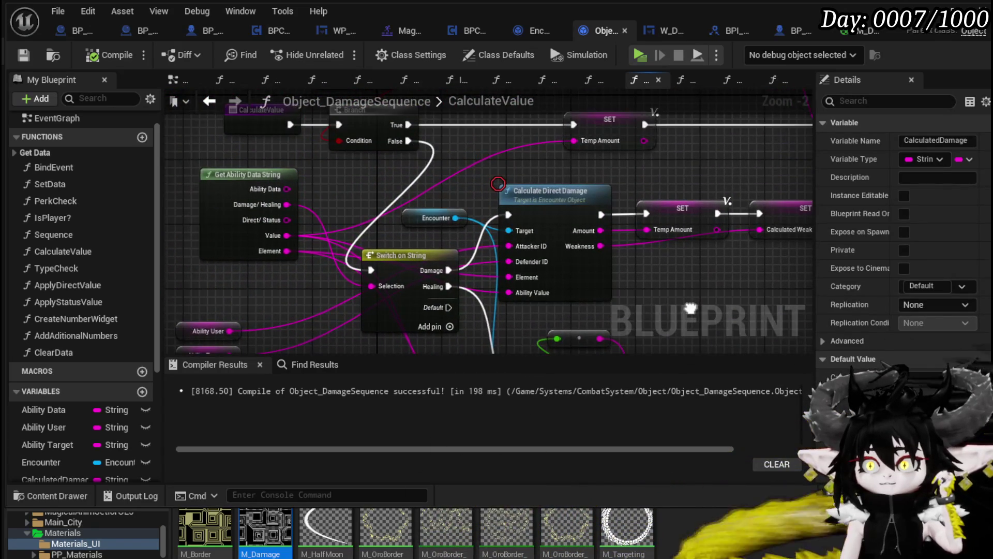
pyautogui.click(395, 260)
pyautogui.moveTo(375, 237)
pyautogui.mouseDown()
pyautogui.moveTo(352, 336)
pyautogui.moveTo(314, 157)
pyautogui.mouseUp()
pyautogui.moveTo(445, 307)
pyautogui.mouseDown()
pyautogui.moveTo(309, 282)
pyautogui.moveTo(319, 330)
pyautogui.moveTo(343, 331)
pyautogui.moveTo(369, 236)
pyautogui.moveTo(431, 268)
pyautogui.moveTo(396, 296)
pyautogui.mouseUp()
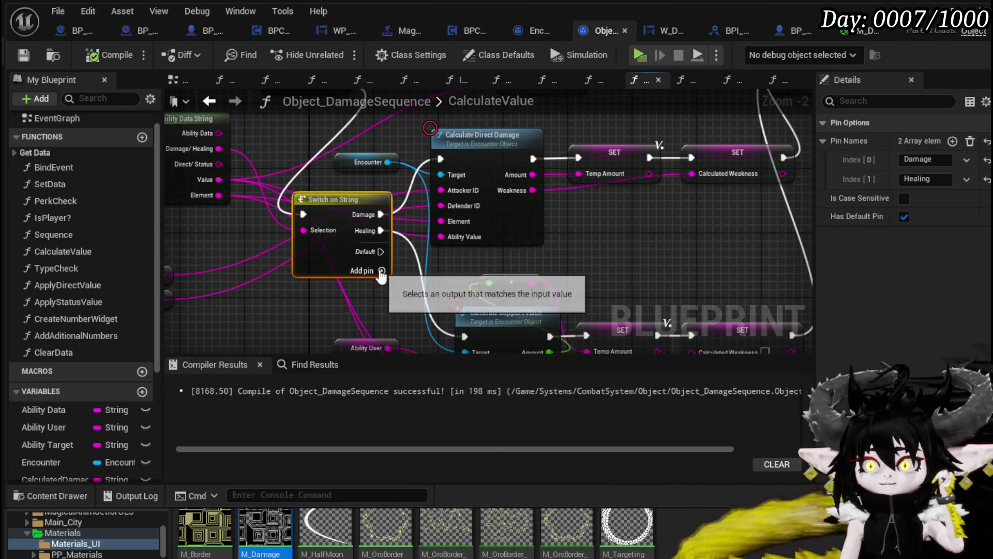
# - Add a 'Blocking' case to Switch on String, wire it to Calculate Direct Damage, and compile
pyautogui.click(382, 270)
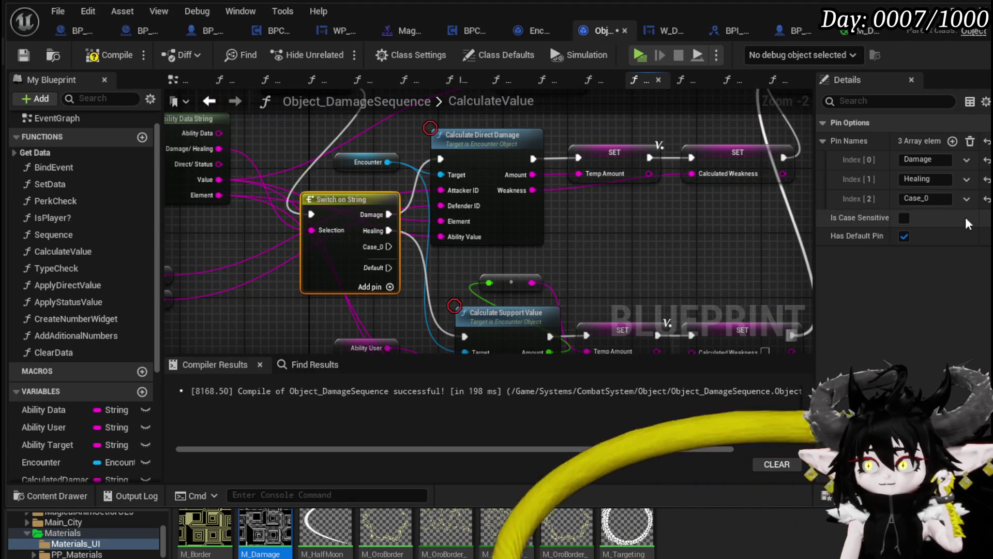
pyautogui.click(944, 198)
pyautogui.write('Blocking')
pyautogui.press('Return')
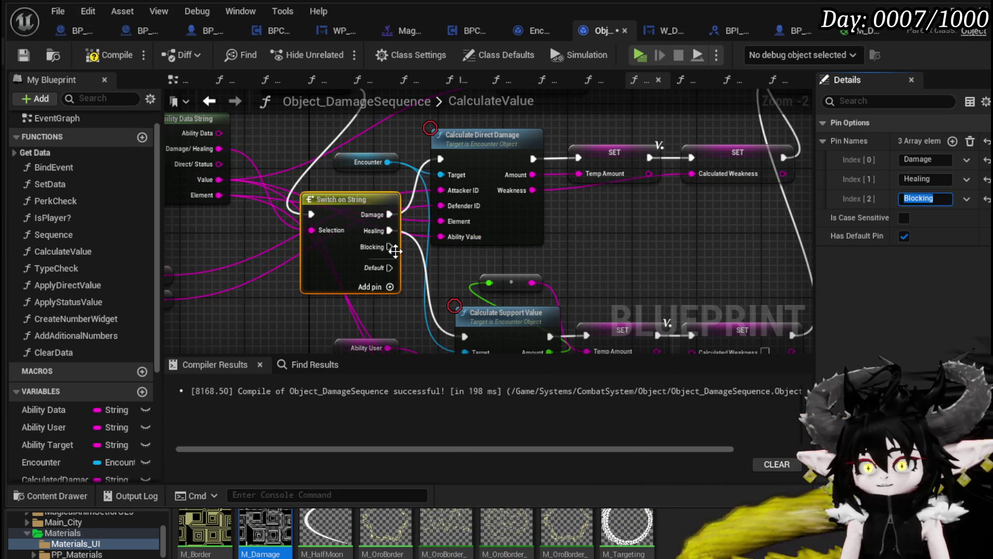
pyautogui.moveTo(400, 246); pyautogui.dragTo(444, 160)
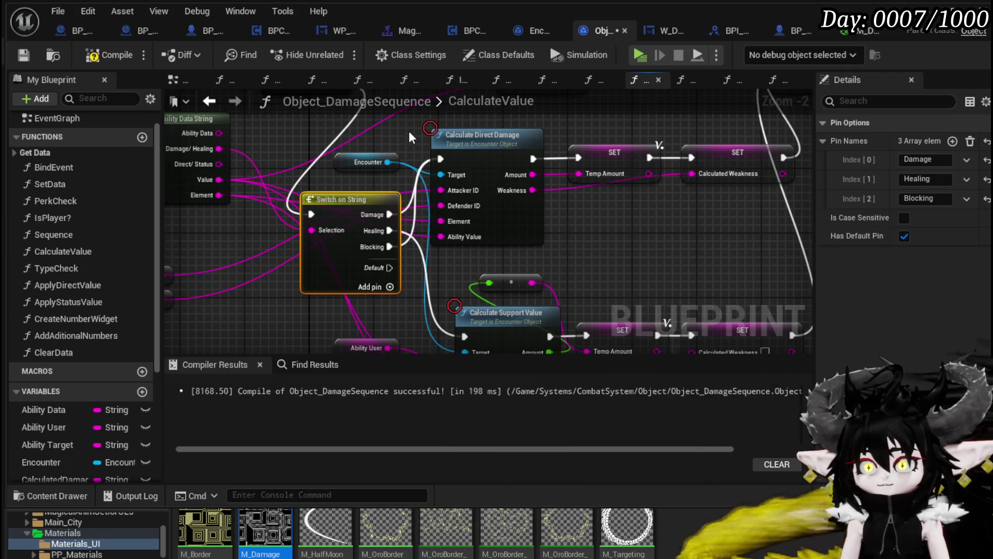
pyautogui.moveTo(409, 132); pyautogui.dragTo(350, 216)
pyautogui.scroll(-4, 350, 216)
pyautogui.scroll(2, 406, 183)
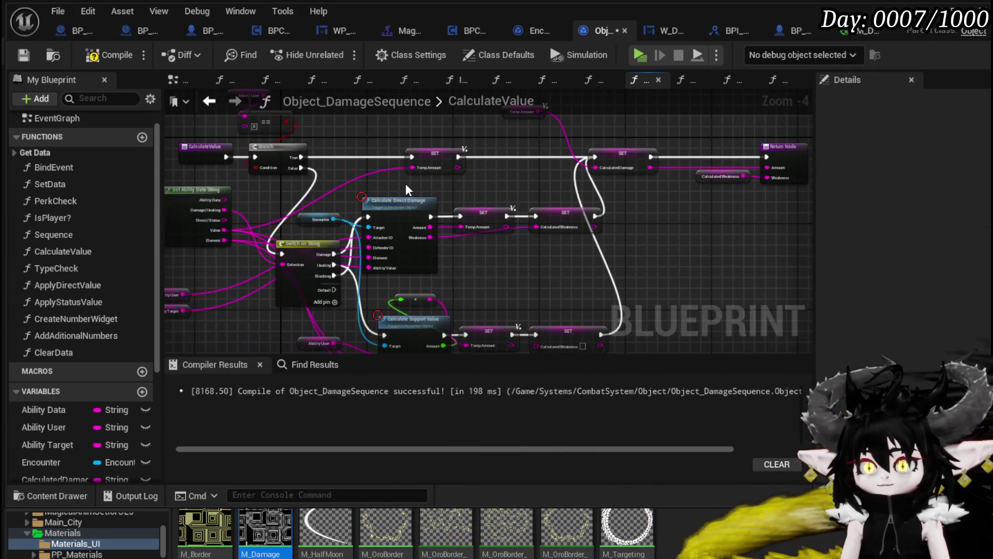
pyautogui.click(23, 57)
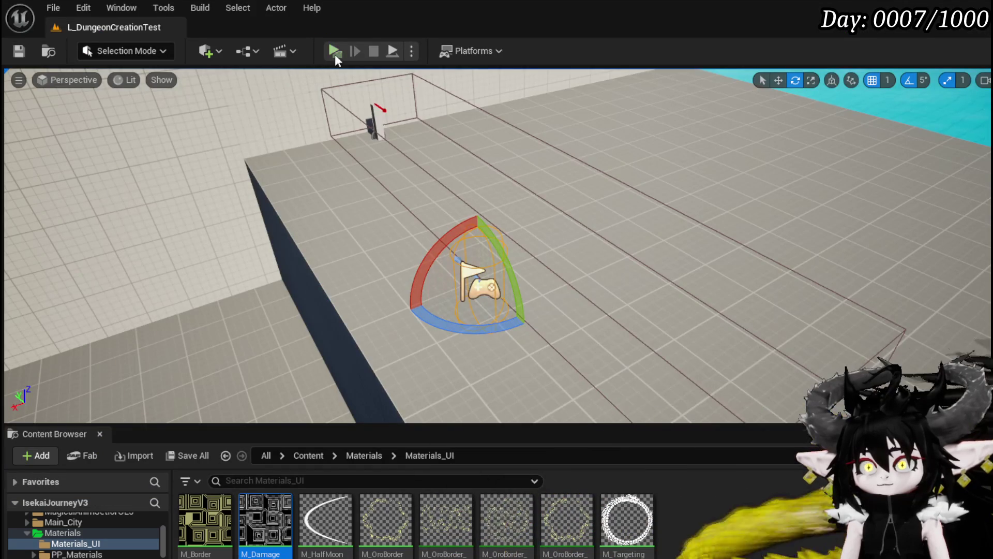
pyautogui.click(334, 52)
pyautogui.press('w')
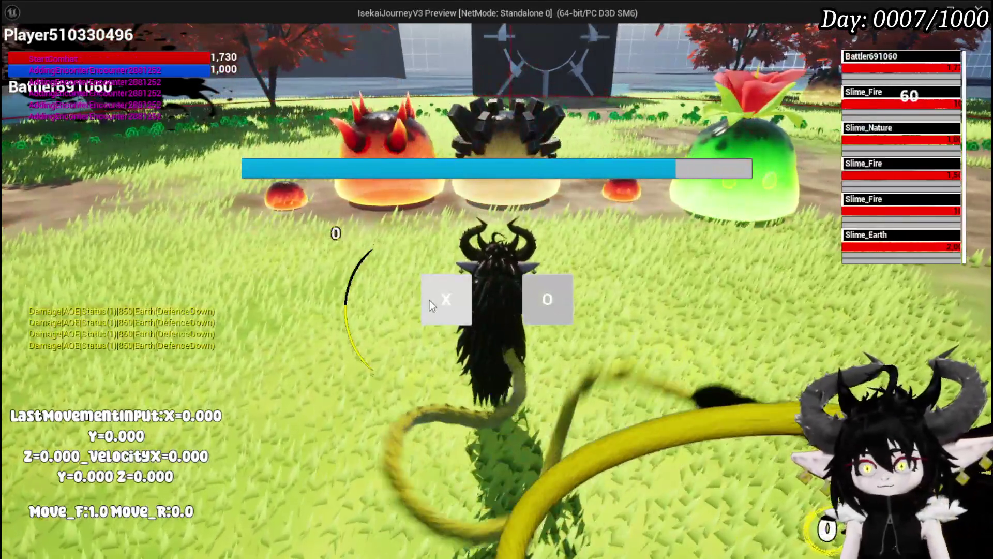
pyautogui.click(430, 300)
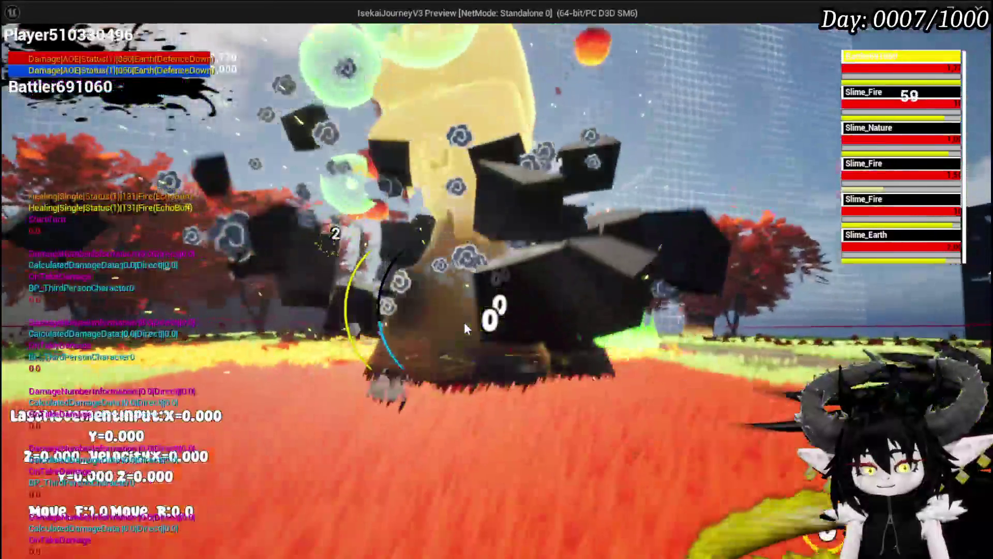
pyautogui.press('Escape')
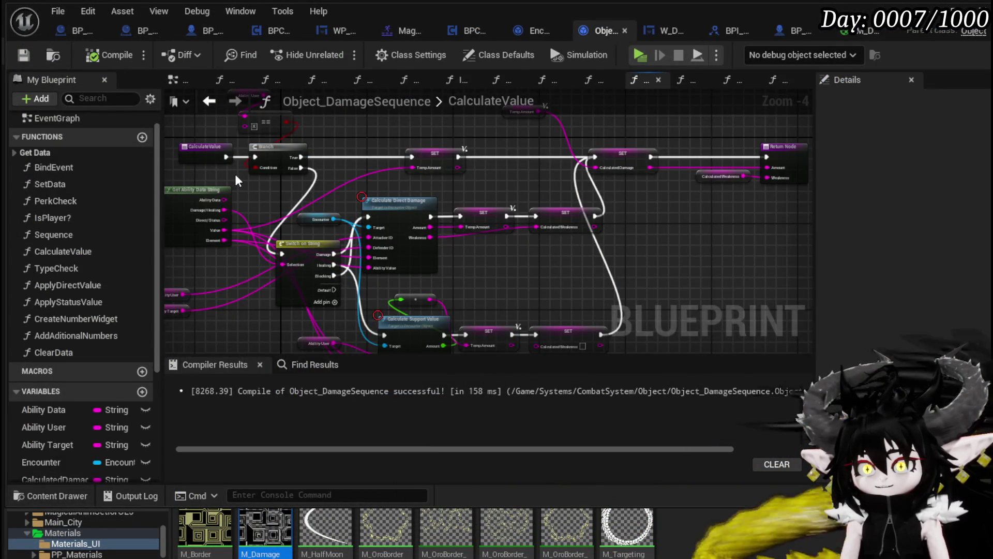
pyautogui.moveTo(235, 174); pyautogui.dragTo(396, 212)
pyautogui.moveTo(330, 206); pyautogui.dragTo(443, 130)
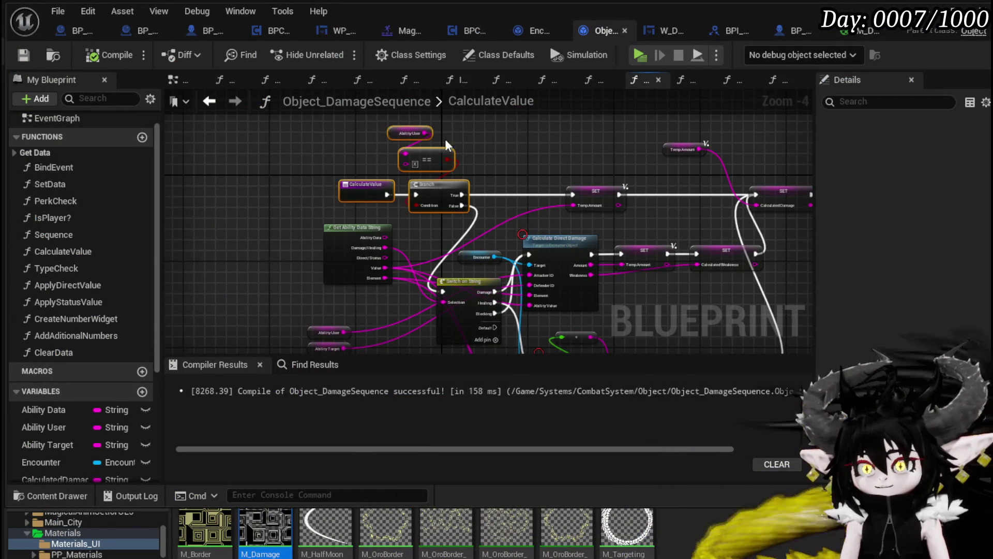
# - Shift the entry nodes and Get Ability Data String left, save, and switch to Encounter_Object
pyautogui.moveTo(415, 194); pyautogui.dragTo(335, 194)
pyautogui.moveTo(451, 185); pyautogui.dragTo(423, 184)
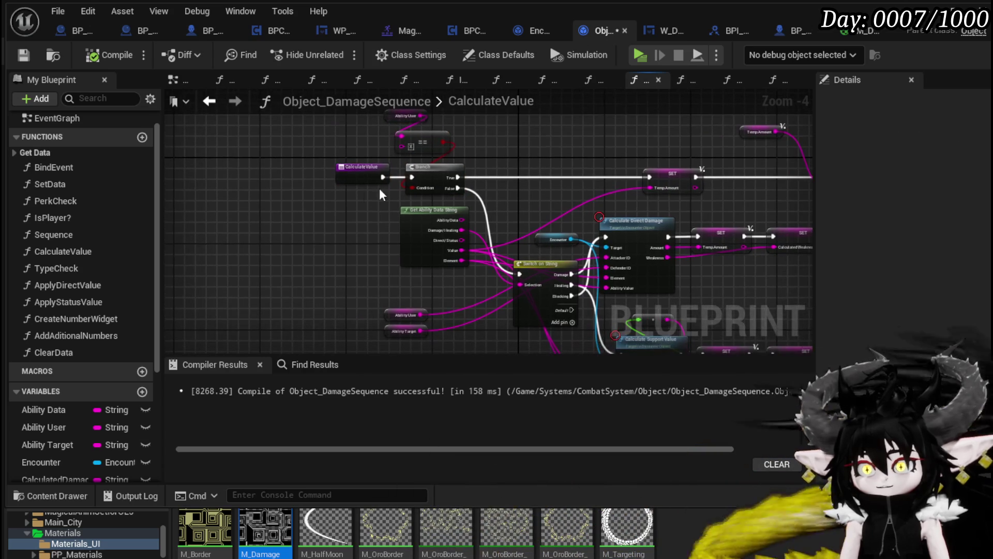
pyautogui.moveTo(453, 222); pyautogui.dragTo(328, 256)
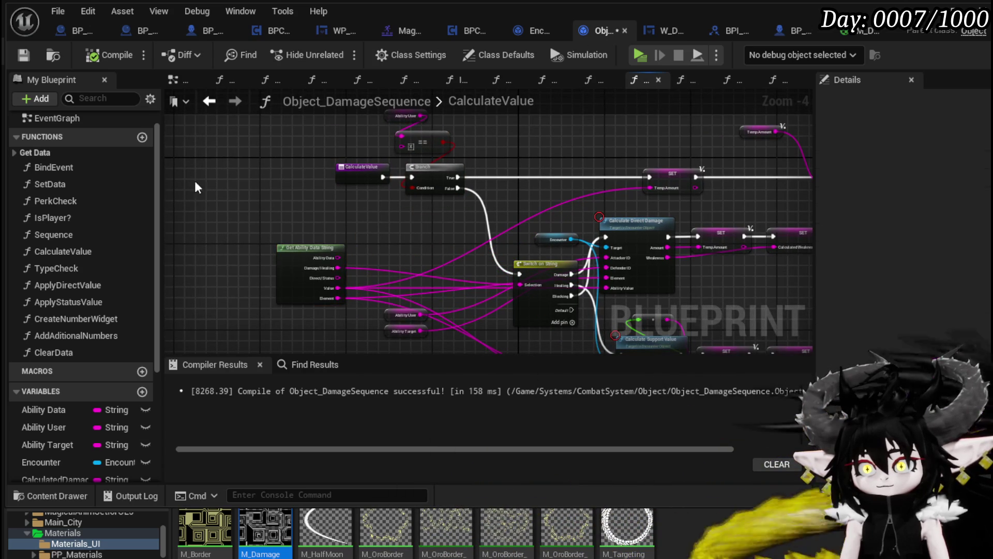
pyautogui.click(23, 55)
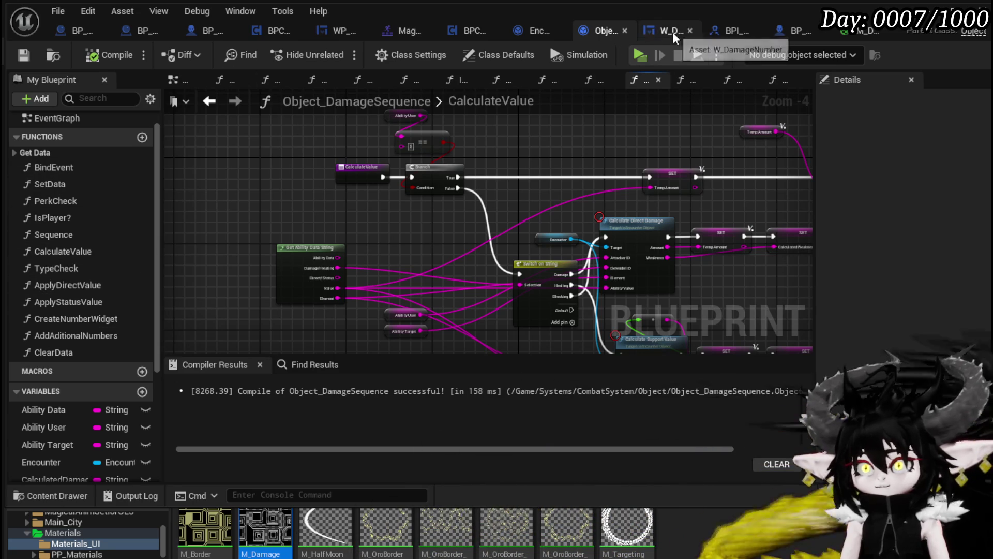
pyautogui.click(535, 31)
pyautogui.scroll(-3, 288, 228)
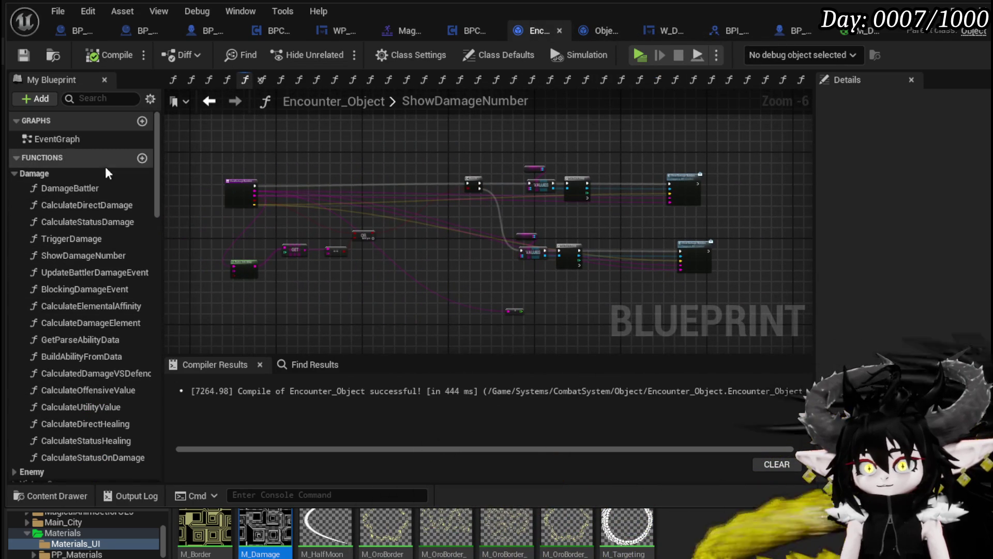
# - Open DamageBattler, find its Calculate Value call, and jump into the CalculateValue function graph
pyautogui.doubleClick(91, 188)
pyautogui.scroll(4, 383, 310)
pyautogui.scroll(-3, 380, 331)
pyautogui.moveTo(600, 307)
pyautogui.mouseDown()
pyautogui.moveTo(616, 146)
pyautogui.moveTo(782, 344)
pyautogui.mouseUp()
pyautogui.moveTo(332, 206)
pyautogui.mouseDown()
pyautogui.moveTo(555, 284)
pyautogui.moveTo(258, 255)
pyautogui.mouseUp()
pyautogui.moveTo(467, 268)
pyautogui.mouseDown()
pyautogui.moveTo(210, 276)
pyautogui.moveTo(408, 278)
pyautogui.mouseUp()
pyautogui.moveTo(284, 284); pyautogui.dragTo(431, 173)
pyautogui.moveTo(432, 172); pyautogui.dragTo(368, 138)
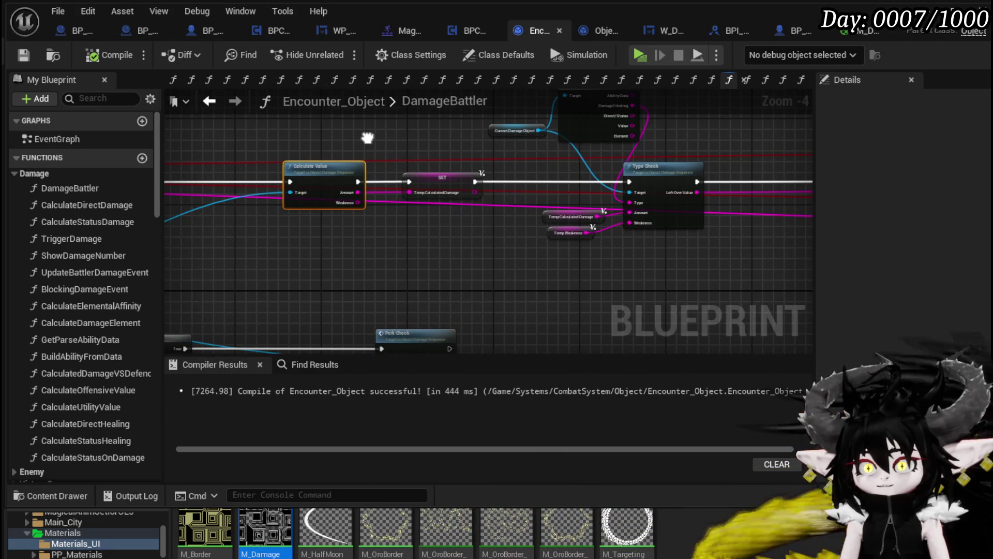
pyautogui.click(324, 158)
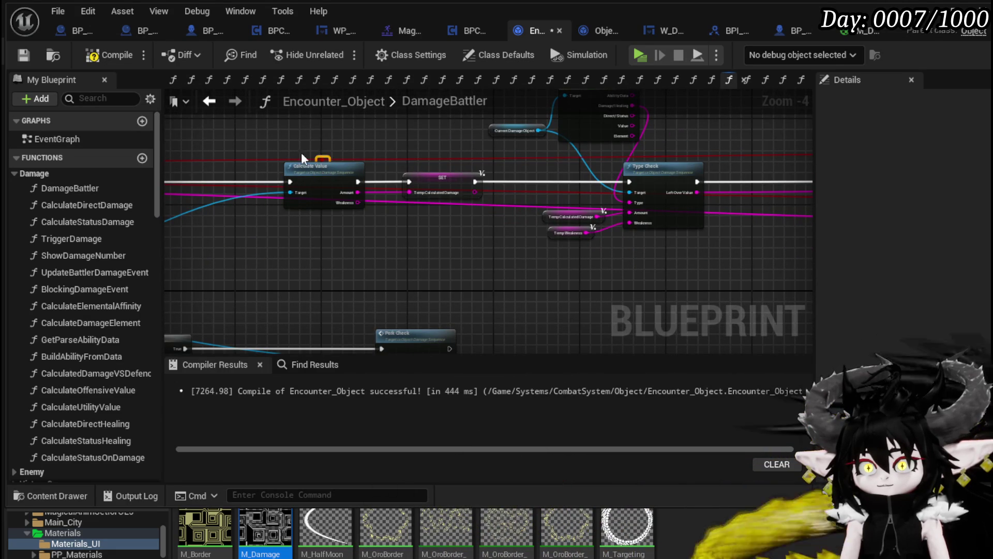
pyautogui.doubleClick(326, 174)
pyautogui.moveTo(440, 234)
pyautogui.mouseDown()
pyautogui.moveTo(356, 172)
pyautogui.moveTo(397, 224)
pyautogui.mouseUp()
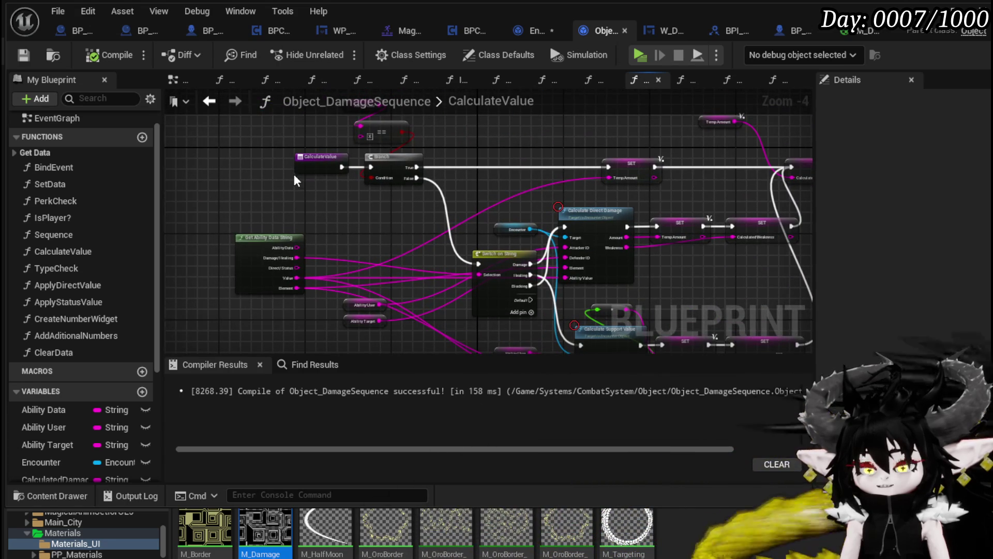
# - Add a breakpoint on the CalculateValue entry node and check the Switch on String cases
pyautogui.rightClick(308, 165)
pyautogui.click(377, 440)
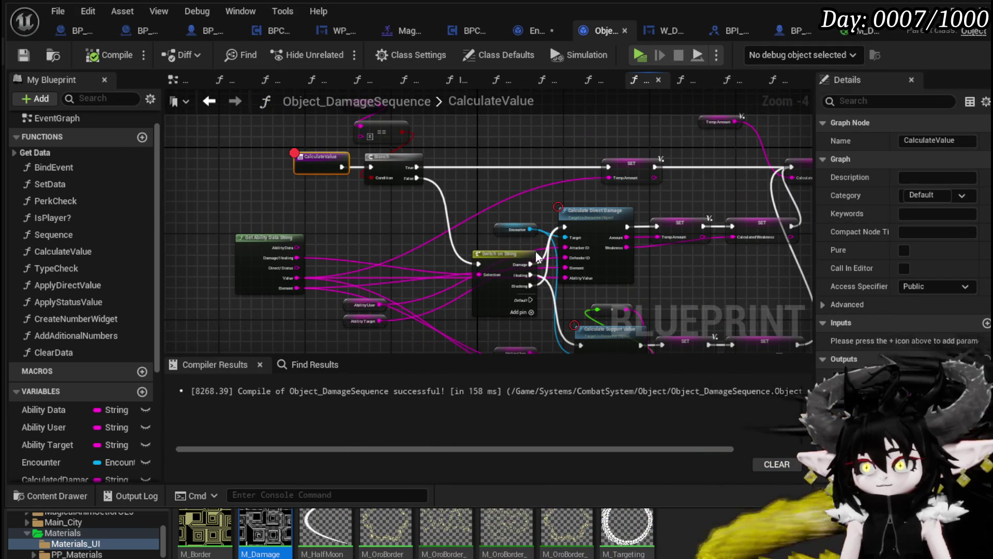
pyautogui.click(491, 290)
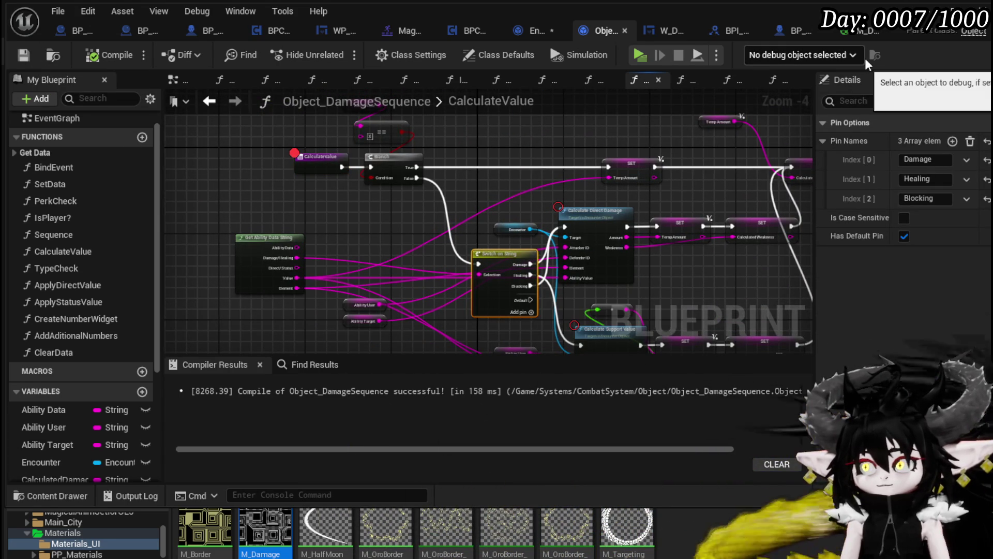
# - Save all modified assets including Encounter_Object and launch Play In Editor with Alt+P
pyautogui.click(924, 14)
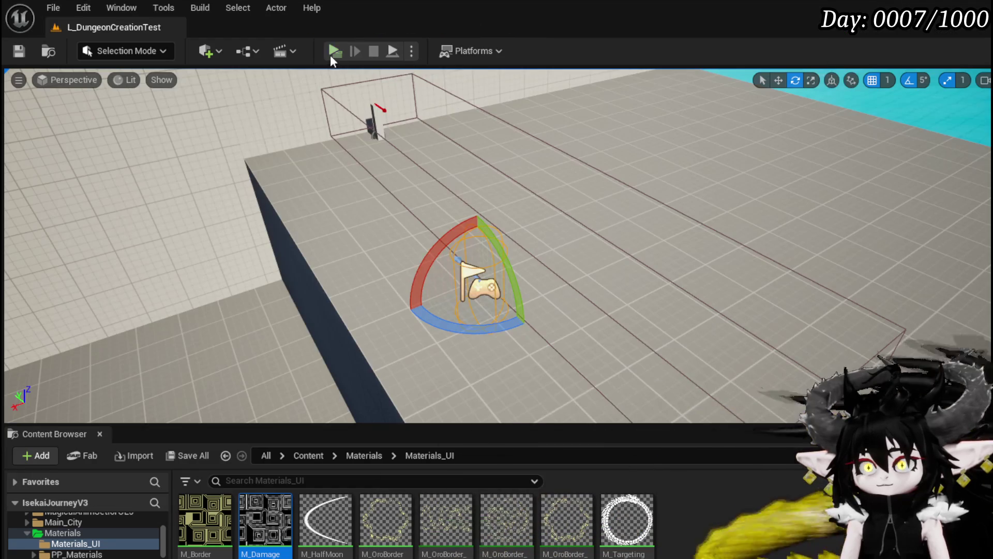
pyautogui.hotkey('ctrl', 'shift', 's')
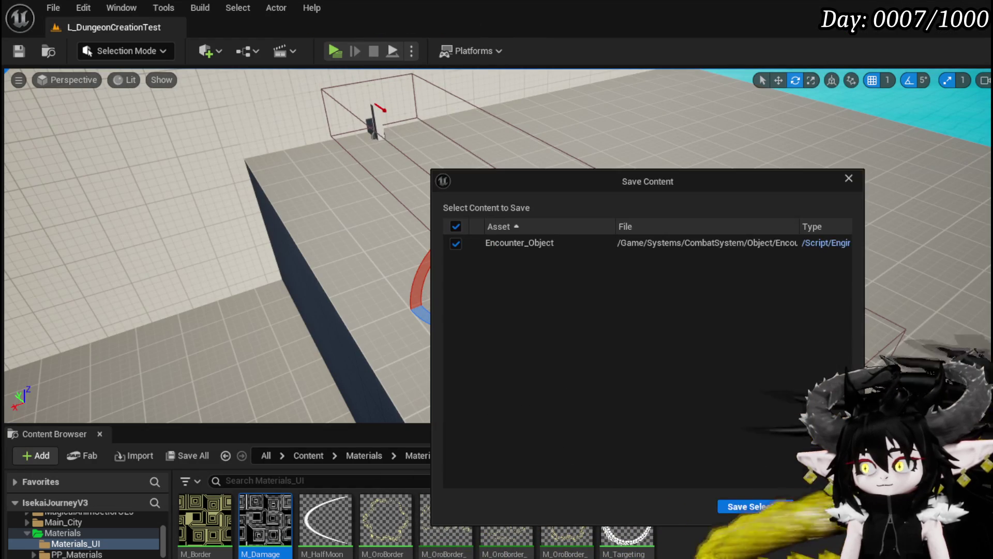
pyautogui.press('Return')
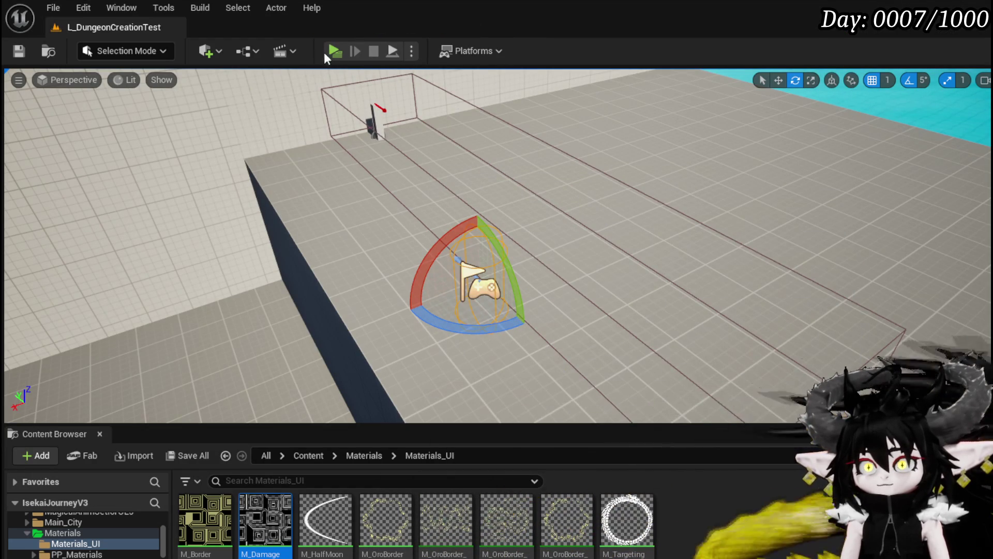
pyautogui.hotkey('alt', 'p')
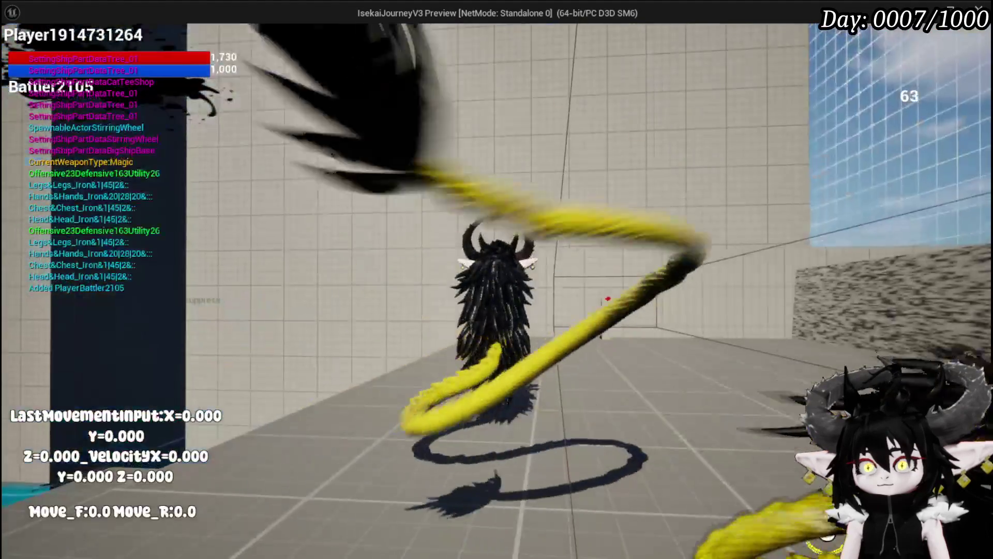
# - Run the character forward with W until the CalculateValue breakpoint triggers
pyautogui.press('w')
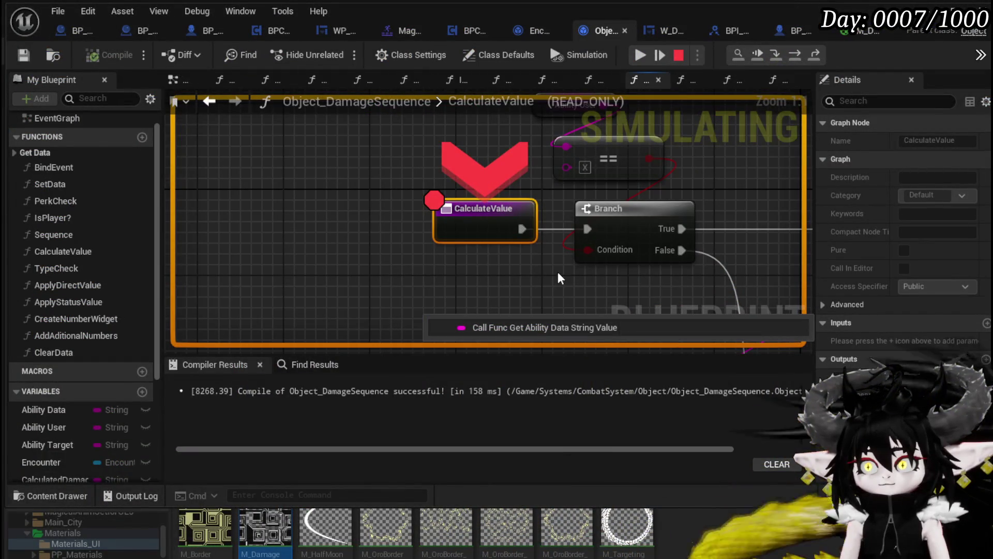
# - Resume the game, then step over from CalculateValue through the Branch to Switch on String
pyautogui.click(642, 56)
pyautogui.click(640, 55)
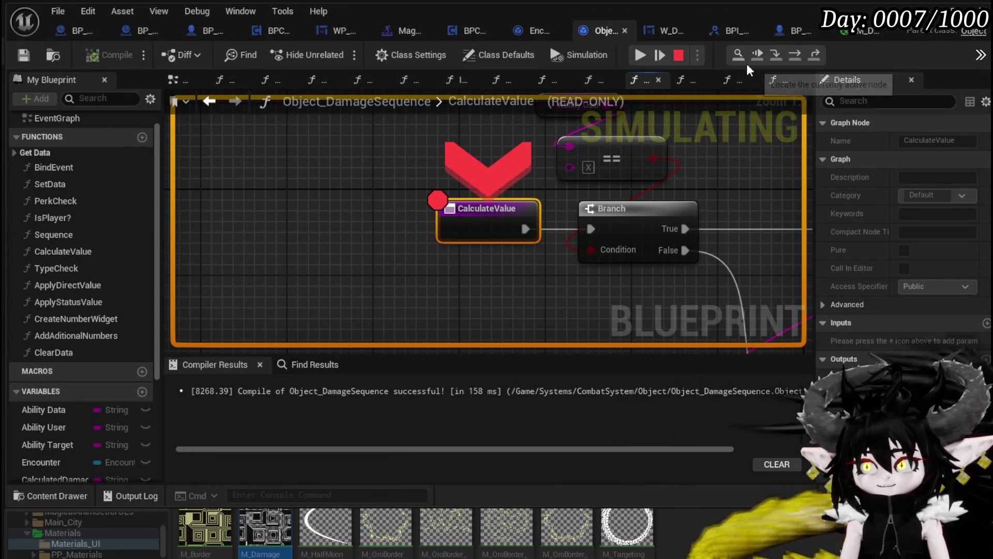
pyautogui.click(796, 55)
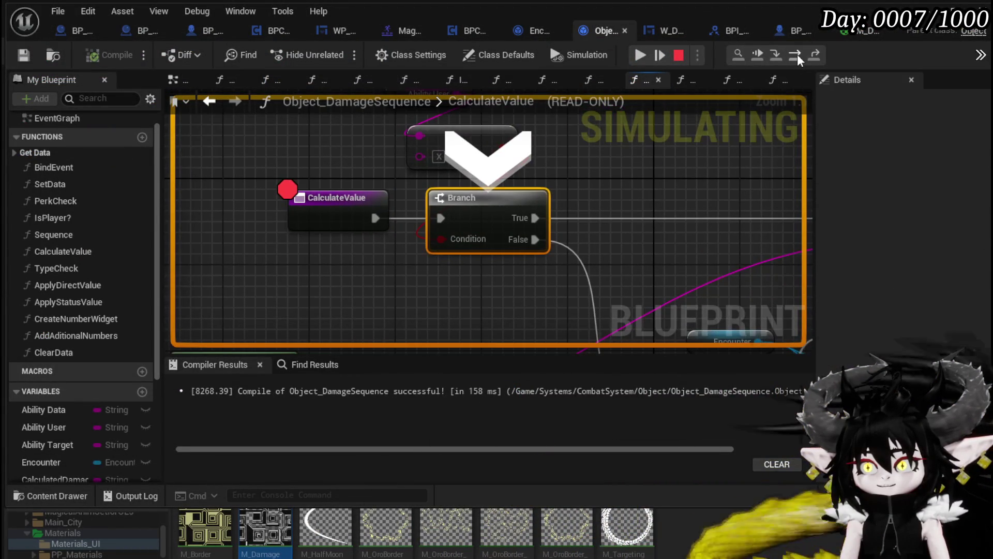
pyautogui.click(796, 54)
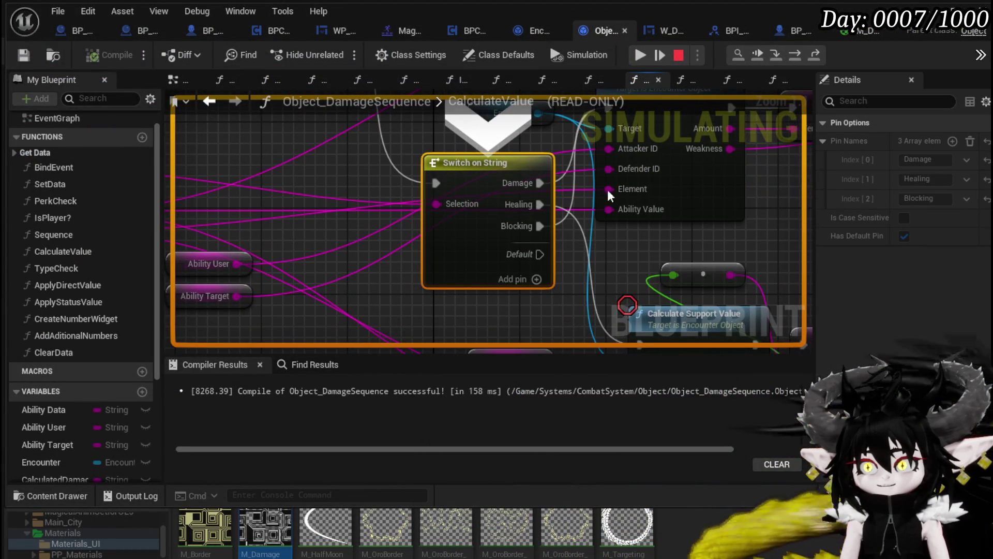
pyautogui.moveTo(449, 202)
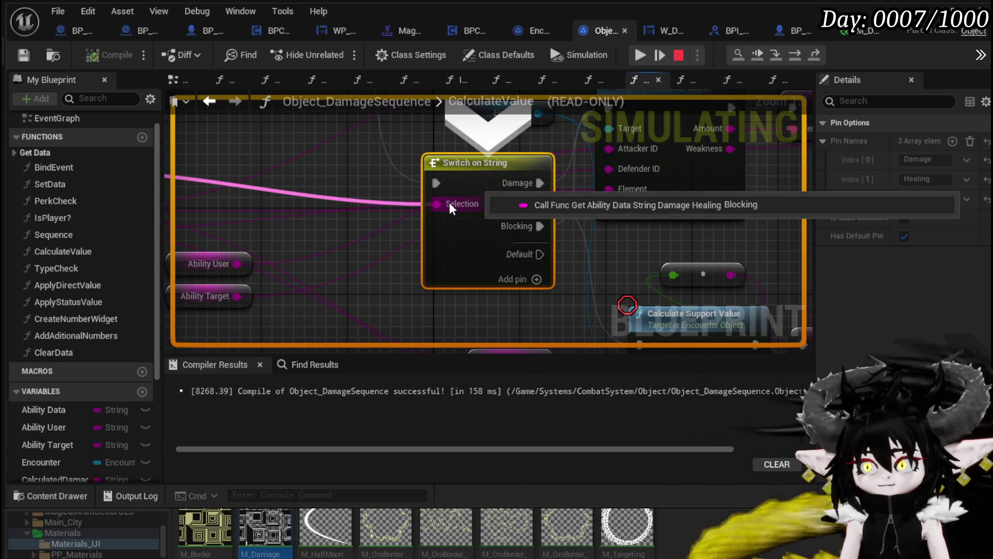
pyautogui.scroll(-4, 350, 198)
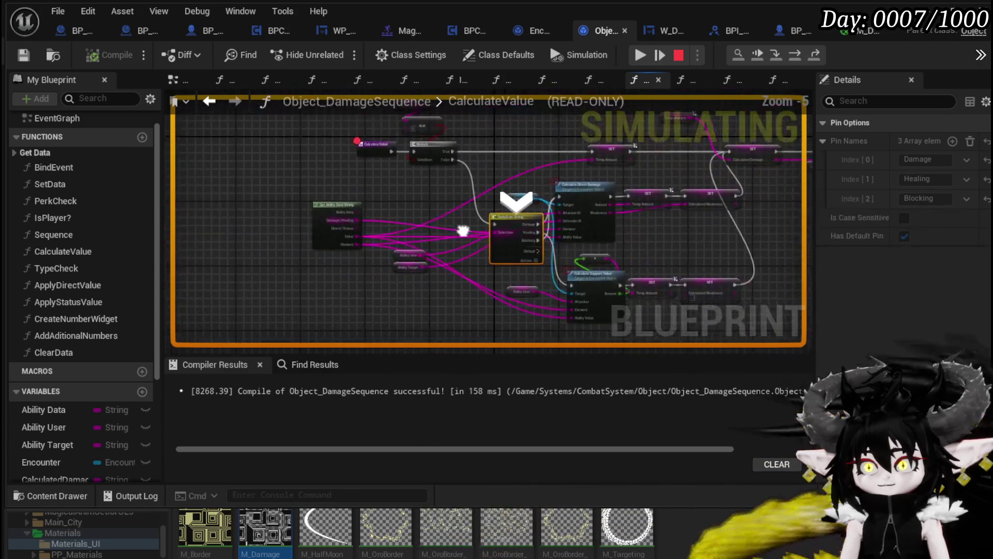
pyautogui.scroll(2, 325, 207)
pyautogui.moveTo(237, 210)
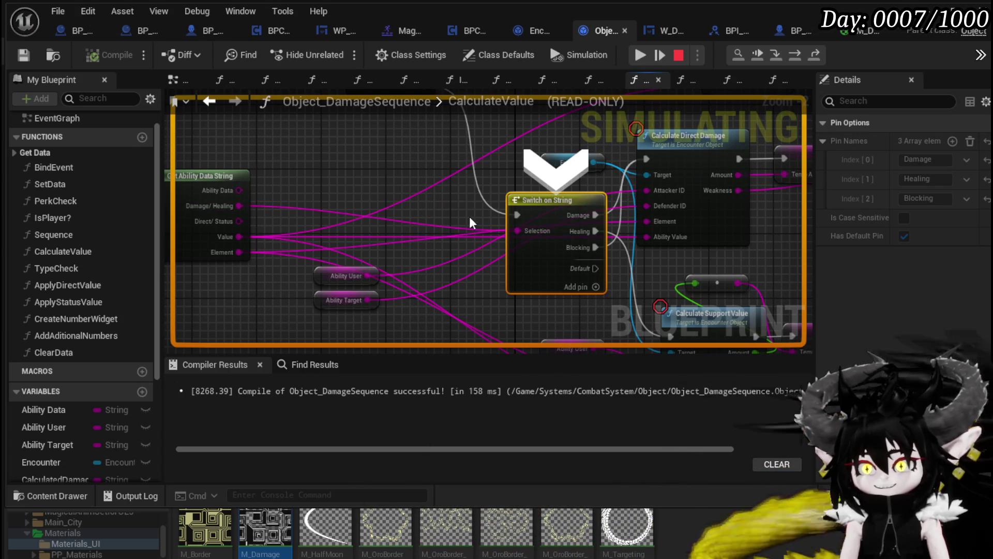
pyautogui.moveTo(442, 211)
pyautogui.mouseDown()
pyautogui.moveTo(253, 214)
pyautogui.moveTo(188, 227)
pyautogui.mouseUp()
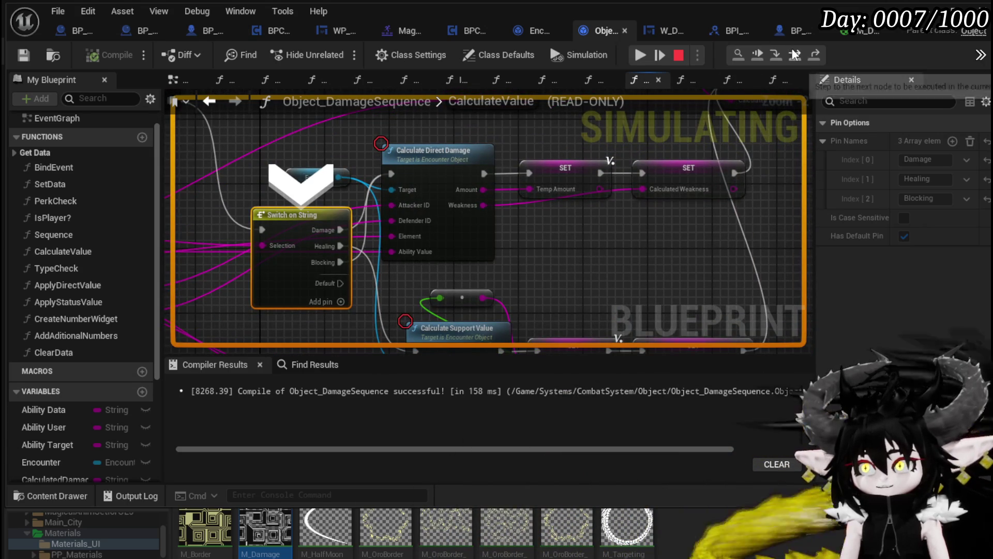
# - Step through Calculate Direct Damage, then SET Temp Amount, Calculated Weakness and Calculated Damage, then resume
pyautogui.click(794, 49)
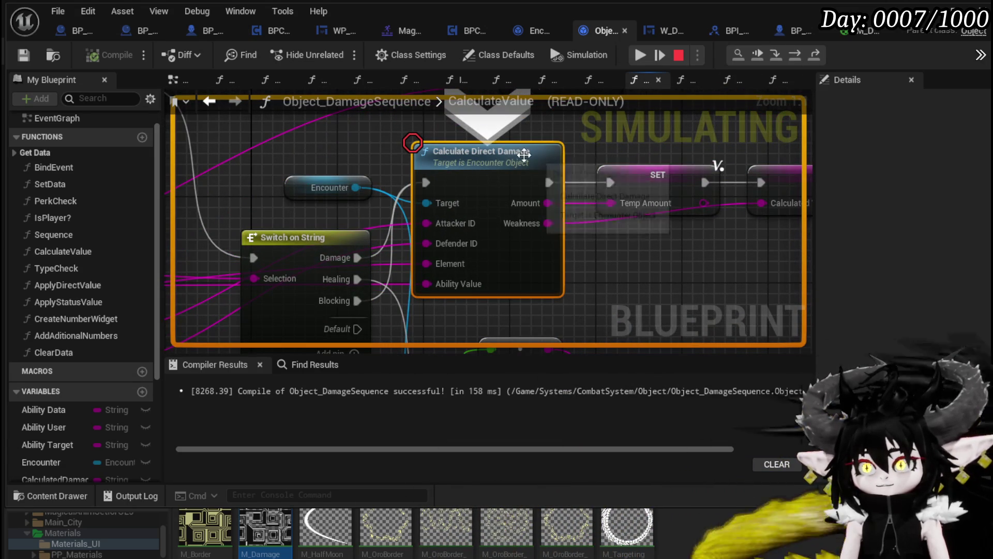
pyautogui.click(797, 54)
pyautogui.click(796, 55)
pyautogui.click(797, 54)
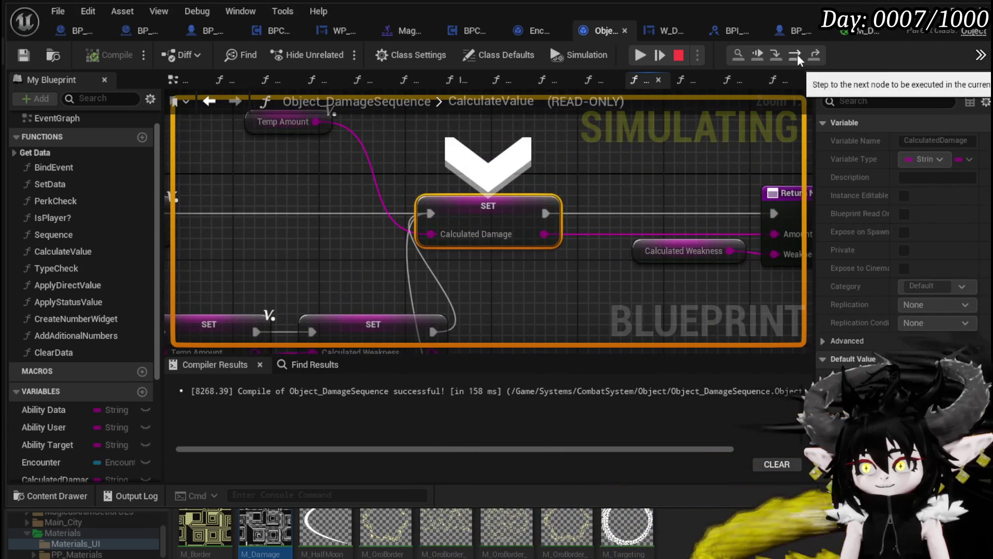
pyautogui.click(640, 55)
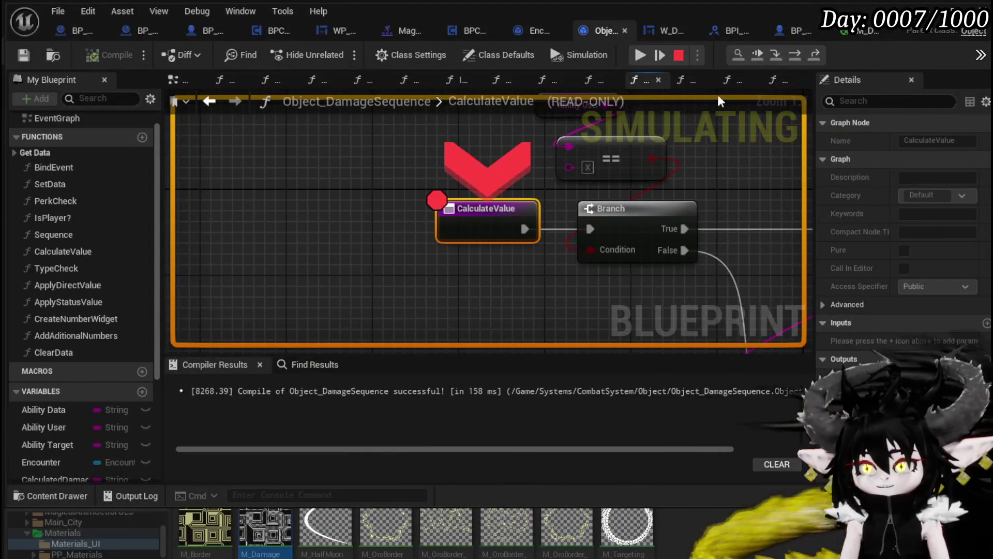
# - On the next pause, step from the Branch through Temp Amount and Calculated Damage to the Return Node, then resume
pyautogui.click(795, 55)
pyautogui.click(794, 55)
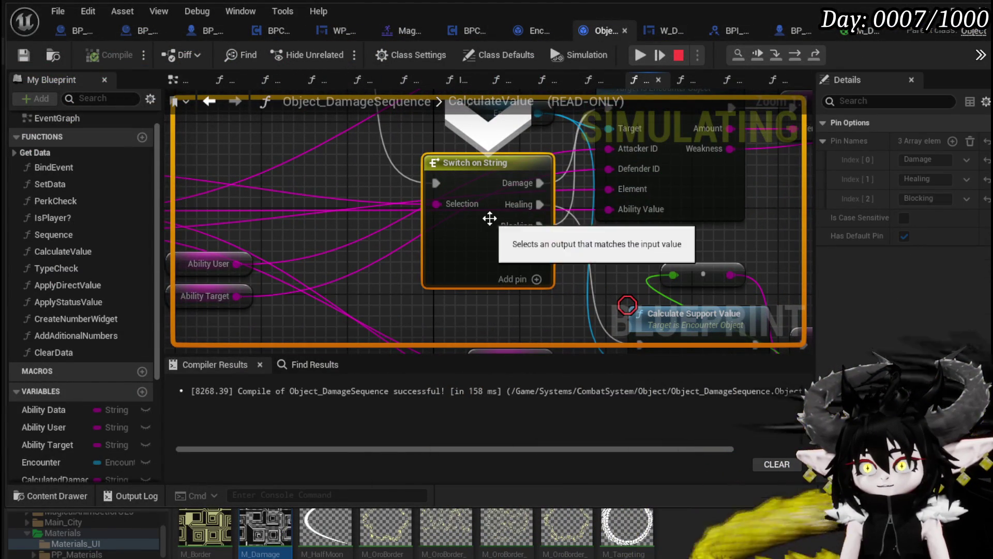
pyautogui.click(794, 55)
pyautogui.click(793, 55)
pyautogui.moveTo(458, 235)
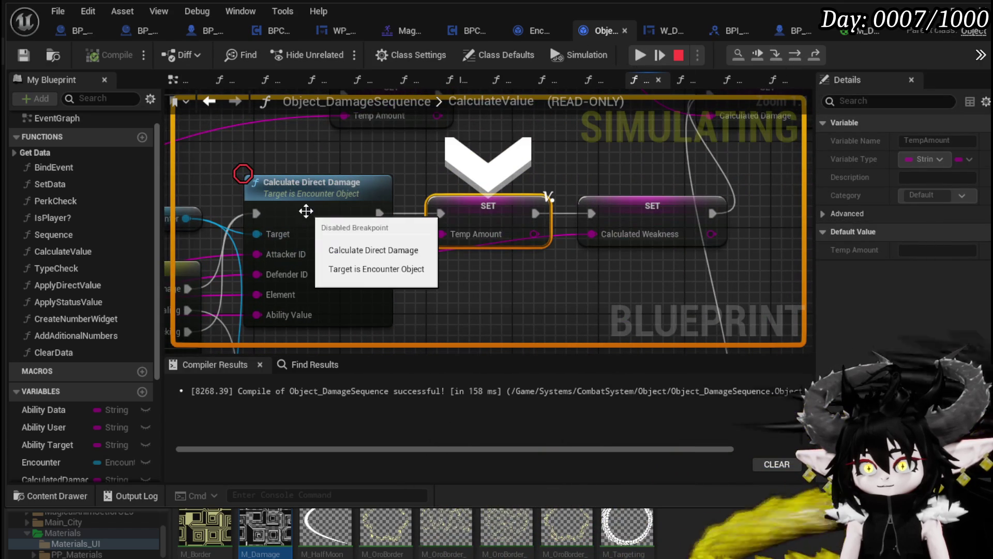
pyautogui.click(794, 55)
pyautogui.click(794, 55)
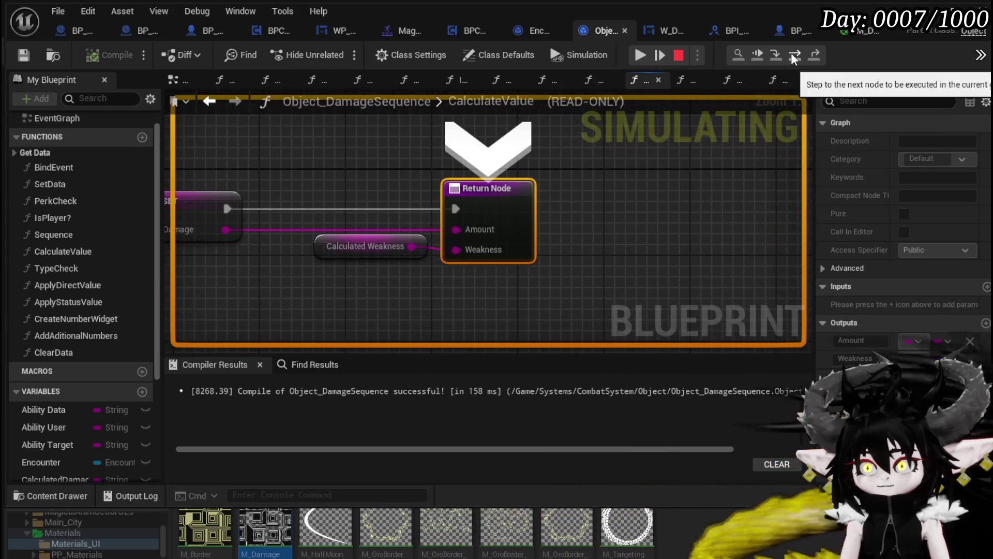
pyautogui.click(639, 56)
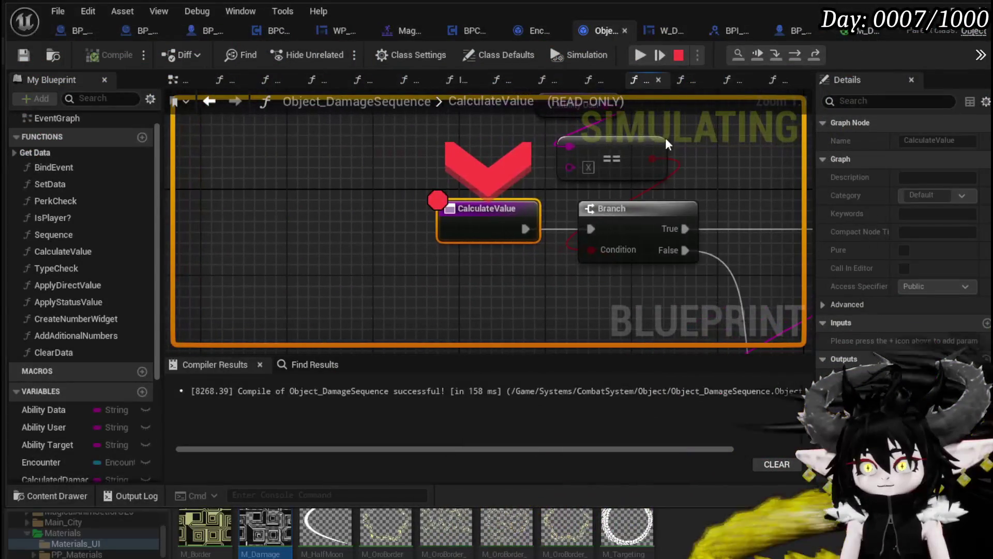
# - Step over to the Calculate Direct Damage call and step into Encounter_Object's CalculateDirectDamage function
pyautogui.click(794, 54)
pyautogui.click(795, 54)
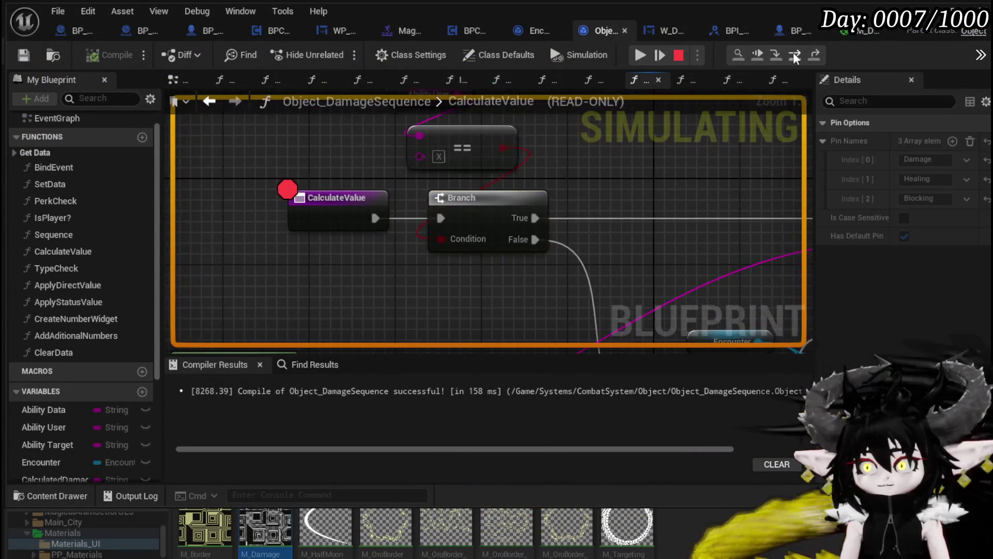
pyautogui.click(794, 53)
pyautogui.click(794, 54)
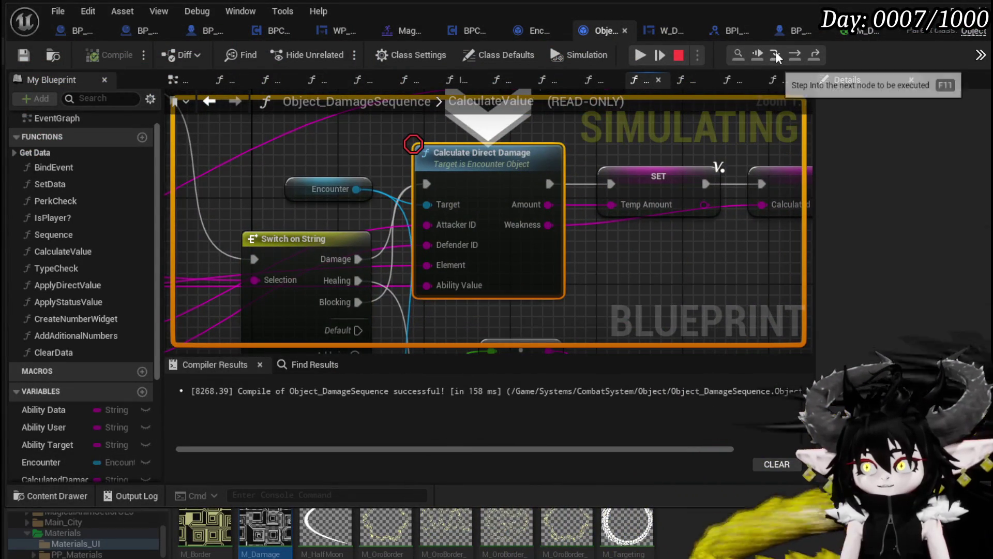
pyautogui.click(775, 53)
pyautogui.moveTo(635, 161); pyautogui.dragTo(408, 171)
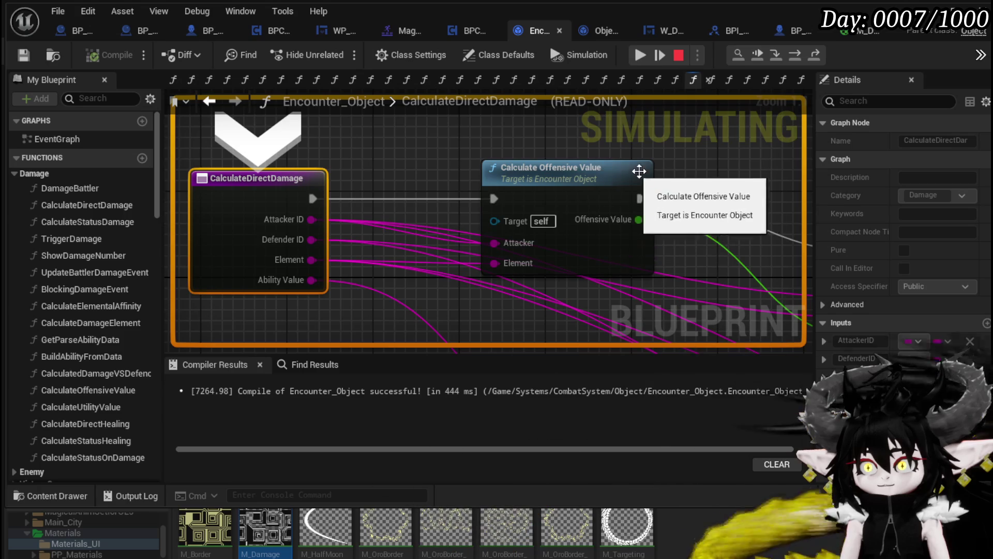
# - Step through Calculate Offensive Value, Calculated Damage VSDefence and SET End Result Damage to Calculate Damage Element
pyautogui.scroll(-2, 650, 170)
pyautogui.click(799, 54)
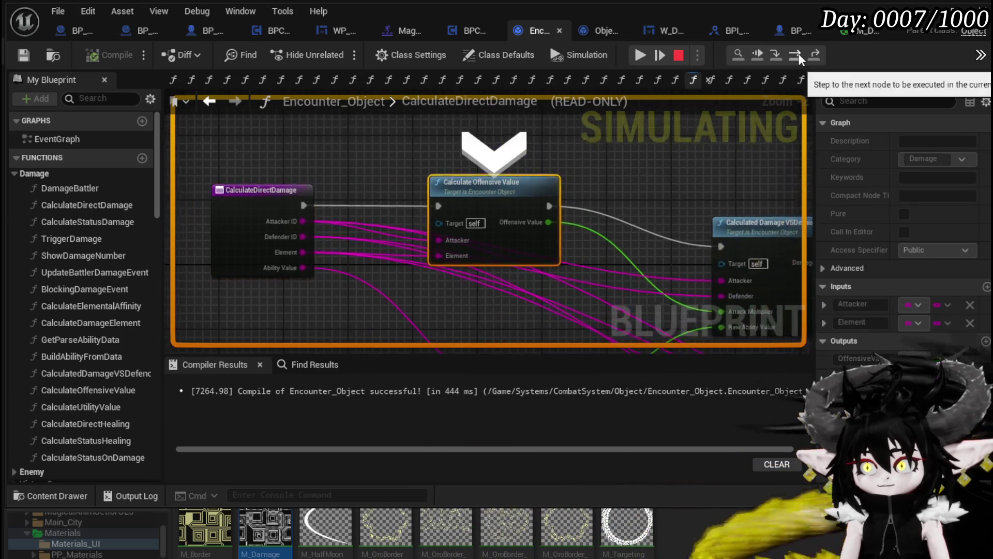
pyautogui.click(798, 54)
pyautogui.click(799, 54)
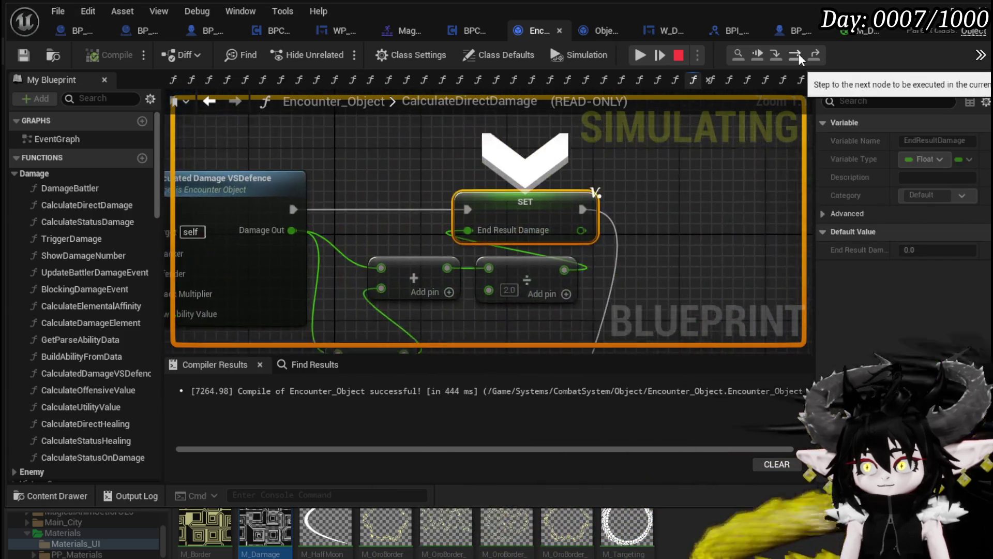
pyautogui.click(799, 54)
# - Step through Calculate Elemental Affinity to SET End Result Damage, then resume the game
pyautogui.moveTo(417, 261)
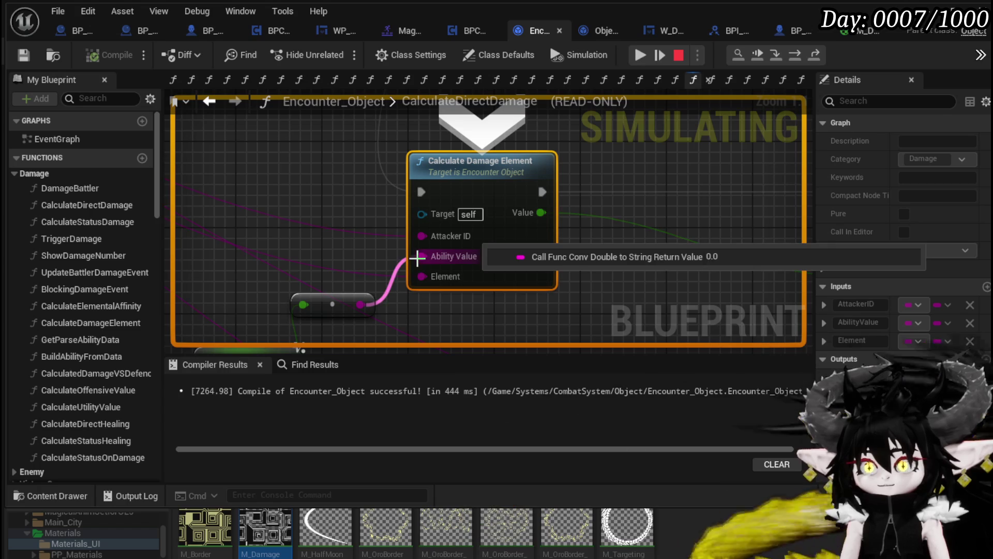
pyautogui.scroll(-1, 424, 271)
pyautogui.moveTo(351, 242)
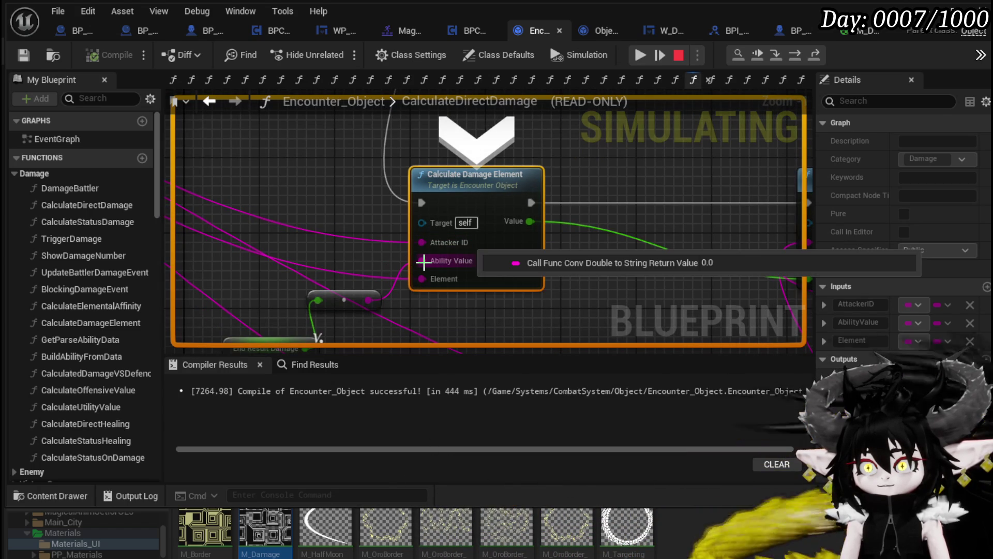
pyautogui.scroll(-2, 577, 215)
pyautogui.scroll(2, 576, 215)
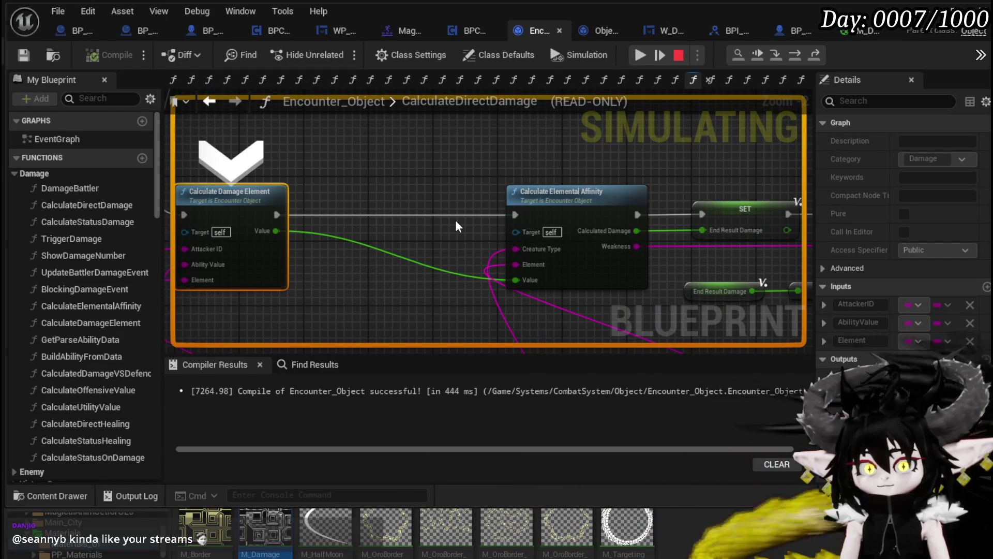
pyautogui.click(799, 57)
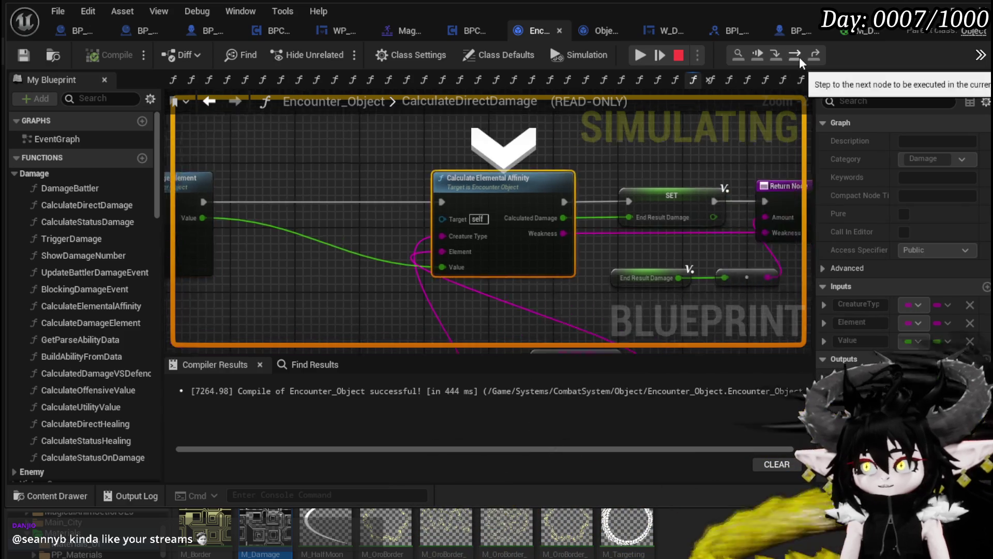
pyautogui.click(800, 57)
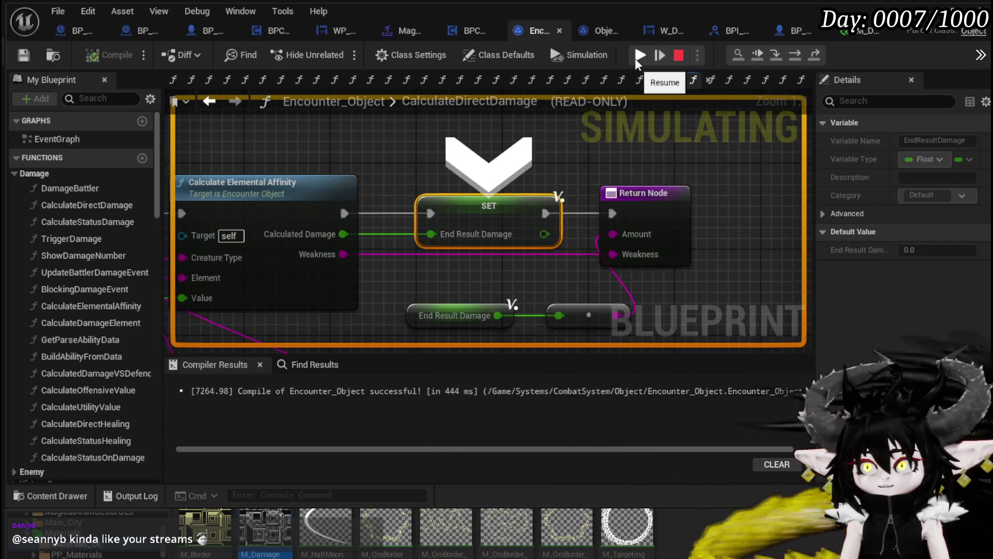
pyautogui.click(640, 55)
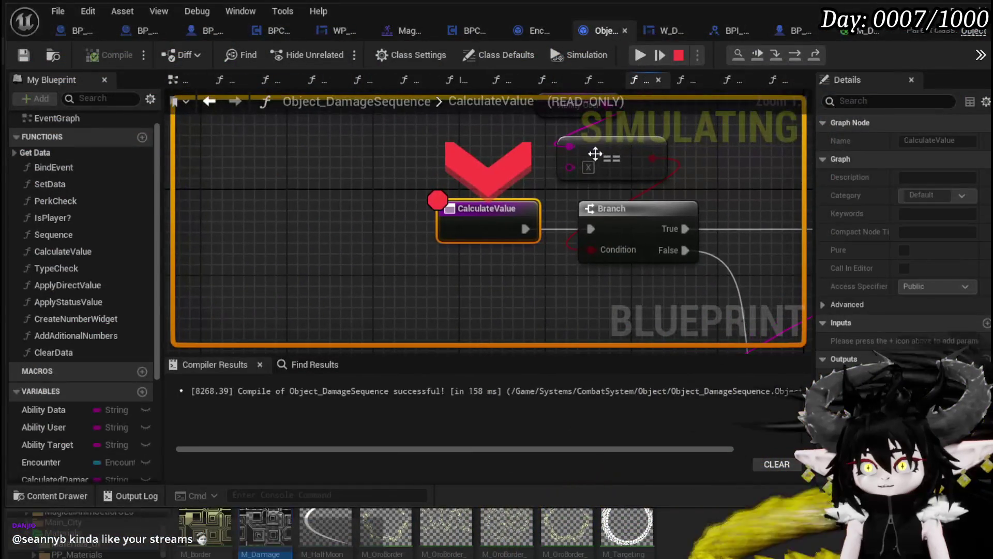
# - Step from CalculateValue past Switch on String and read the Element and Ability Value pins, showing Fire(DamageOverTime)
pyautogui.click(796, 55)
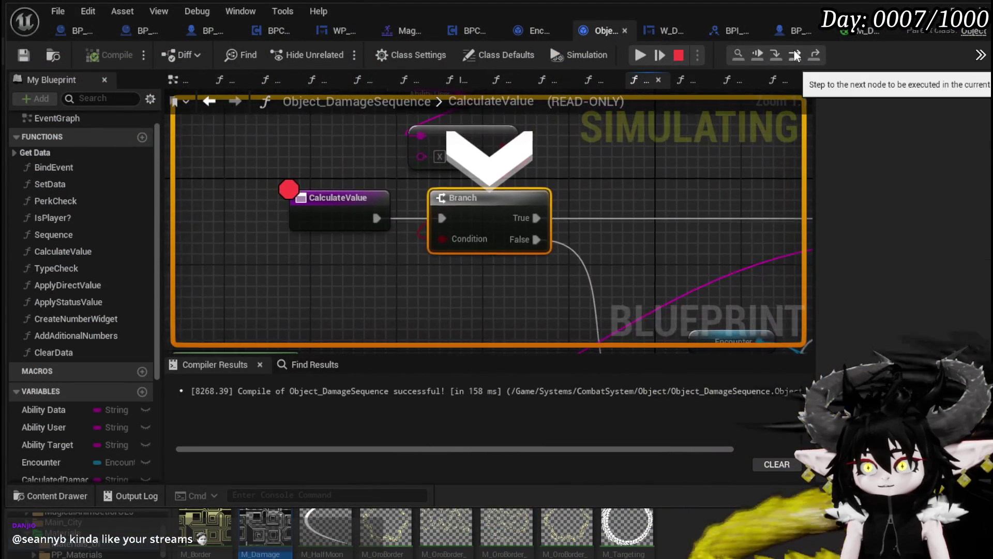
pyautogui.click(796, 55)
pyautogui.click(795, 55)
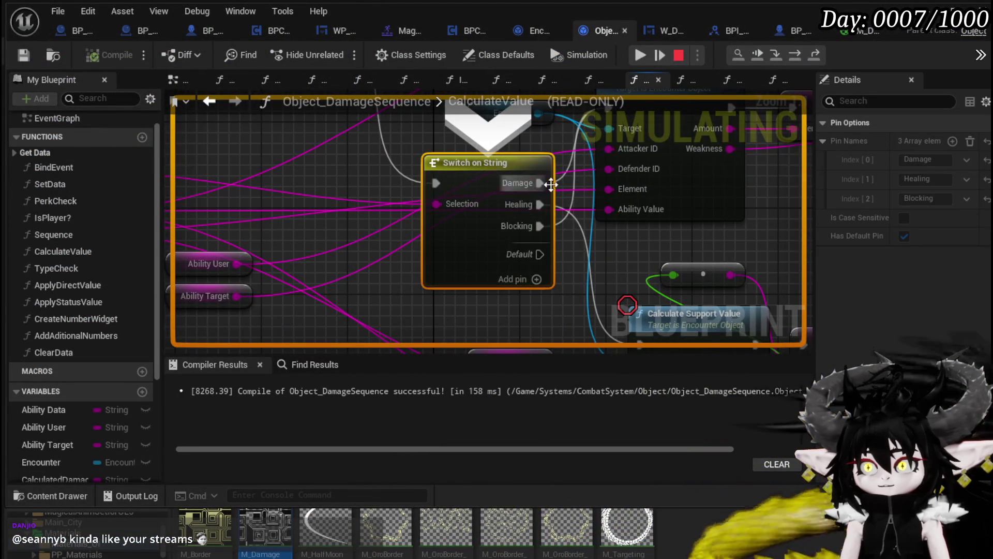
pyautogui.moveTo(605, 156)
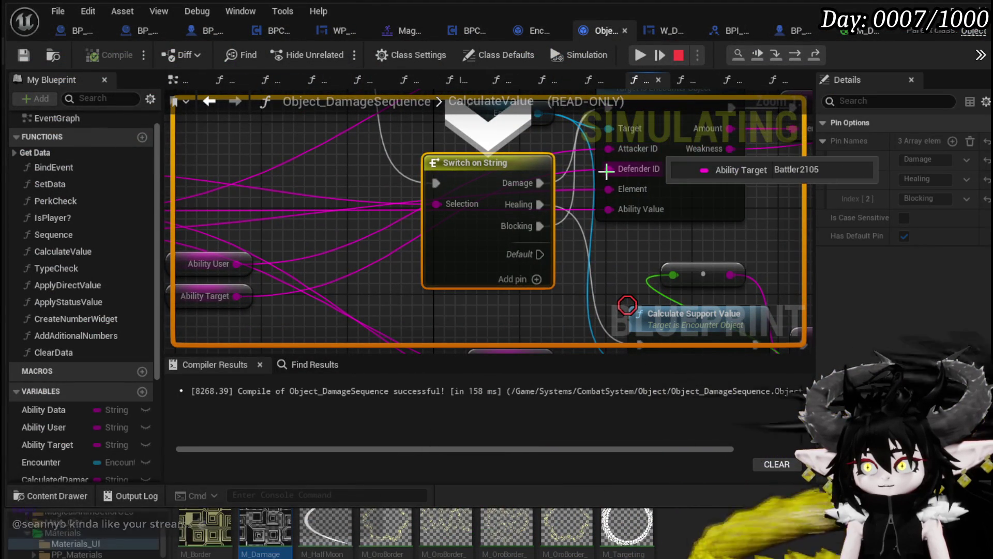
pyautogui.moveTo(608, 188)
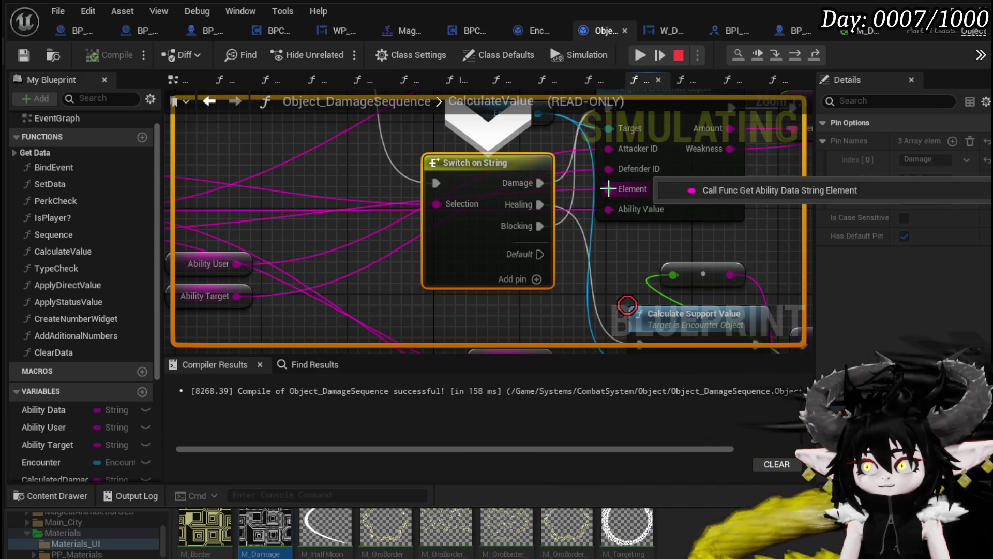
pyautogui.moveTo(612, 211)
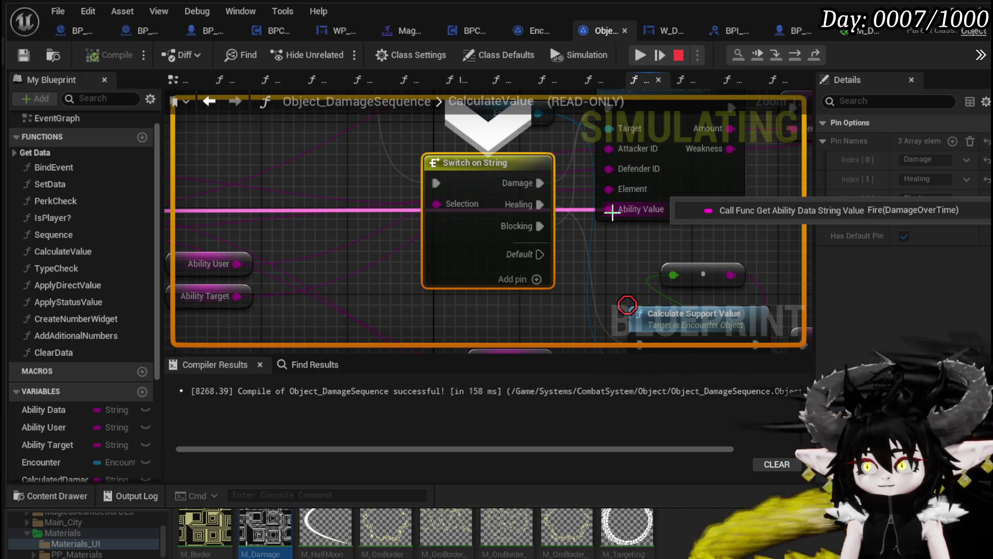
# - Step once more, resume to the next breakpoint, then stop the play session
pyautogui.click(791, 55)
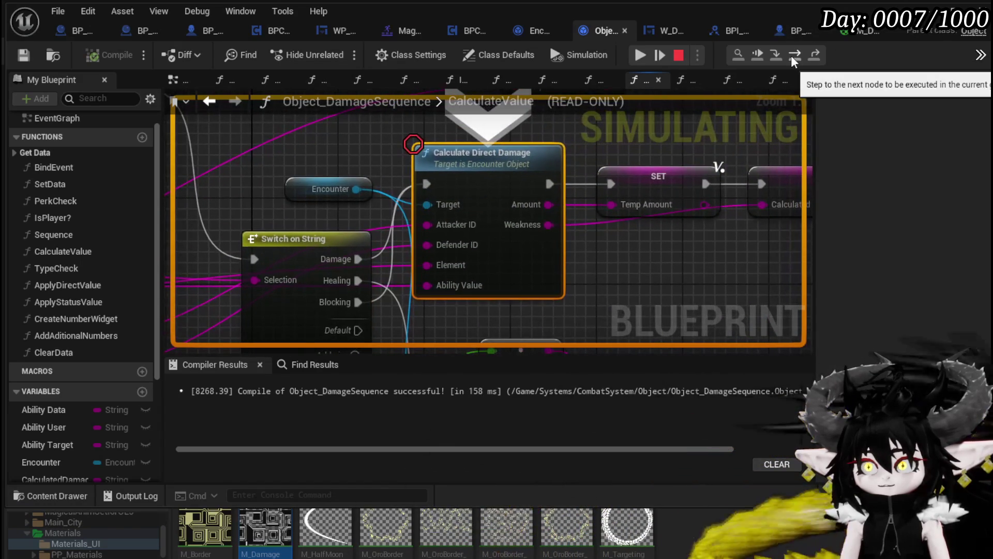
pyautogui.click(639, 55)
pyautogui.click(636, 55)
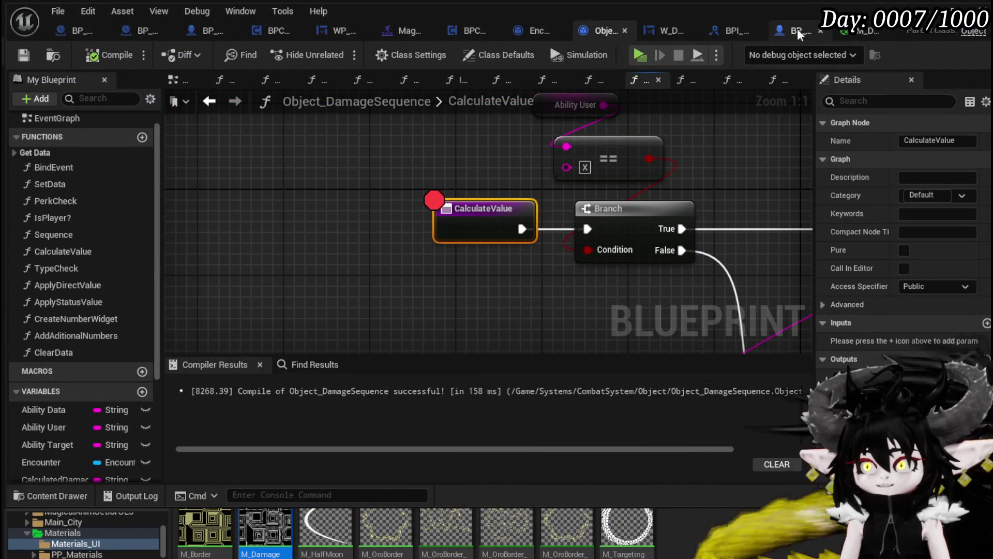
# - In BP_ThirdPersonCharacter's event graph, open the Encounter Damage Reaction function
pyautogui.click(199, 31)
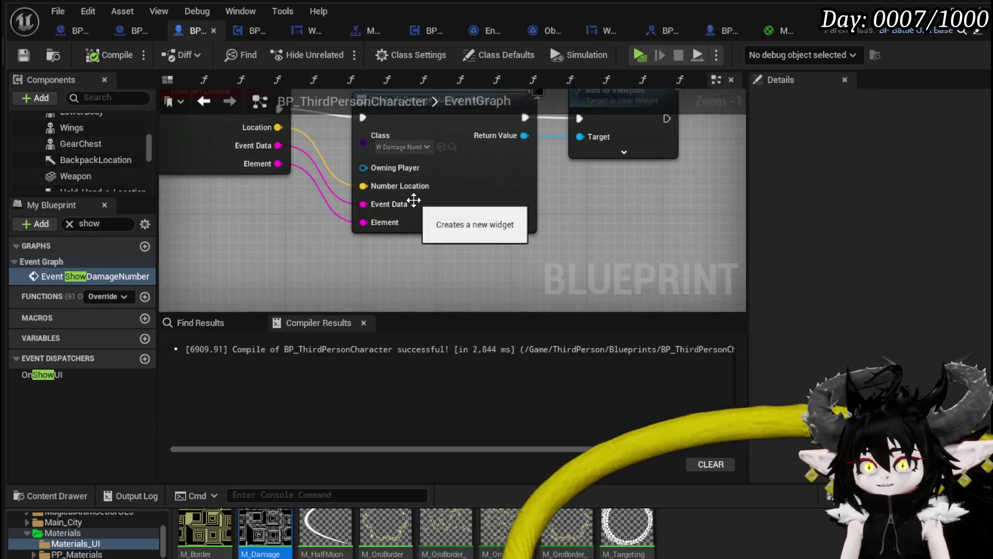
pyautogui.scroll(-5, 414, 200)
pyautogui.moveTo(511, 220)
pyautogui.mouseDown()
pyautogui.moveTo(721, 248)
pyautogui.moveTo(485, 221)
pyautogui.mouseUp()
pyautogui.scroll(6, 492, 213)
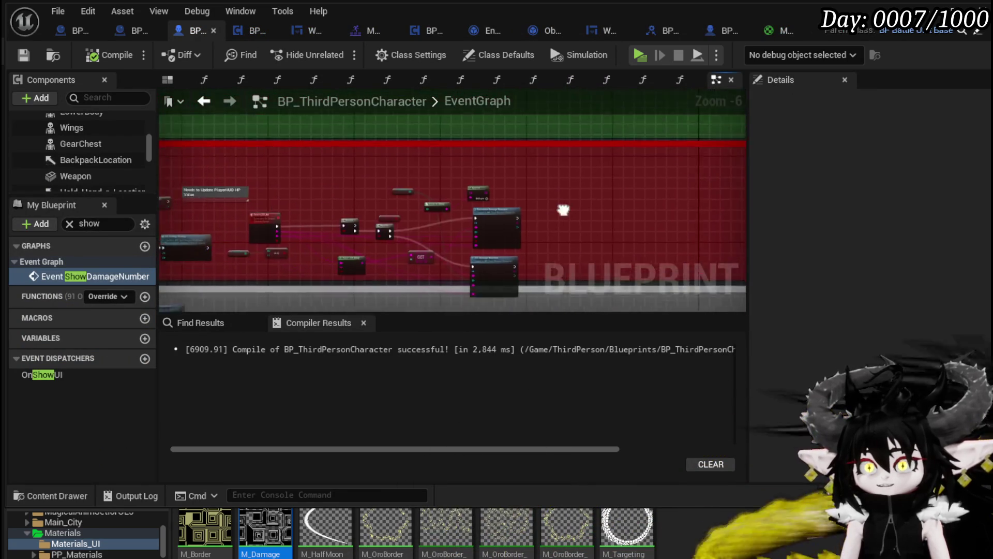
pyautogui.doubleClick(490, 207)
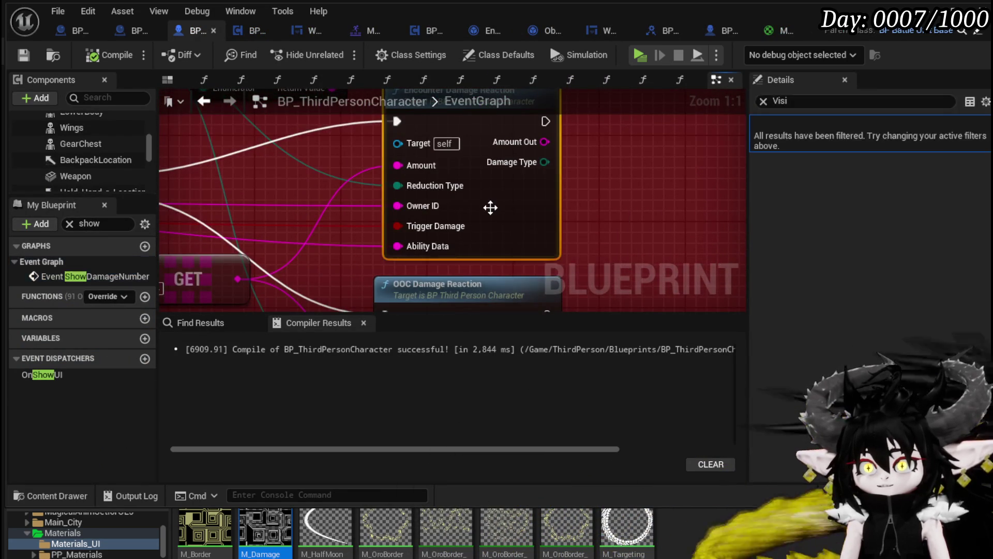
pyautogui.scroll(3, 560, 154)
# - Move the Append node down and left, then select the Damage Battler node
pyautogui.moveTo(552, 256)
pyautogui.mouseDown()
pyautogui.moveTo(428, 222)
pyautogui.moveTo(324, 217)
pyautogui.moveTo(284, 193)
pyautogui.moveTo(250, 217)
pyautogui.mouseUp()
pyautogui.moveTo(377, 235)
pyautogui.mouseDown()
pyautogui.moveTo(404, 256)
pyautogui.moveTo(334, 269)
pyautogui.moveTo(342, 276)
pyautogui.mouseUp()
pyautogui.moveTo(504, 252)
pyautogui.mouseDown()
pyautogui.moveTo(419, 288)
pyautogui.moveTo(440, 309)
pyautogui.mouseUp()
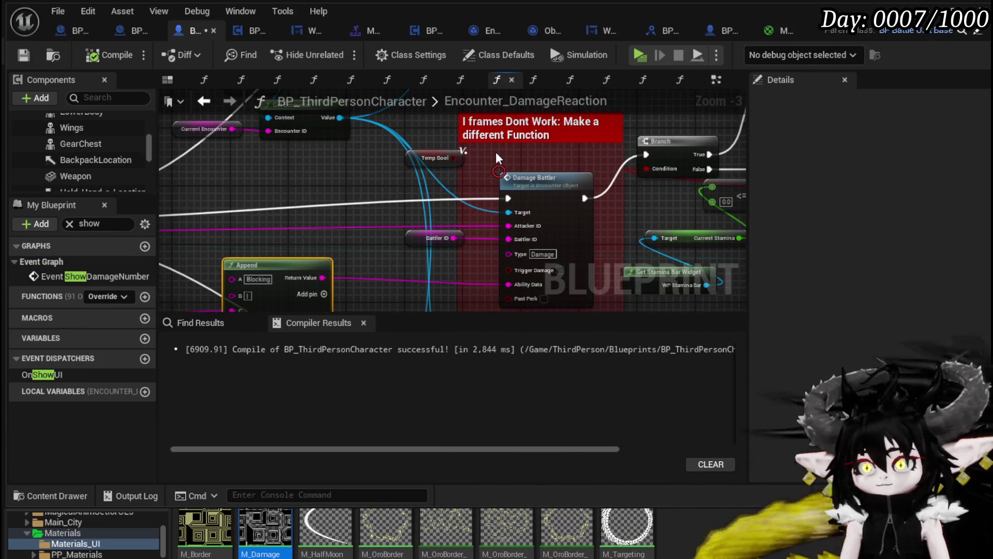
pyautogui.click(546, 176)
pyautogui.moveTo(466, 226)
pyautogui.mouseDown()
pyautogui.moveTo(417, 186)
pyautogui.moveTo(380, 198)
pyautogui.mouseUp()
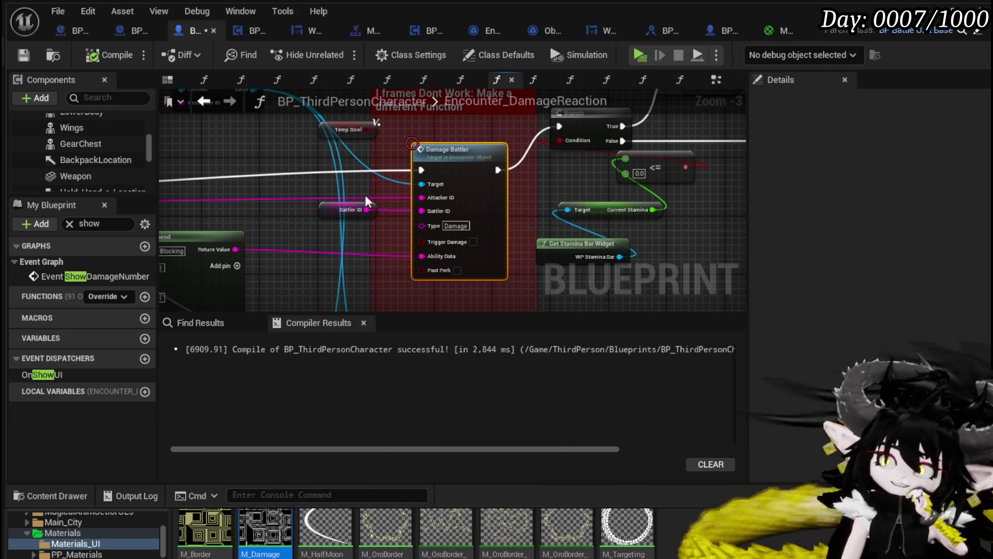
pyautogui.moveTo(250, 232)
pyautogui.mouseDown()
pyautogui.moveTo(485, 156)
pyautogui.moveTo(539, 173)
pyautogui.moveTo(703, 173)
pyautogui.moveTo(699, 199)
pyautogui.mouseUp()
pyautogui.scroll(-2, 542, 200)
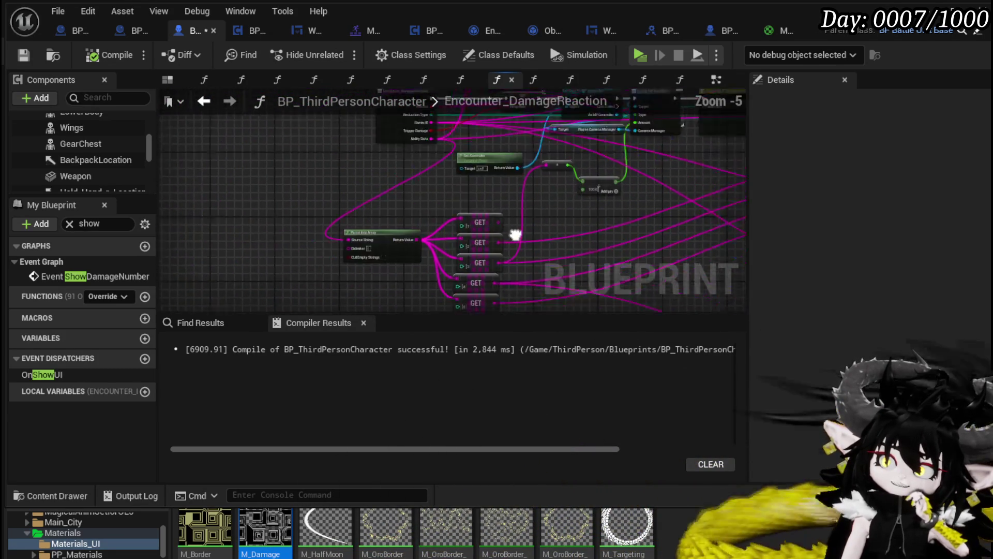
pyautogui.scroll(2, 433, 232)
# - Check the Get Controller and GET nodes, then frame the Append node beside Damage Battler
pyautogui.moveTo(399, 316)
pyautogui.mouseDown()
pyautogui.moveTo(300, 226)
pyautogui.moveTo(302, 175)
pyautogui.moveTo(333, 181)
pyautogui.moveTo(309, 93)
pyautogui.moveTo(245, 308)
pyautogui.moveTo(309, 227)
pyautogui.moveTo(255, 148)
pyautogui.moveTo(214, 310)
pyautogui.moveTo(269, 298)
pyautogui.moveTo(421, 222)
pyautogui.moveTo(255, 238)
pyautogui.moveTo(201, 264)
pyautogui.moveTo(358, 263)
pyautogui.moveTo(358, 237)
pyautogui.mouseUp()
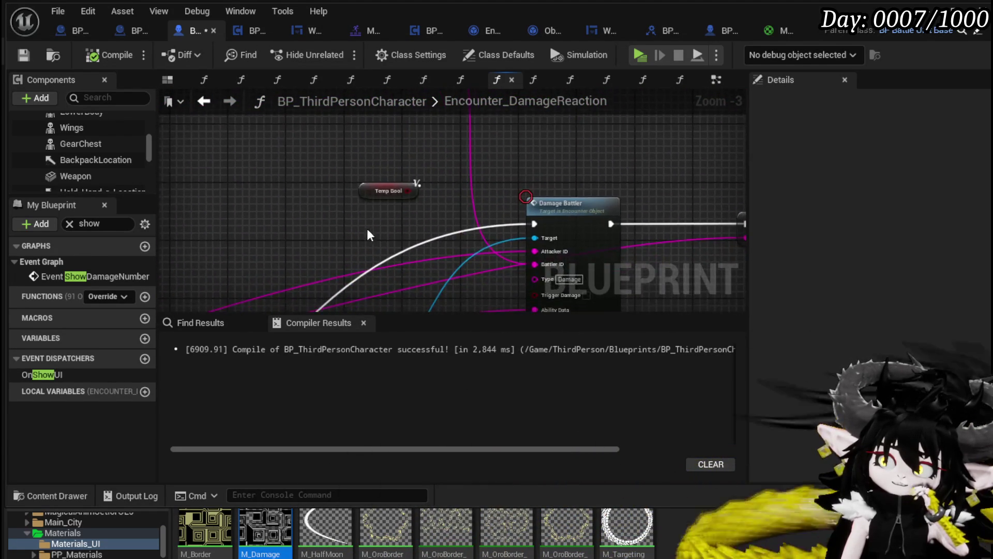
pyautogui.scroll(-2, 353, 311)
pyautogui.moveTo(353, 311); pyautogui.dragTo(359, 141)
pyautogui.scroll(2, 353, 179)
pyautogui.scroll(-1, 422, 241)
pyautogui.moveTo(422, 241); pyautogui.dragTo(412, 227)
pyautogui.scroll(1, 412, 227)
pyautogui.scroll(2, 390, 193)
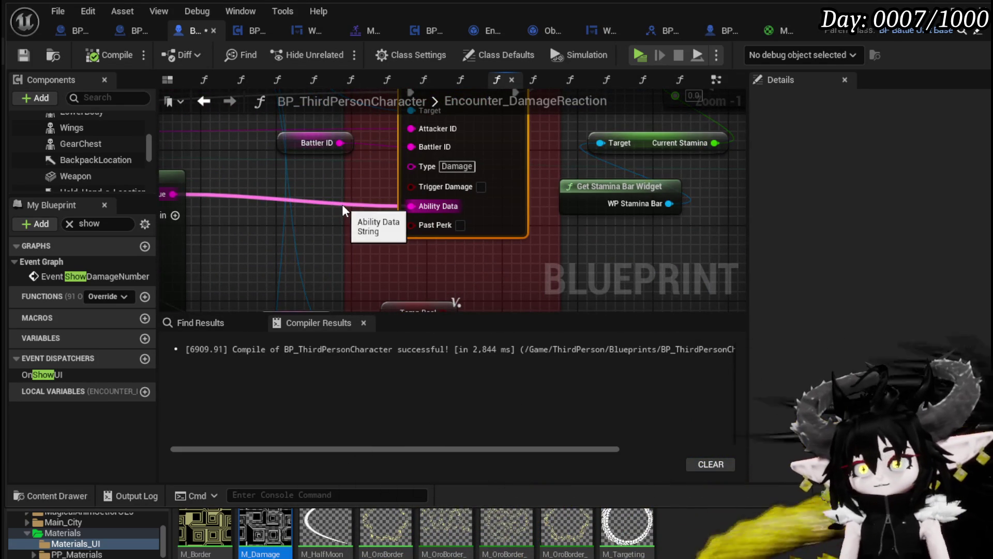
pyautogui.moveTo(305, 211); pyautogui.dragTo(390, 201)
pyautogui.moveTo(302, 191)
pyautogui.mouseDown()
pyautogui.moveTo(419, 182)
pyautogui.moveTo(303, 185)
pyautogui.moveTo(350, 120)
pyautogui.moveTo(375, 123)
pyautogui.mouseUp()
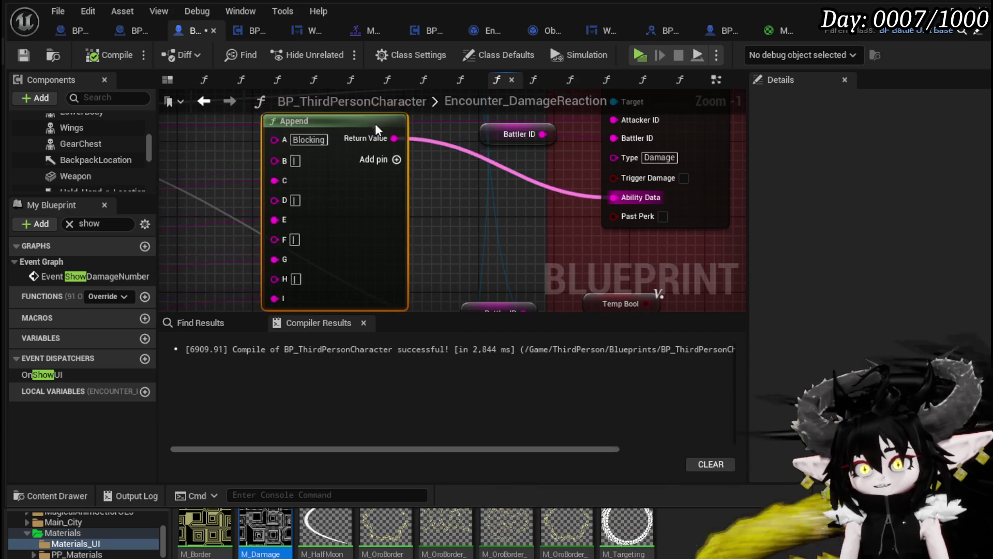
pyautogui.scroll(-3, 433, 203)
pyautogui.moveTo(432, 203); pyautogui.dragTo(357, 232)
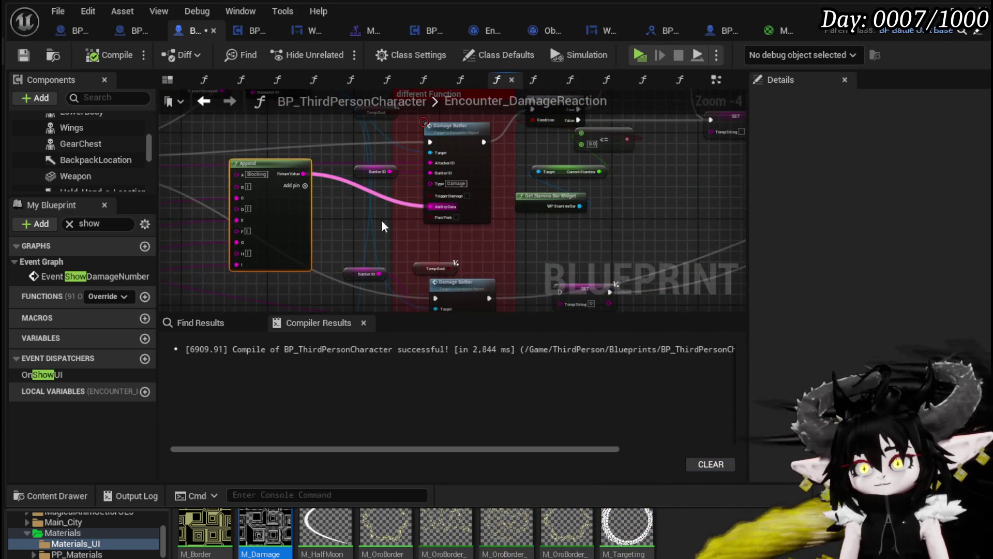
# - Enable a breakpoint on the Damage Battler node and save the character blueprint
pyautogui.rightClick(471, 141)
pyautogui.rightClick(446, 155)
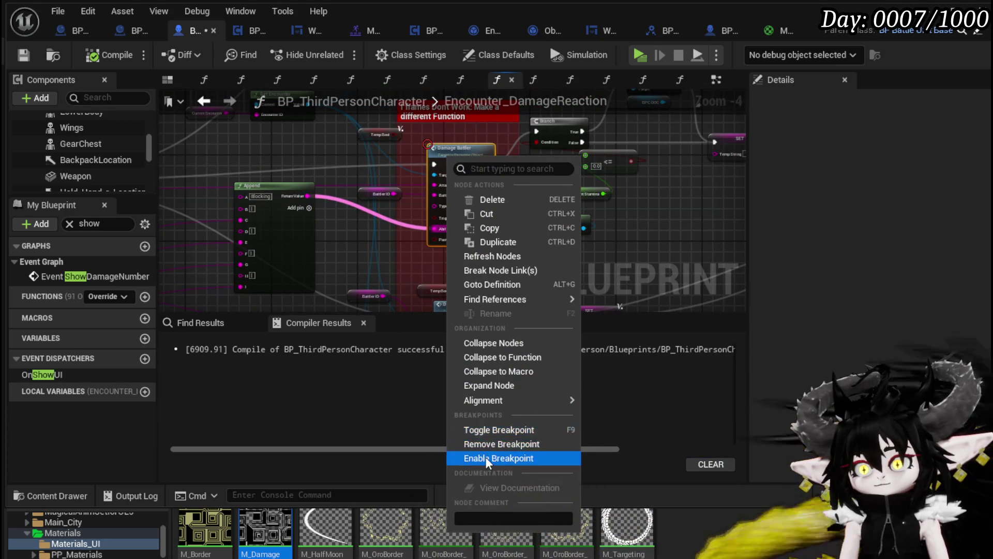
pyautogui.click(522, 457)
pyautogui.click(26, 56)
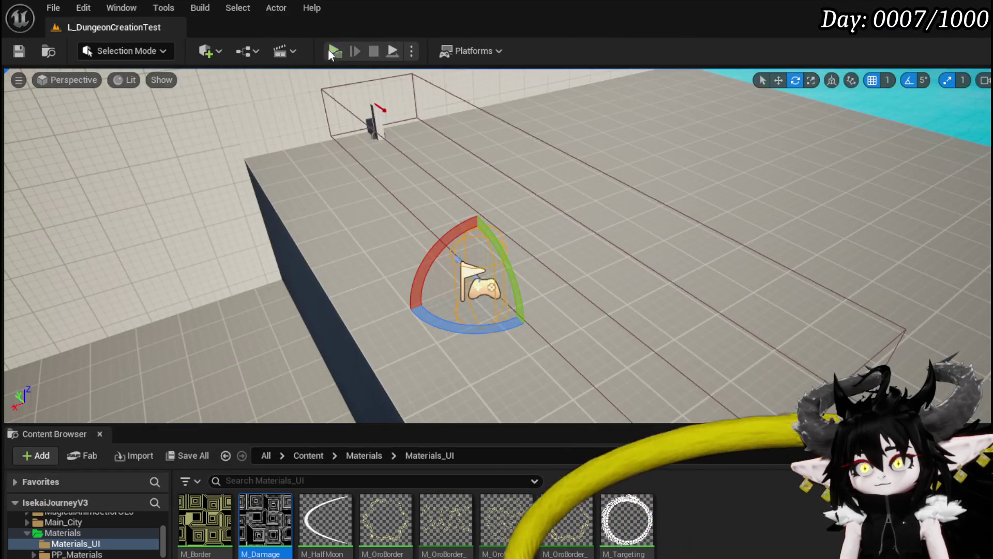
# - Start a play session, run forward and attack the slimes
pyautogui.click(336, 51)
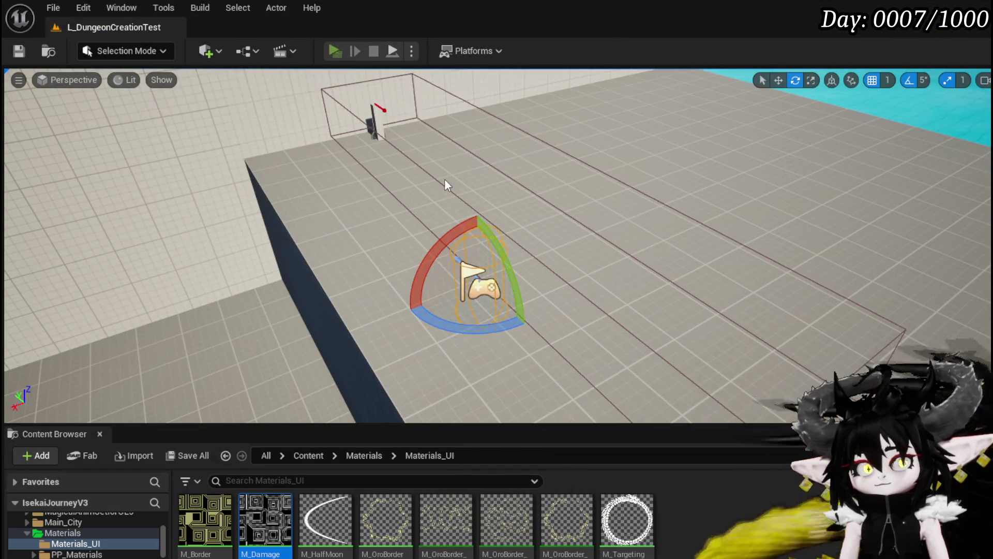
pyautogui.press('w')
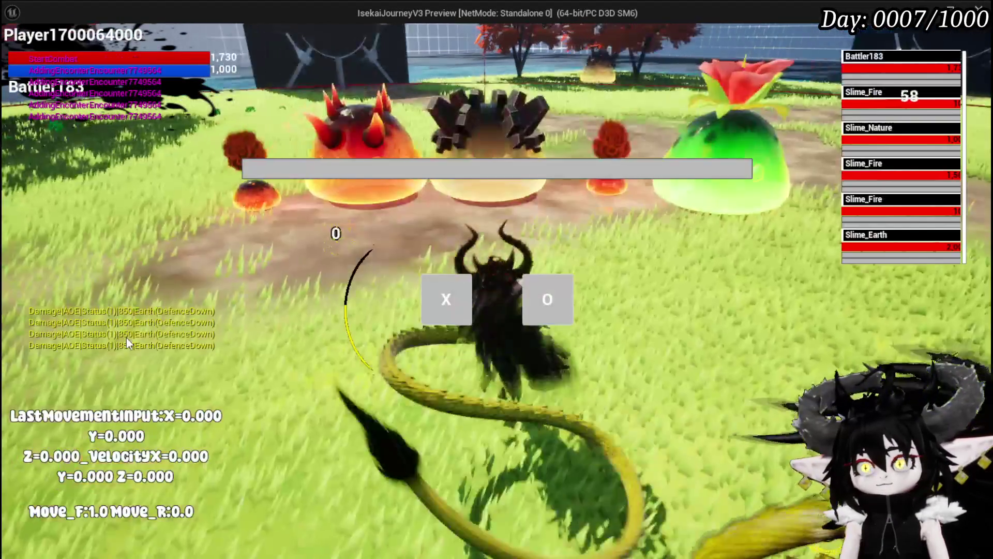
pyautogui.press('o')
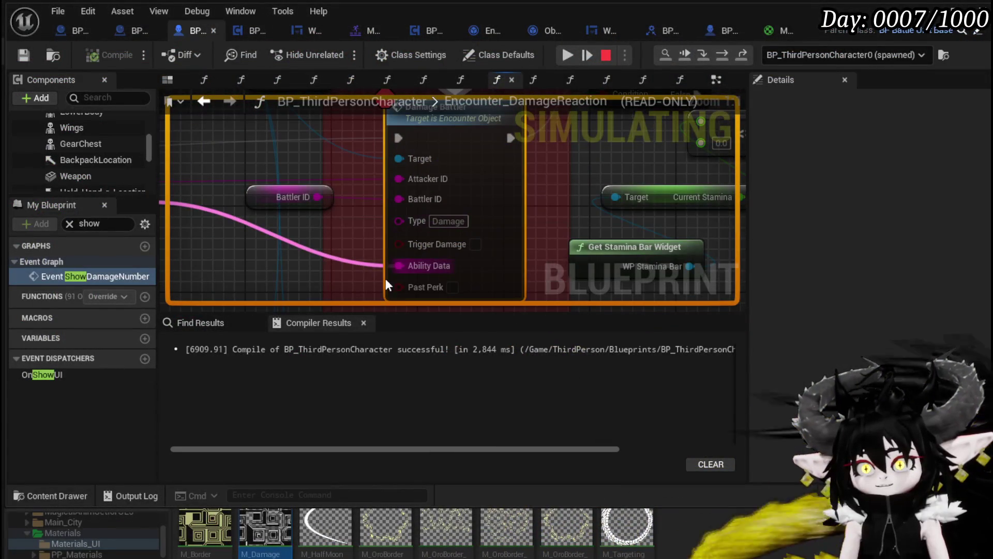
# - Step into Damage Battler, pass its branch checks, and step into the Set Data function
pyautogui.moveTo(375, 262)
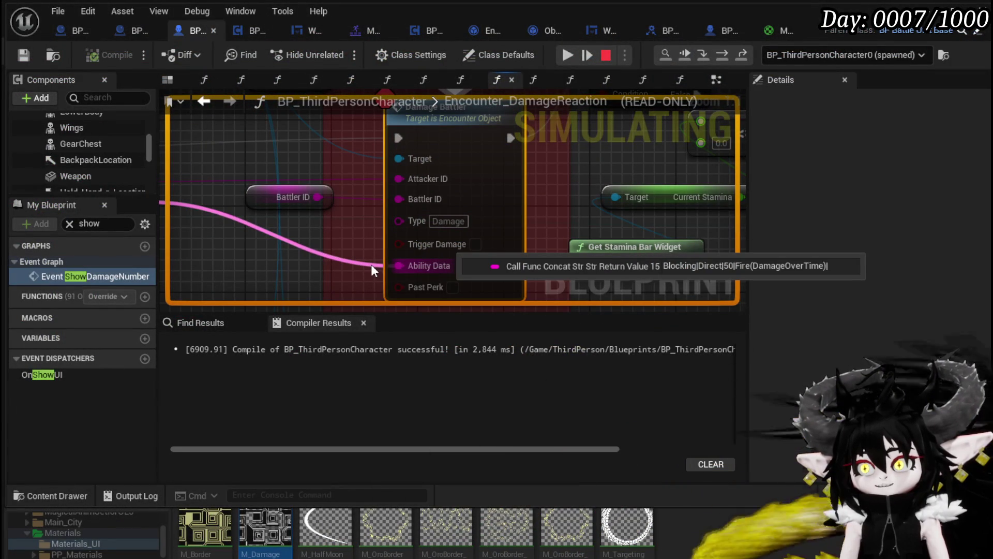
pyautogui.click(704, 54)
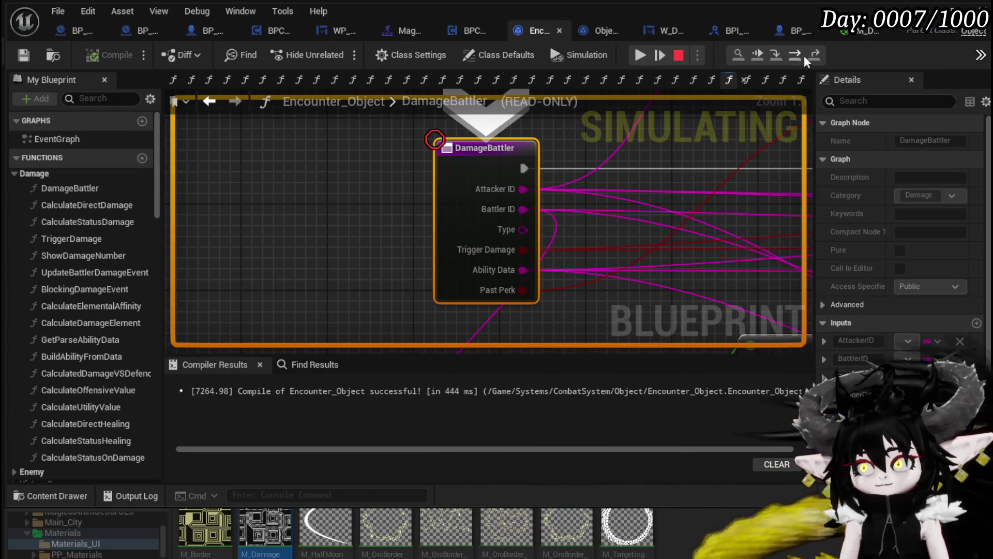
pyautogui.click(795, 55)
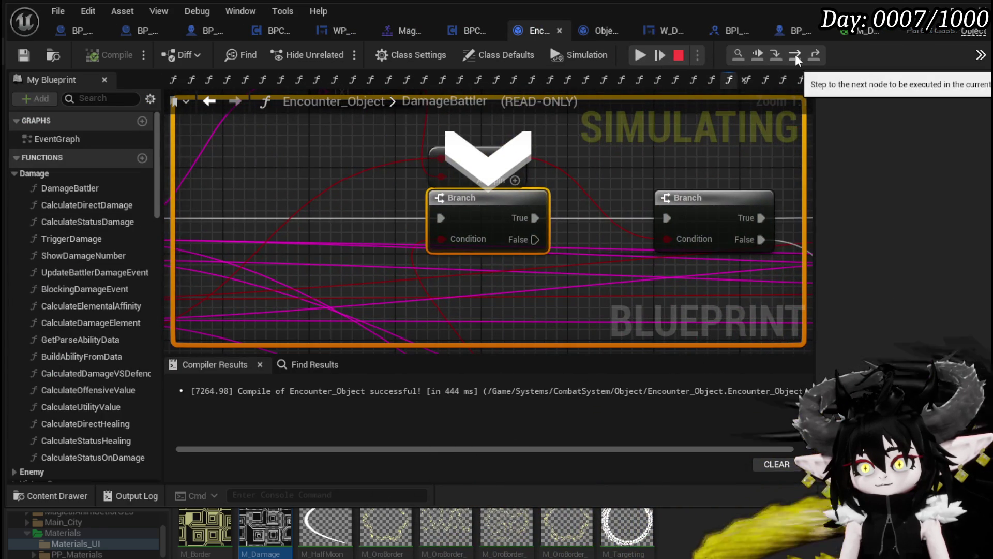
pyautogui.click(796, 54)
pyautogui.click(796, 54)
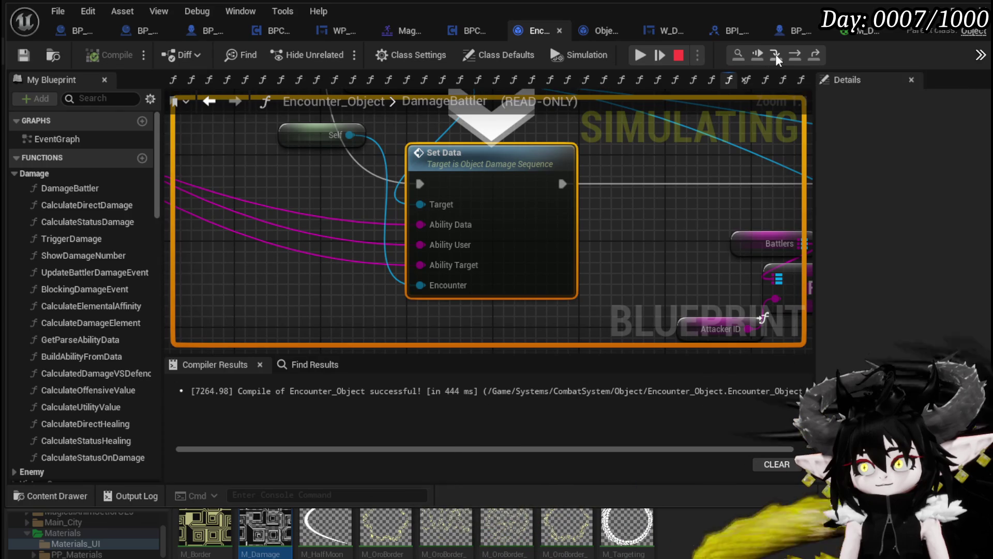
pyautogui.click(775, 54)
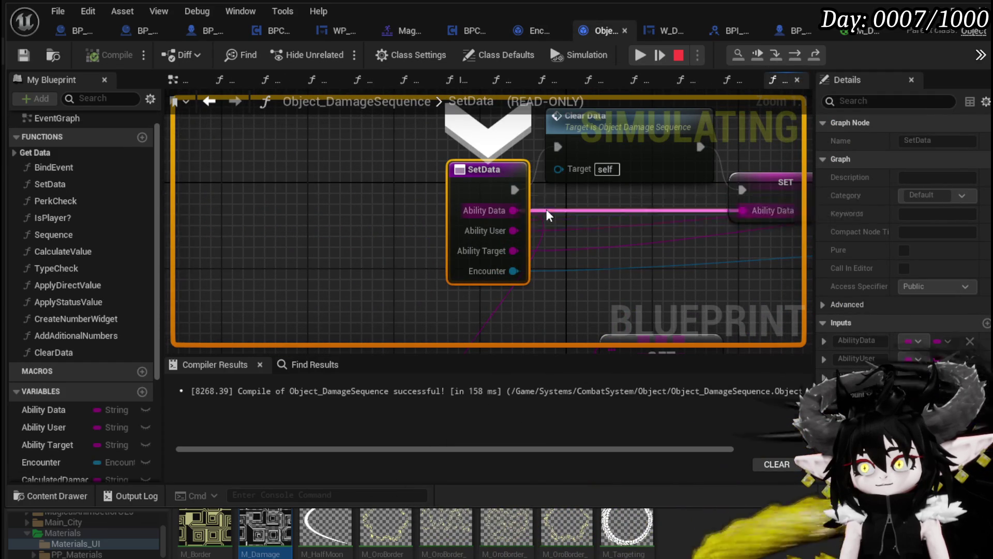
# - Step through Set Data's Clear Data and assignments: Ability Target, Status Duration, Encounter, Target Location
pyautogui.click(793, 56)
pyautogui.click(792, 56)
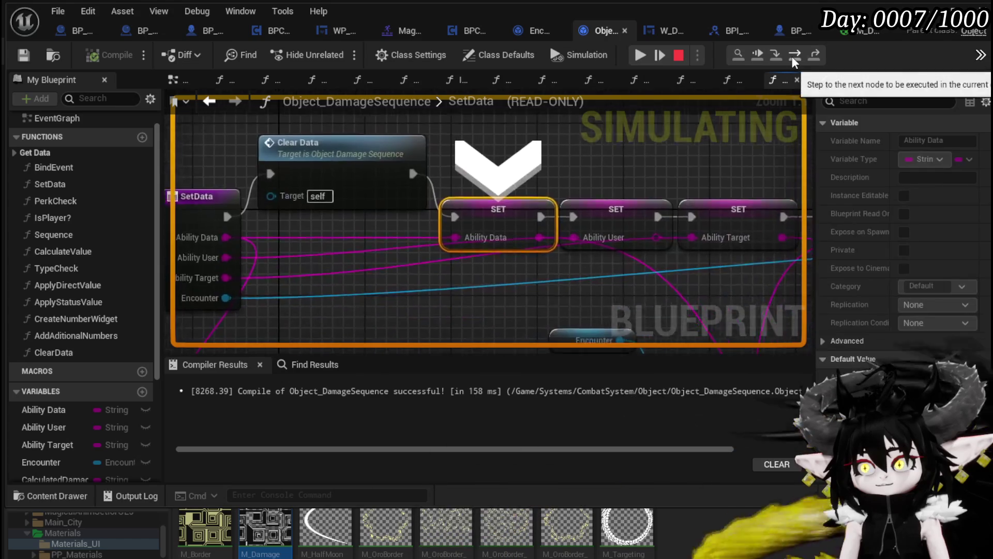
pyautogui.click(791, 56)
pyautogui.click(792, 56)
pyautogui.click(792, 56)
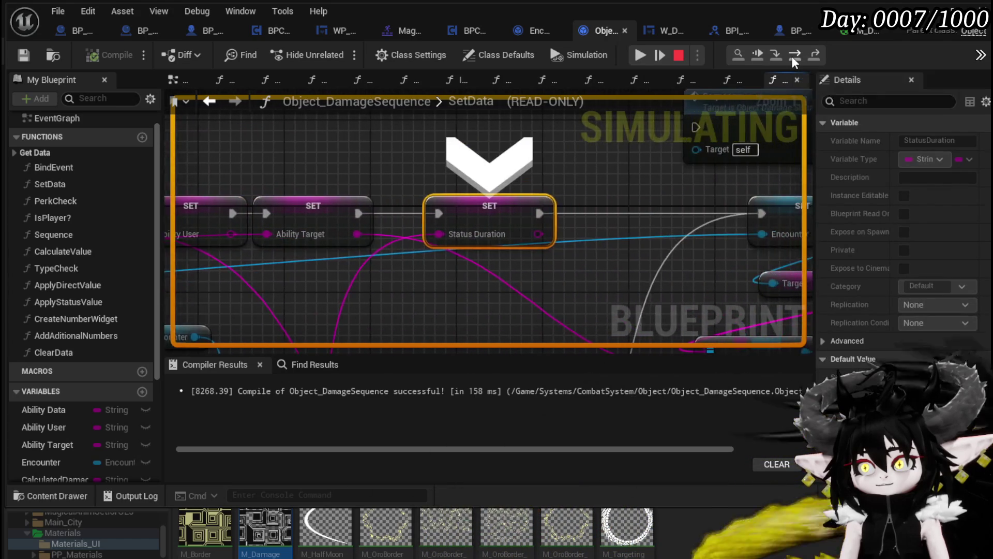
pyautogui.click(792, 56)
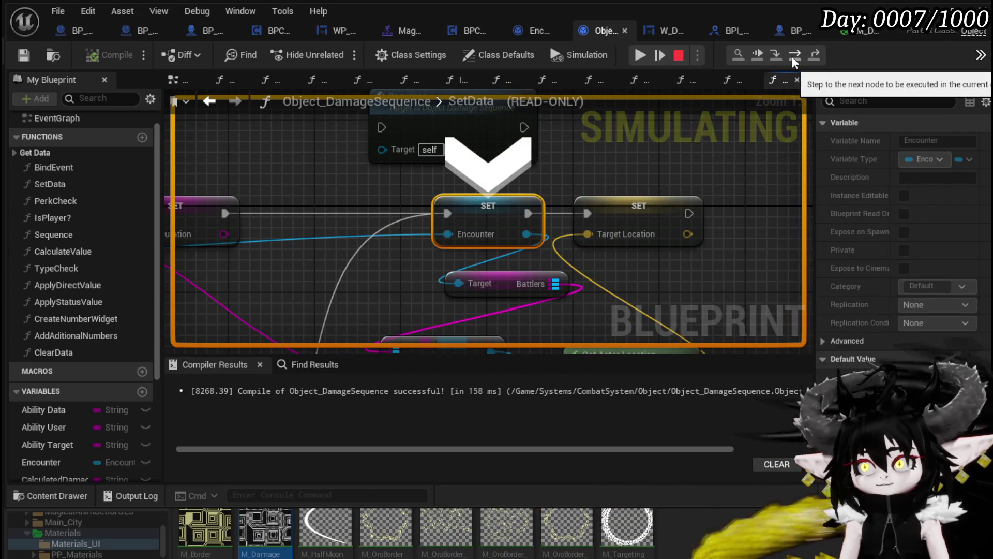
pyautogui.click(792, 56)
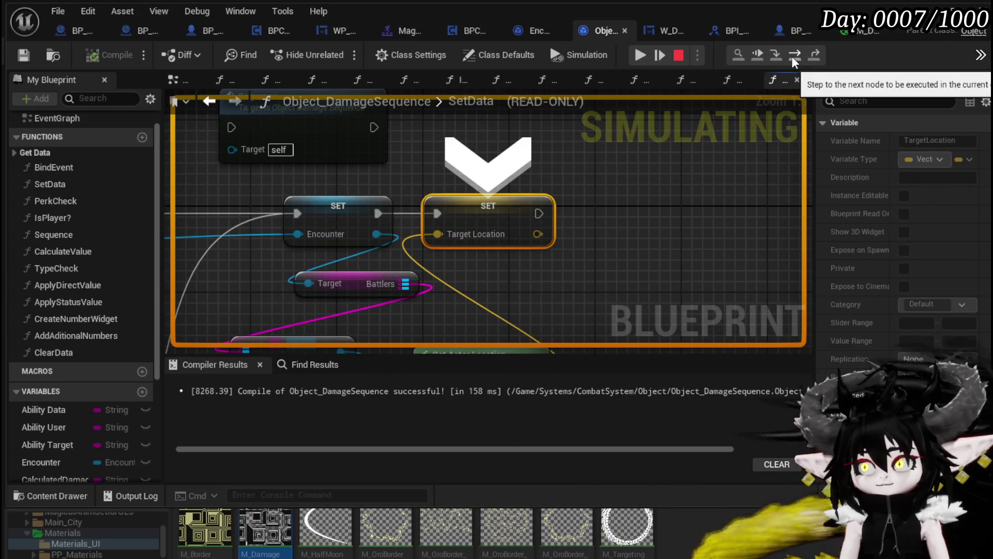
pyautogui.scroll(-3, 613, 165)
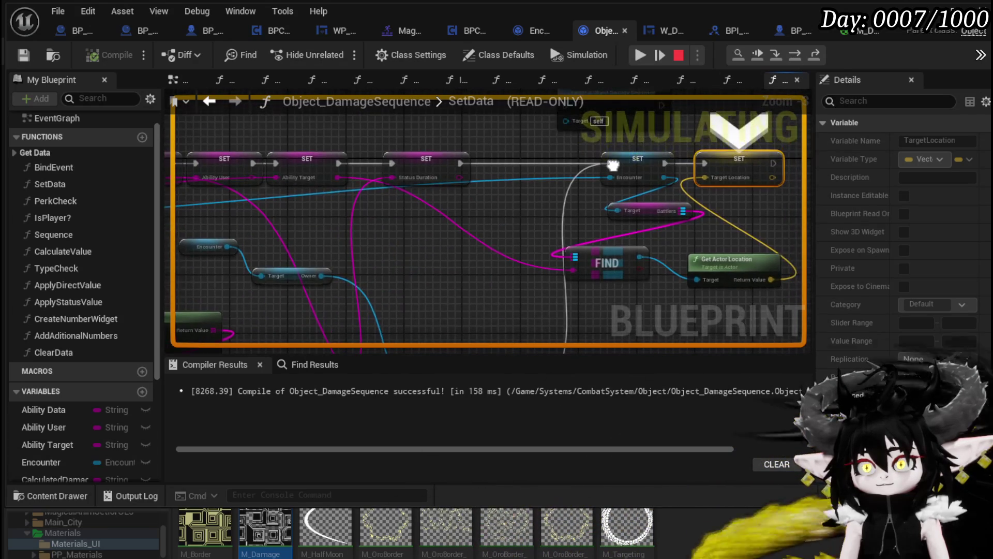
pyautogui.moveTo(613, 165)
pyautogui.mouseDown()
pyautogui.moveTo(732, 186)
pyautogui.moveTo(594, 178)
pyautogui.moveTo(621, 155)
pyautogui.moveTo(517, 192)
pyautogui.moveTo(575, 205)
pyautogui.mouseUp()
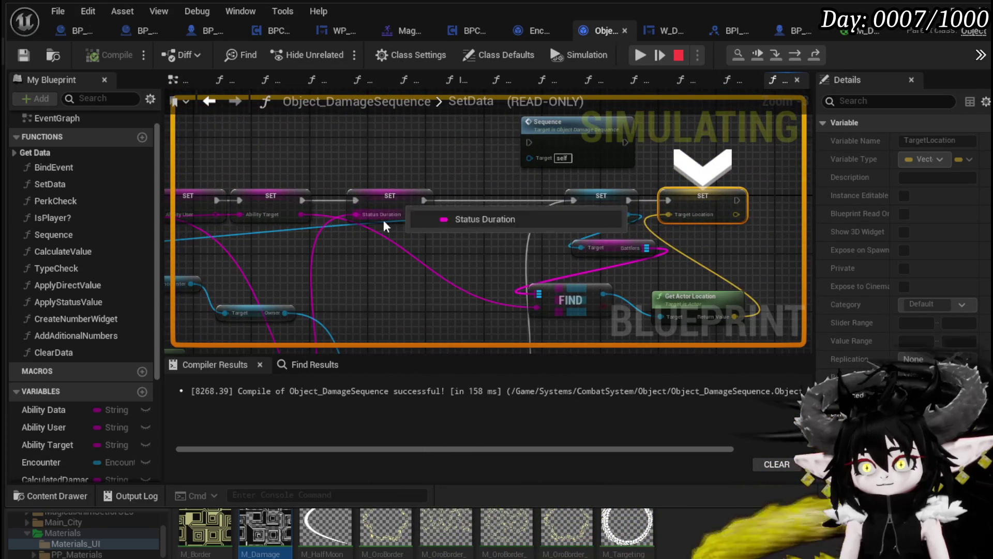
# - Step from DamageBattler's Branch through Perk Check into the CalculateValue function
pyautogui.click(794, 55)
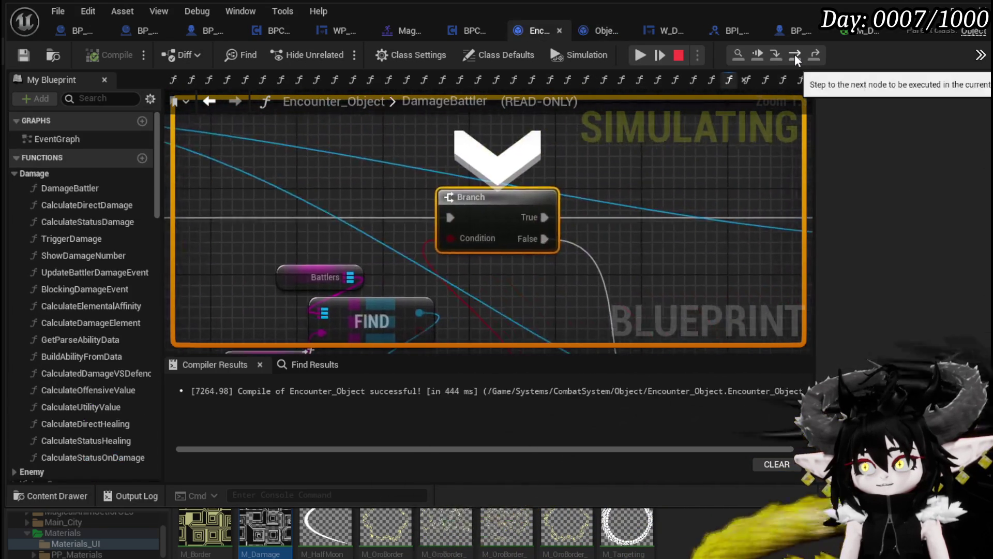
pyautogui.moveTo(358, 171)
pyautogui.mouseDown()
pyautogui.moveTo(513, 171)
pyautogui.moveTo(314, 176)
pyautogui.moveTo(477, 184)
pyautogui.mouseUp()
pyautogui.moveTo(344, 234); pyautogui.dragTo(348, 235)
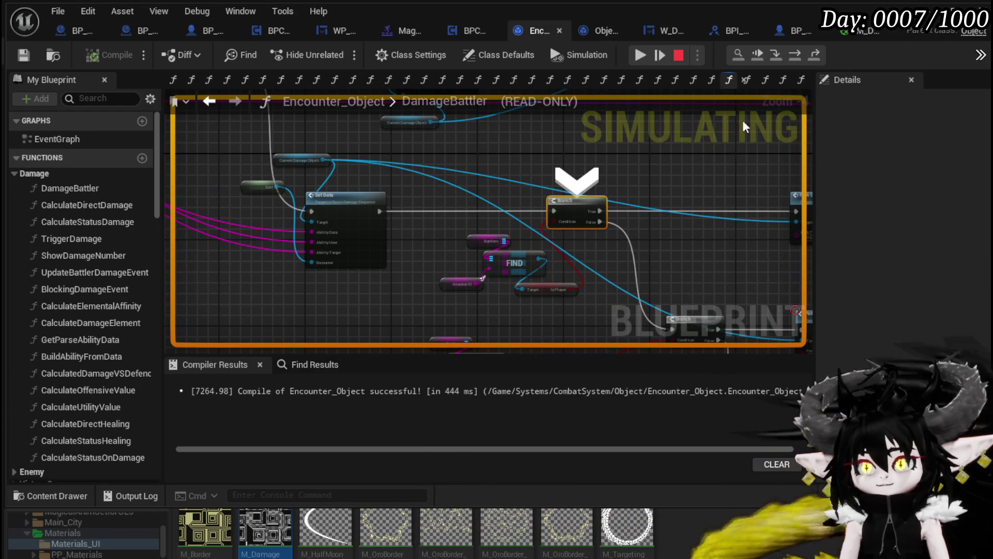
pyautogui.click(797, 55)
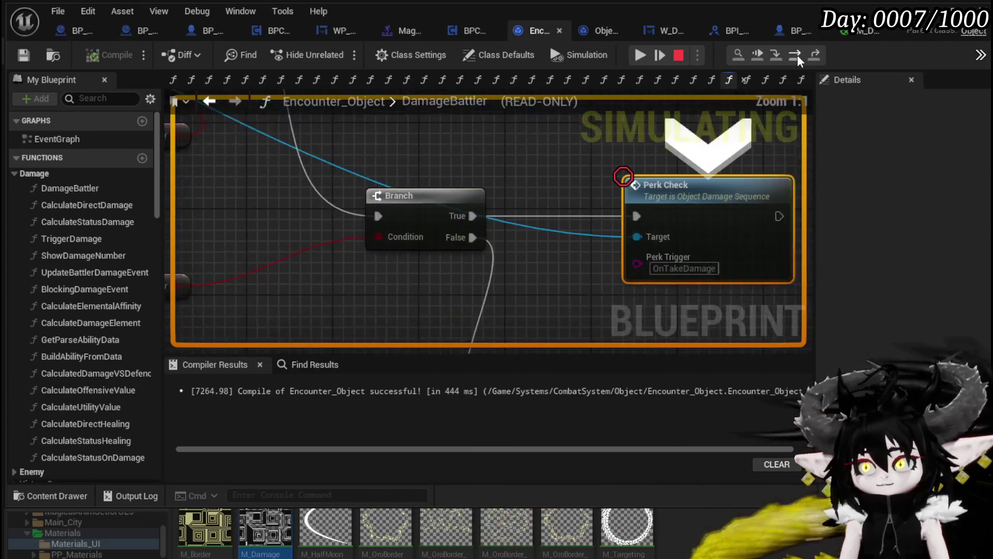
pyautogui.click(796, 55)
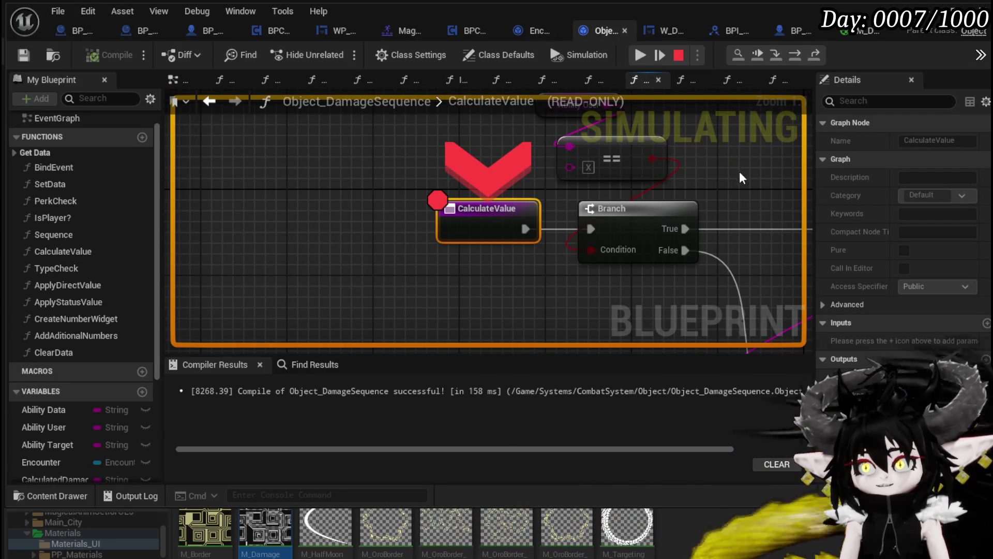
# - Survey CalculateValue's Branch, Switch on String and SET nodes, then open Get Ability Data String's function graph
pyautogui.moveTo(740, 171); pyautogui.dragTo(511, 187)
pyautogui.scroll(-2, 513, 193)
pyautogui.moveTo(422, 146)
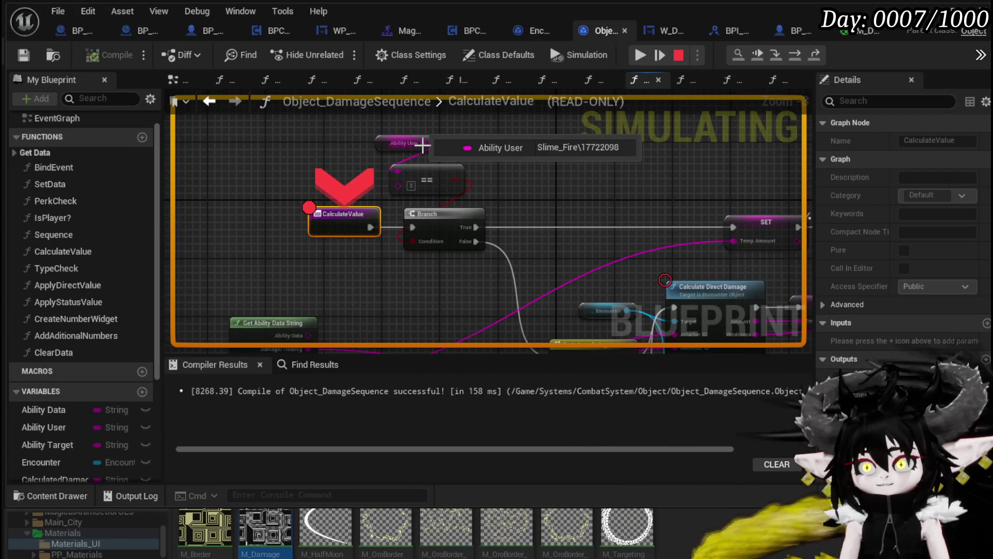
pyautogui.moveTo(440, 290); pyautogui.dragTo(432, 174)
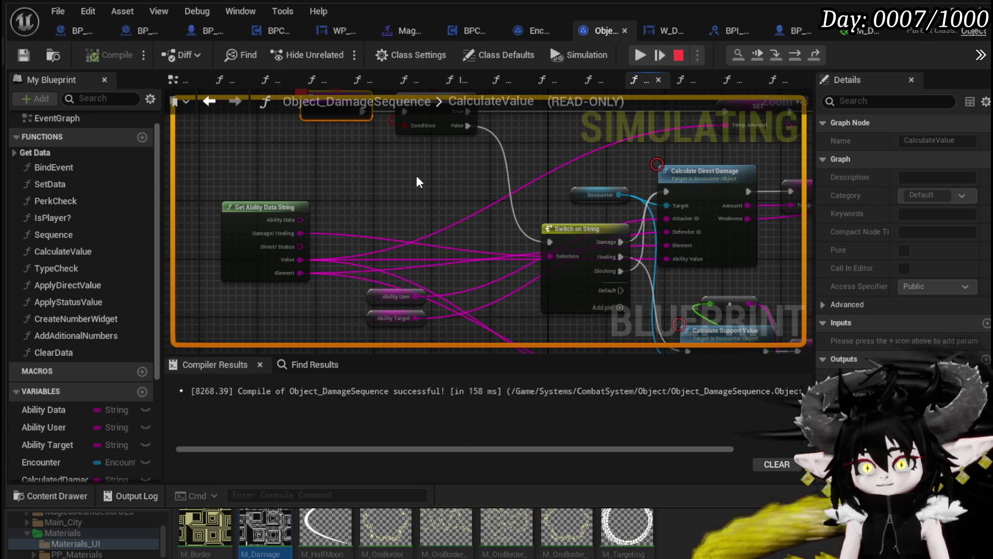
pyautogui.moveTo(412, 169); pyautogui.dragTo(281, 263)
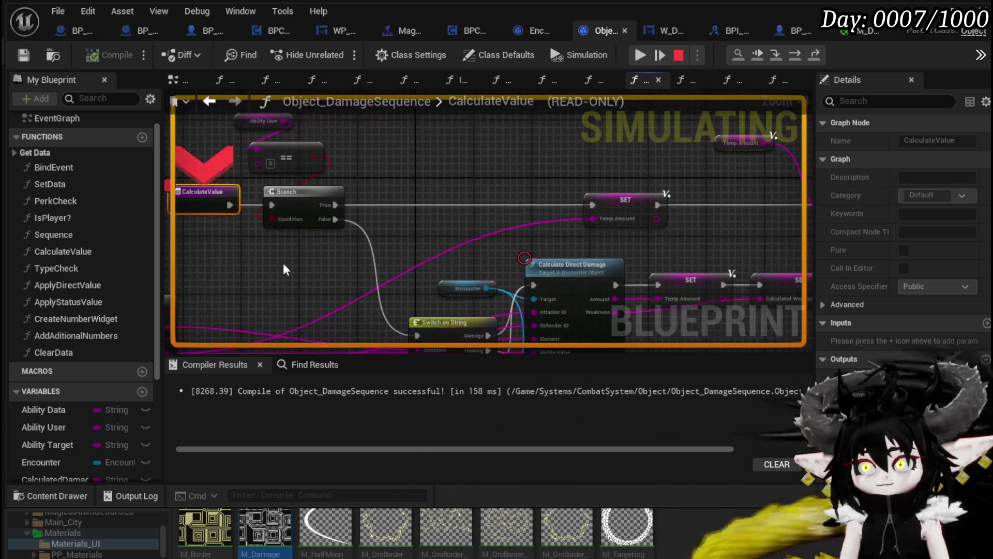
pyautogui.moveTo(524, 213); pyautogui.dragTo(385, 192)
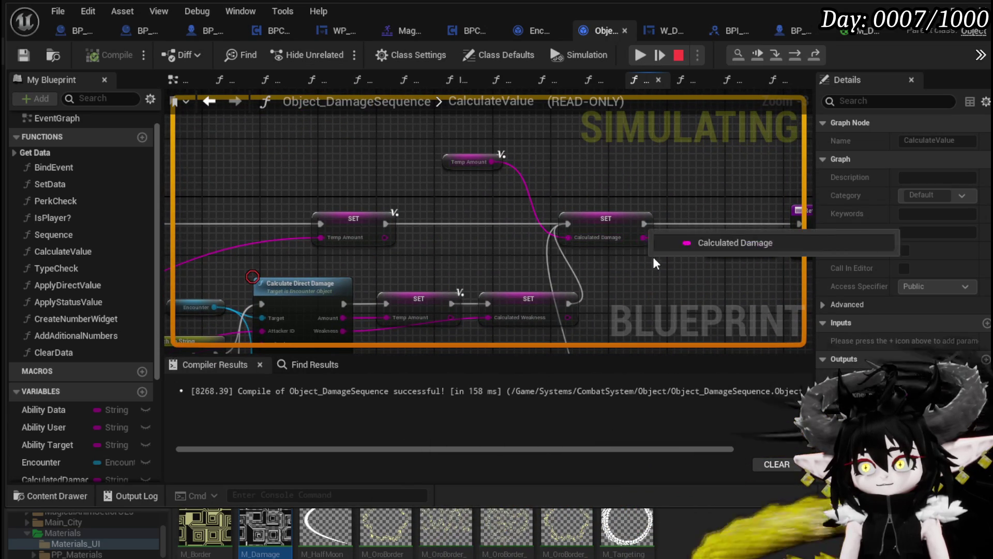
pyautogui.moveTo(647, 239)
pyautogui.mouseDown()
pyautogui.moveTo(477, 244)
pyautogui.moveTo(406, 217)
pyautogui.moveTo(703, 169)
pyautogui.mouseUp()
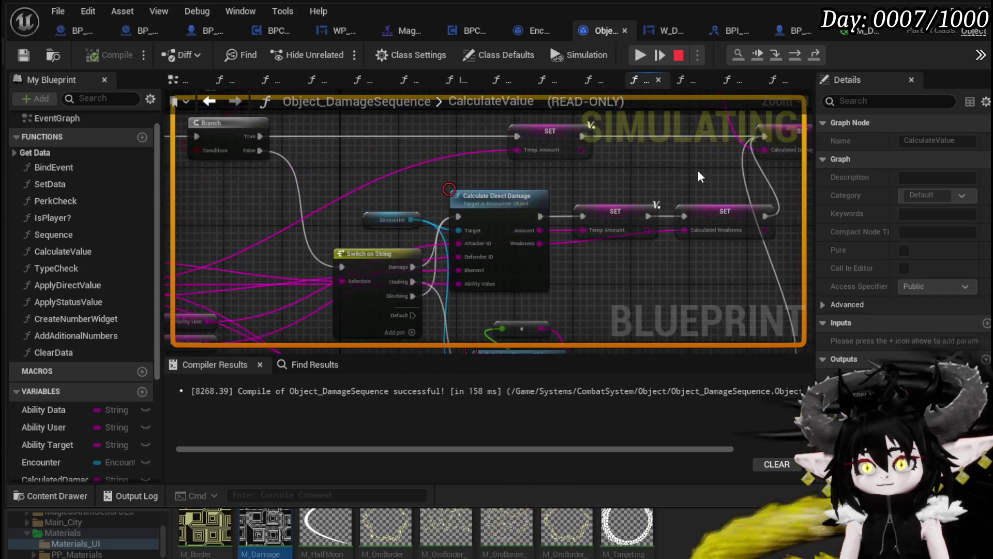
pyautogui.moveTo(616, 180)
pyautogui.mouseDown()
pyautogui.moveTo(383, 201)
pyautogui.moveTo(867, 168)
pyautogui.mouseUp()
pyautogui.moveTo(401, 229); pyautogui.dragTo(417, 191)
pyautogui.doubleClick(315, 192)
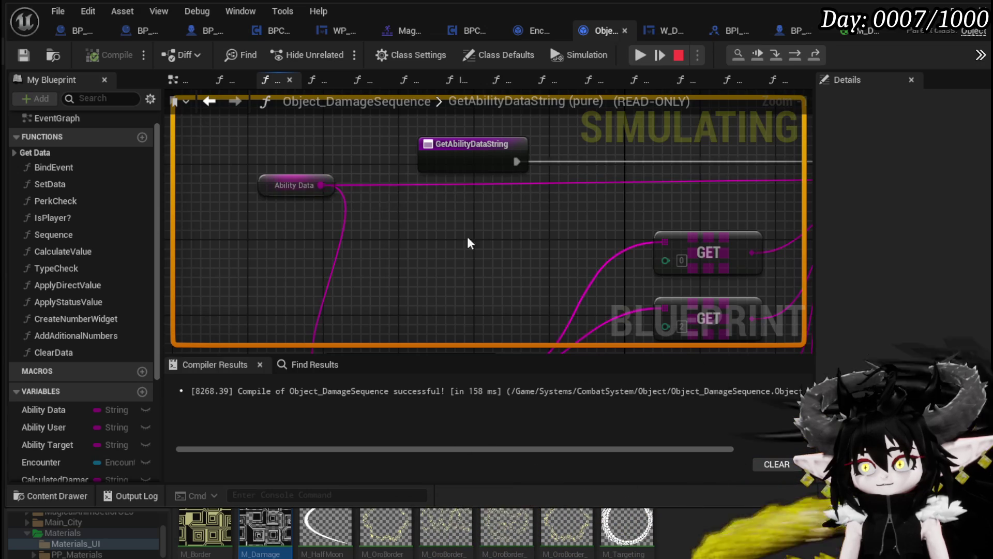
# - Pan the GetAbilityDataString graph to inspect the Return Node, Ability Data, GET nodes and Parse Into Array
pyautogui.moveTo(426, 216); pyautogui.dragTo(295, 231)
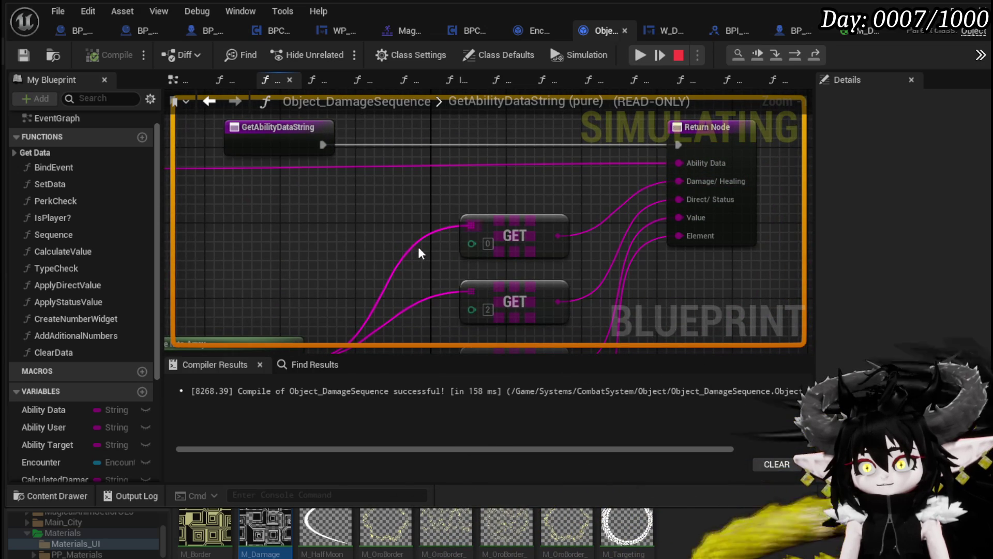
pyautogui.moveTo(389, 240); pyautogui.dragTo(547, 207)
pyautogui.moveTo(330, 202)
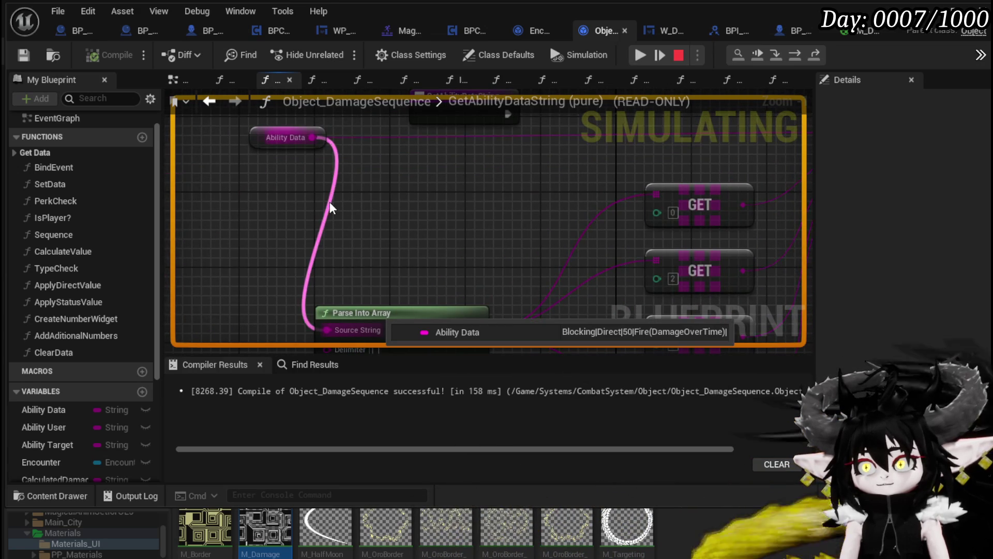
pyautogui.moveTo(381, 193); pyautogui.dragTo(353, 271)
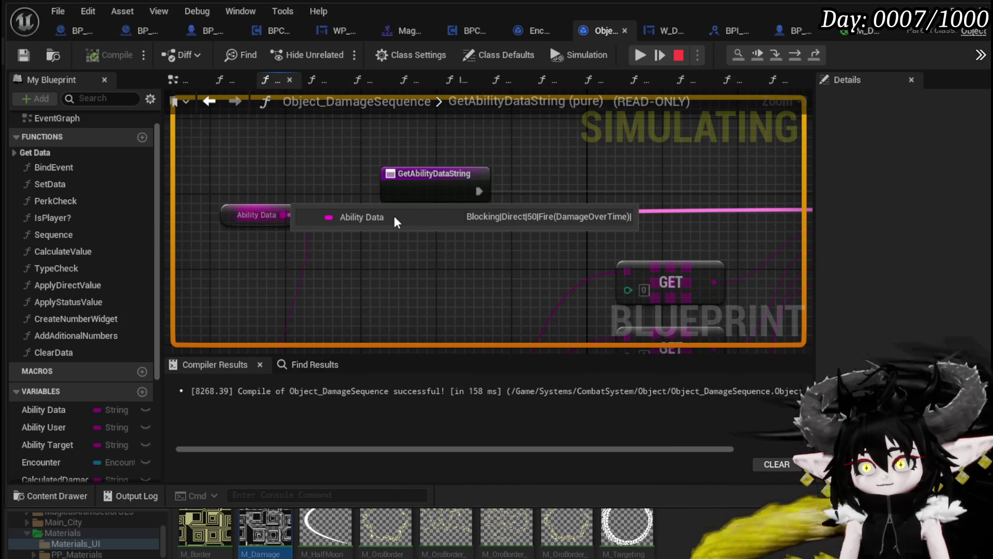
pyautogui.moveTo(515, 281)
pyautogui.mouseDown()
pyautogui.moveTo(333, 184)
pyautogui.moveTo(218, 229)
pyautogui.mouseUp()
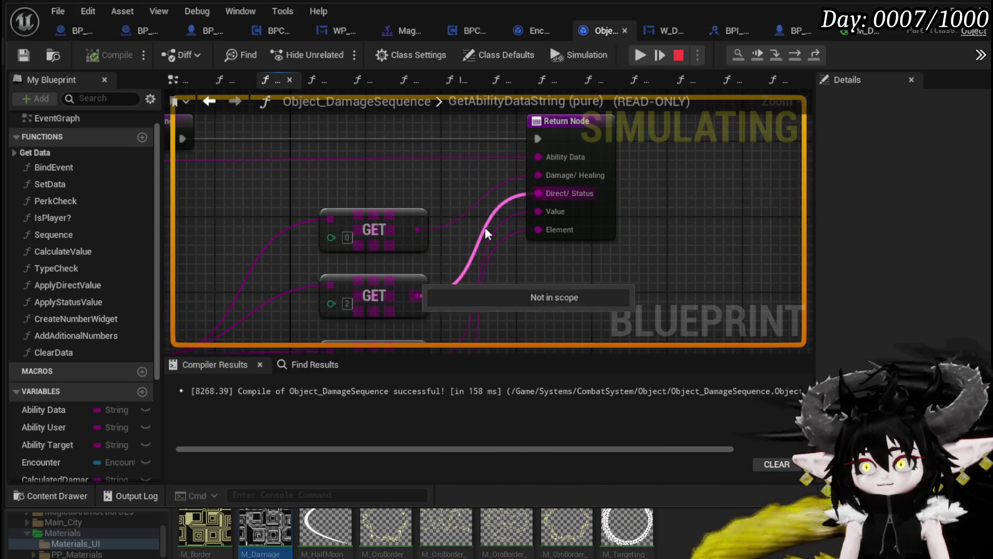
pyautogui.moveTo(485, 229)
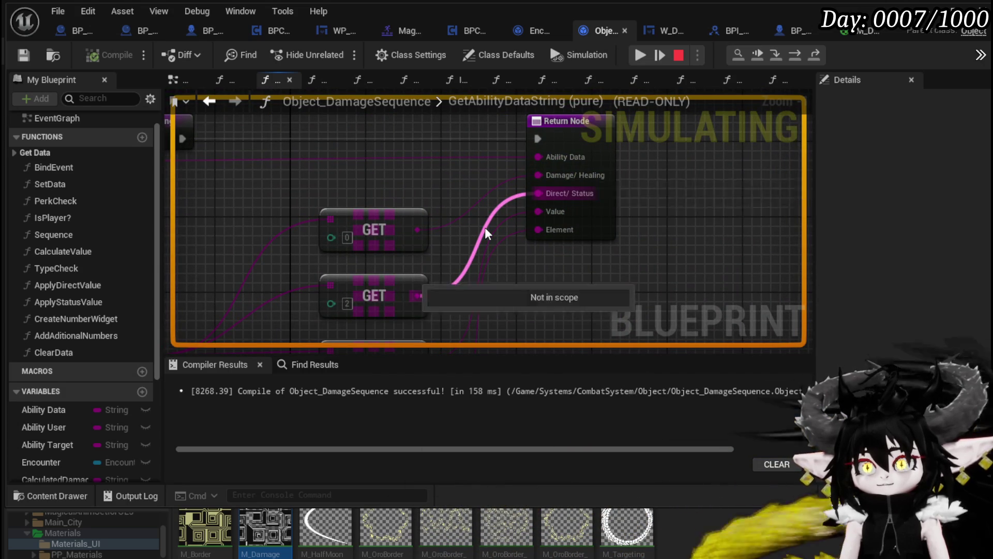
pyautogui.moveTo(500, 231); pyautogui.dragTo(527, 173)
pyautogui.moveTo(359, 159); pyautogui.dragTo(559, 207)
pyautogui.moveTo(355, 147)
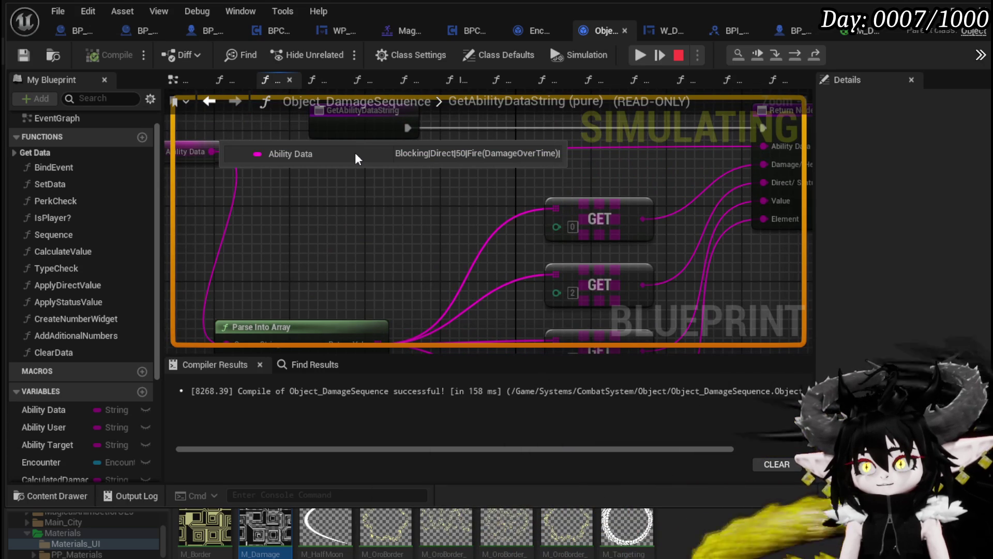
pyautogui.moveTo(354, 152)
pyautogui.mouseDown()
pyautogui.moveTo(273, 128)
pyautogui.moveTo(459, 164)
pyautogui.moveTo(283, 163)
pyautogui.moveTo(163, 242)
pyautogui.moveTo(201, 173)
pyautogui.mouseUp()
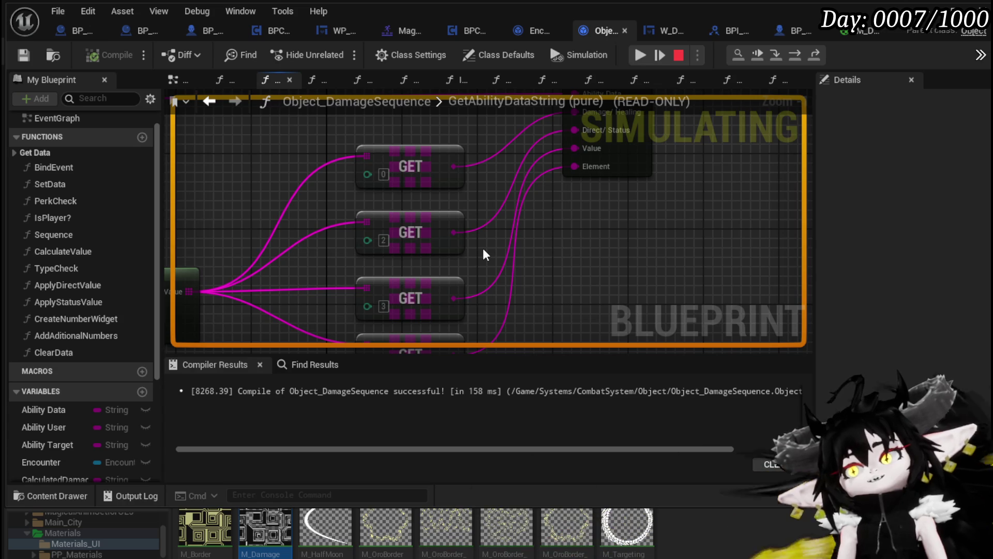
# - Resume the game, then reopen GetAbilityDataString to view the GET nodes and Parse Into Array output
pyautogui.click(640, 55)
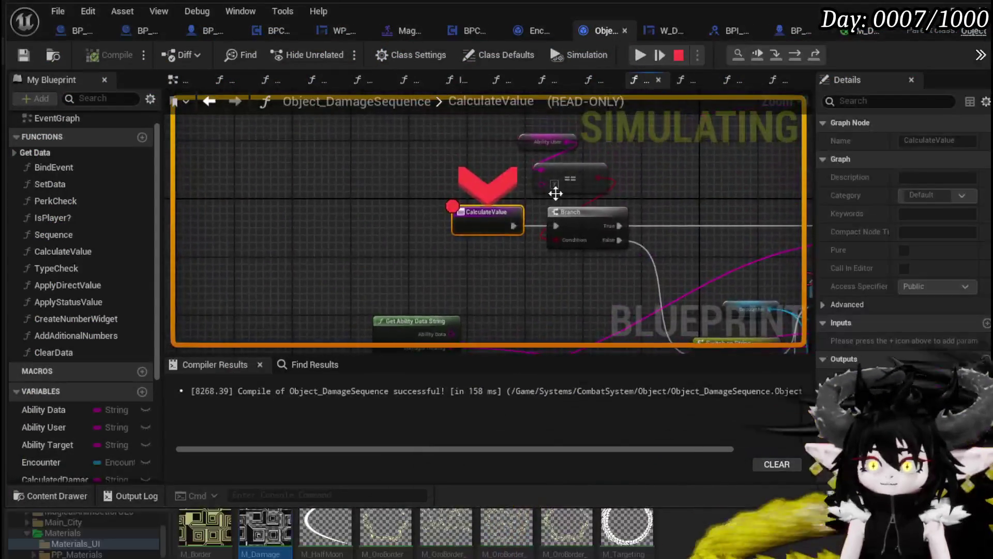
pyautogui.scroll(-2, 455, 220)
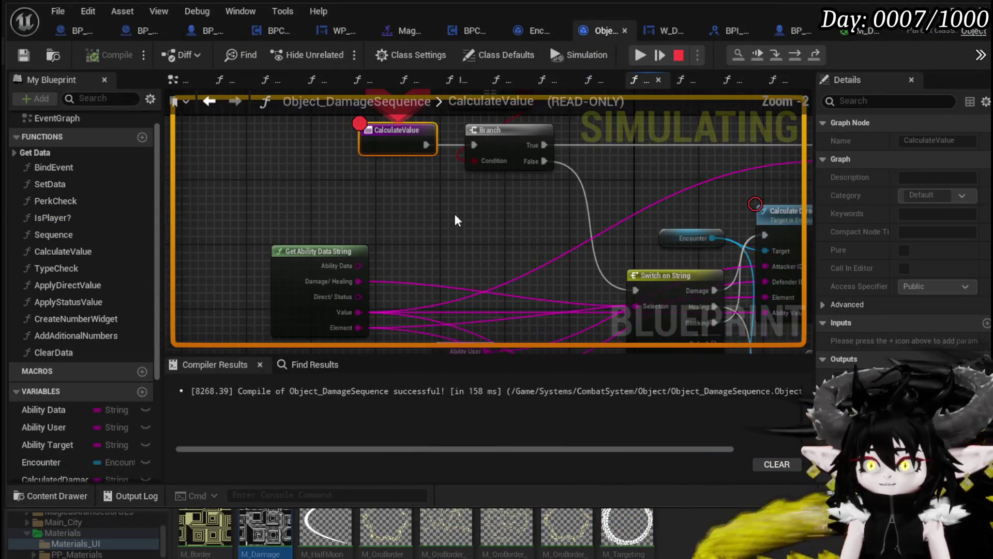
pyautogui.doubleClick(283, 264)
pyautogui.scroll(2, 296, 166)
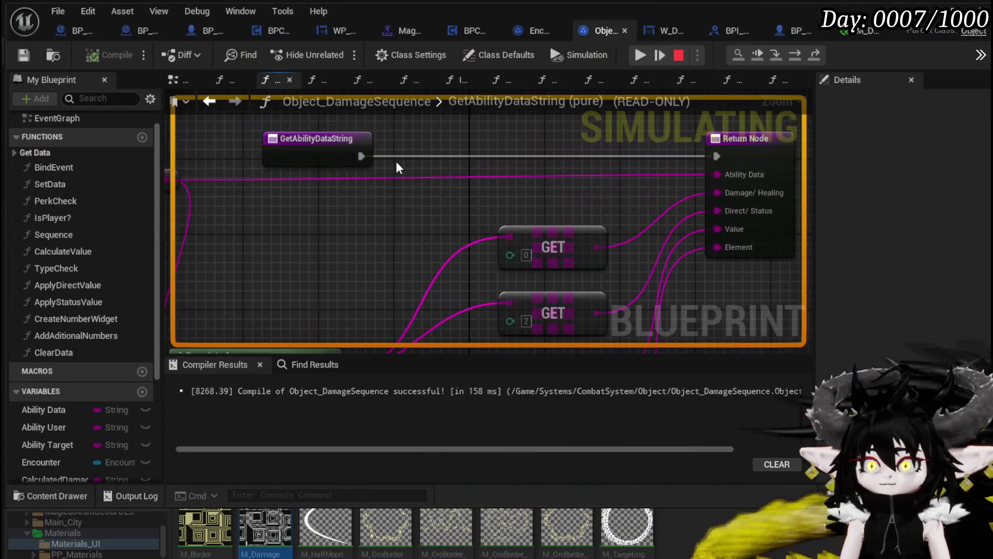
pyautogui.moveTo(374, 180)
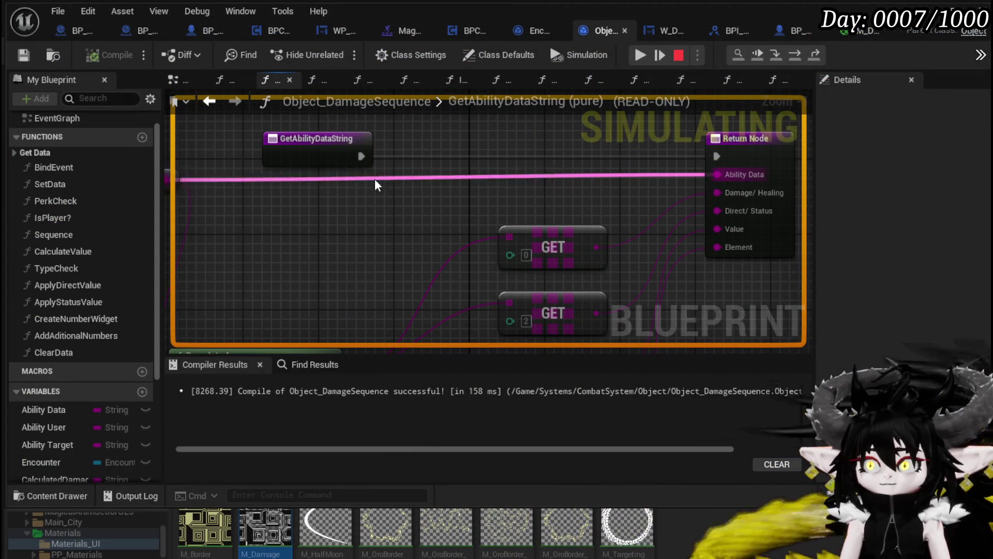
pyautogui.moveTo(371, 179)
pyautogui.mouseDown()
pyautogui.moveTo(351, 88)
pyautogui.moveTo(320, 137)
pyautogui.mouseUp()
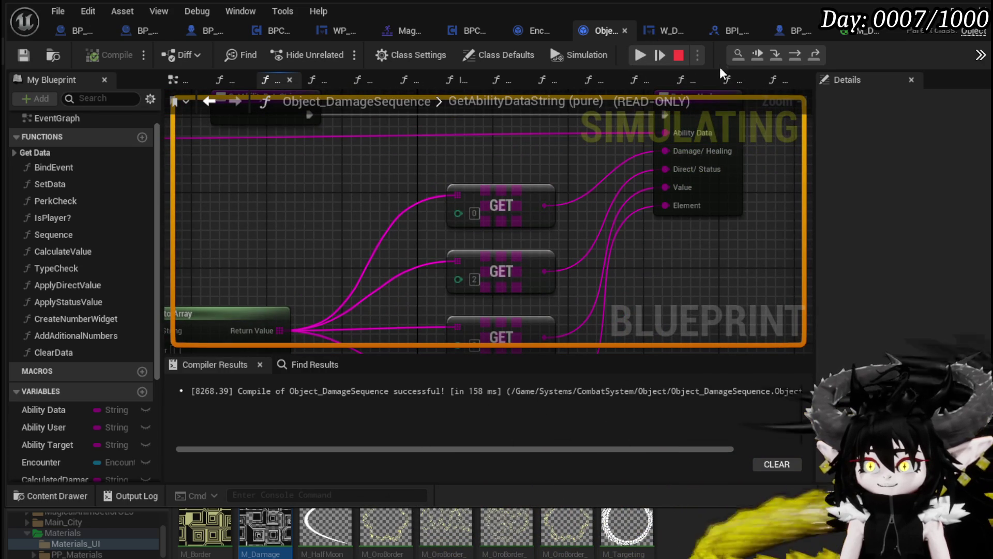
# - Resume until the CalculateValue breakpoint hits again and reopen the GetAbilityDataString function
pyautogui.click(640, 55)
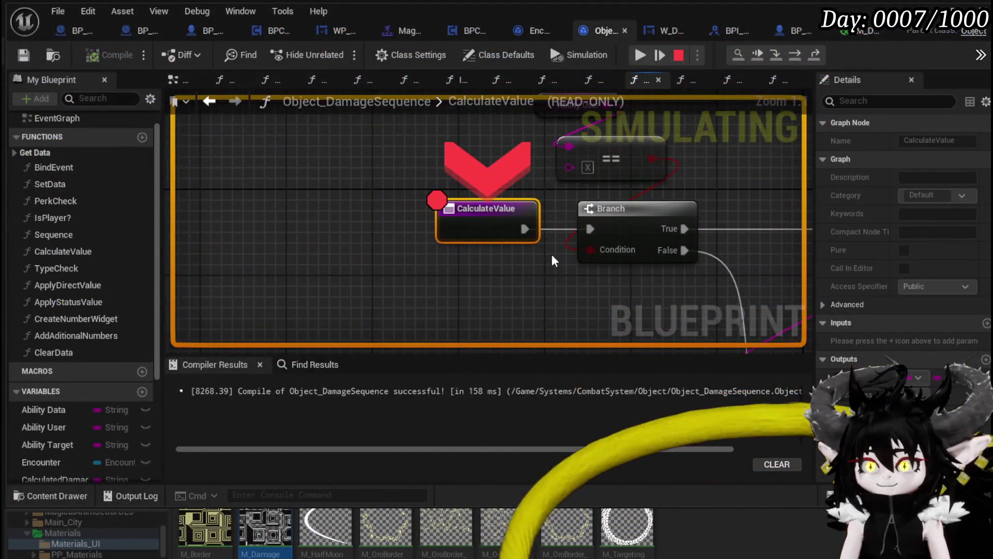
pyautogui.scroll(2, 551, 253)
pyautogui.moveTo(552, 253); pyautogui.dragTo(508, 164)
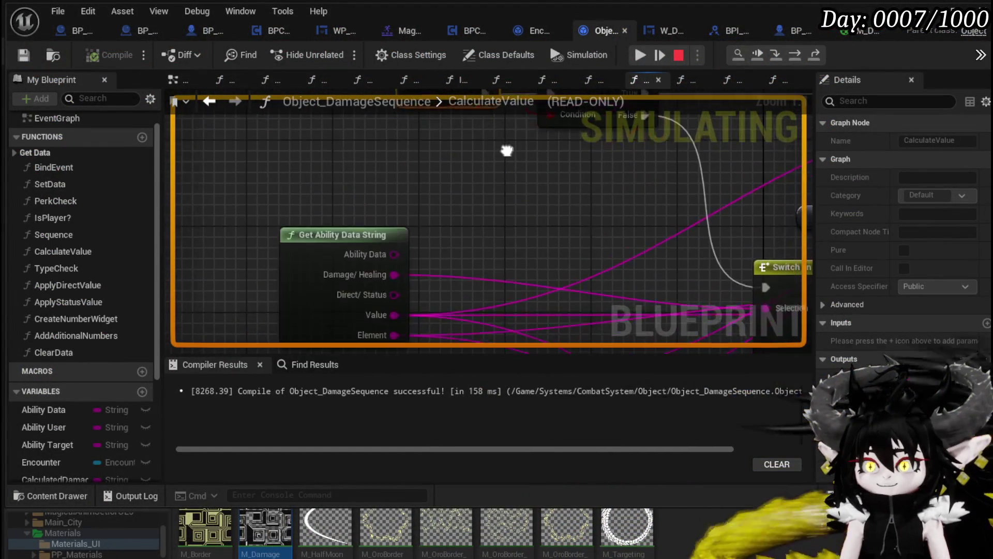
pyautogui.doubleClick(355, 231)
pyautogui.moveTo(437, 137)
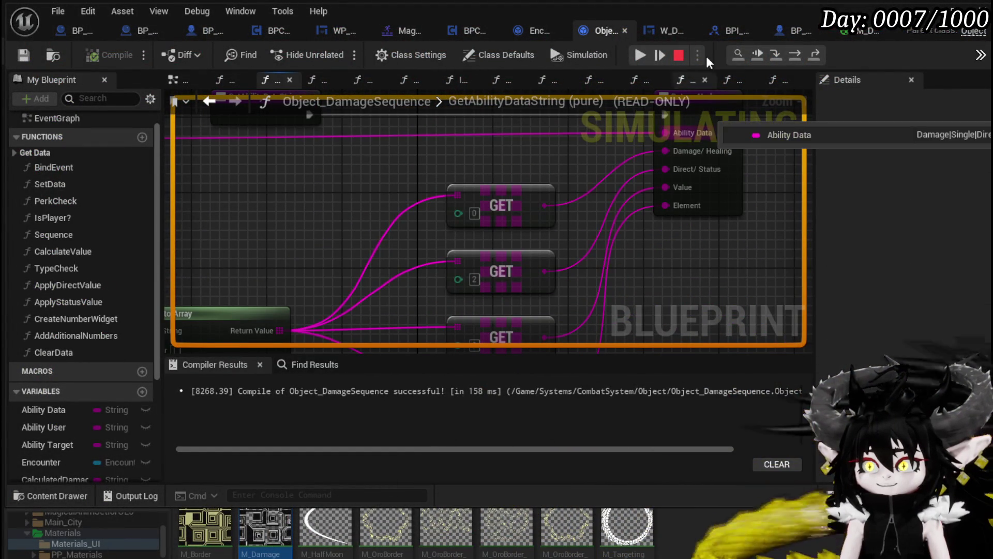
# - Step back into CalculateValue through Calculate Direct Damage to the SET Temp Amount node
pyautogui.click(790, 55)
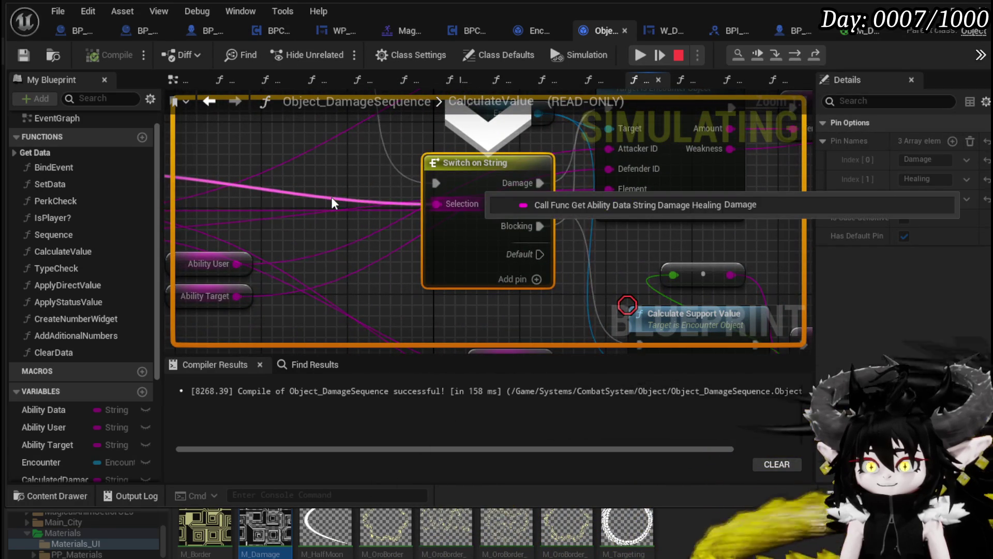
pyautogui.click(795, 56)
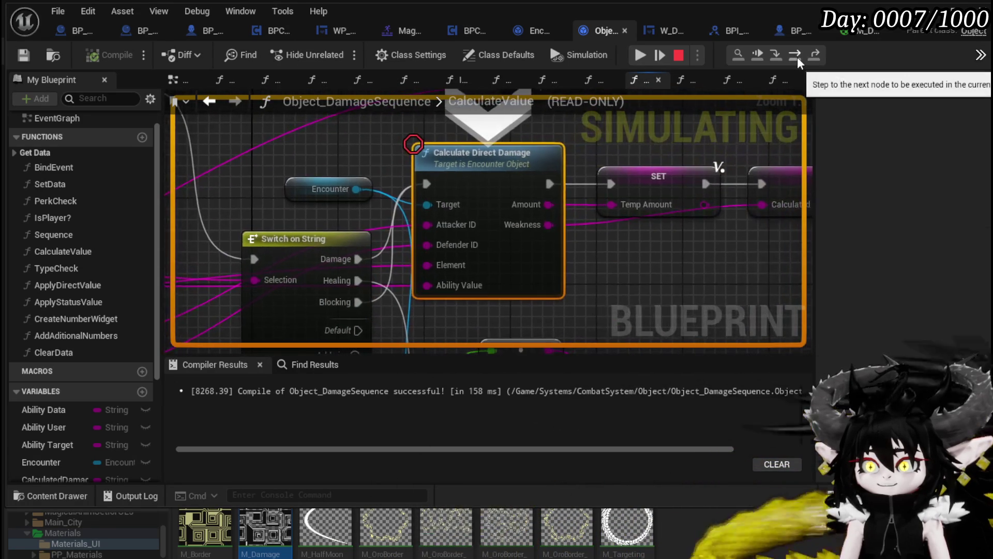
pyautogui.click(796, 57)
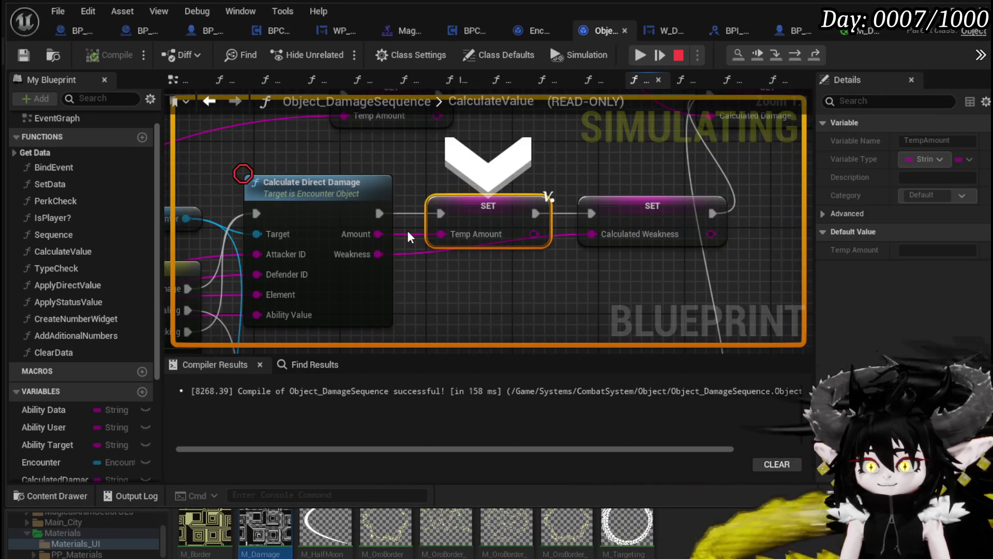
pyautogui.moveTo(405, 236)
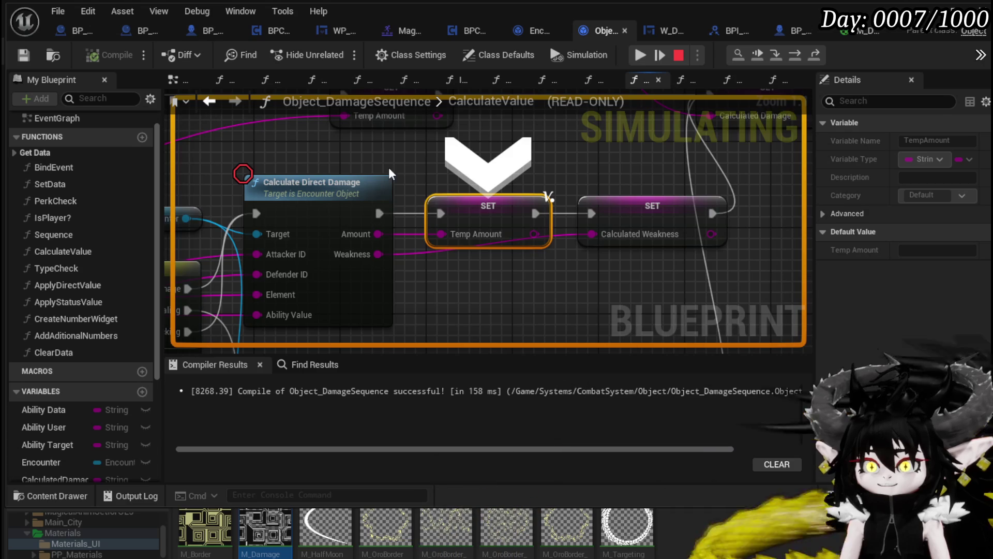
pyautogui.moveTo(389, 167); pyautogui.dragTo(558, 166)
pyautogui.scroll(-2, 472, 153)
pyautogui.moveTo(471, 153); pyautogui.dragTo(673, 111)
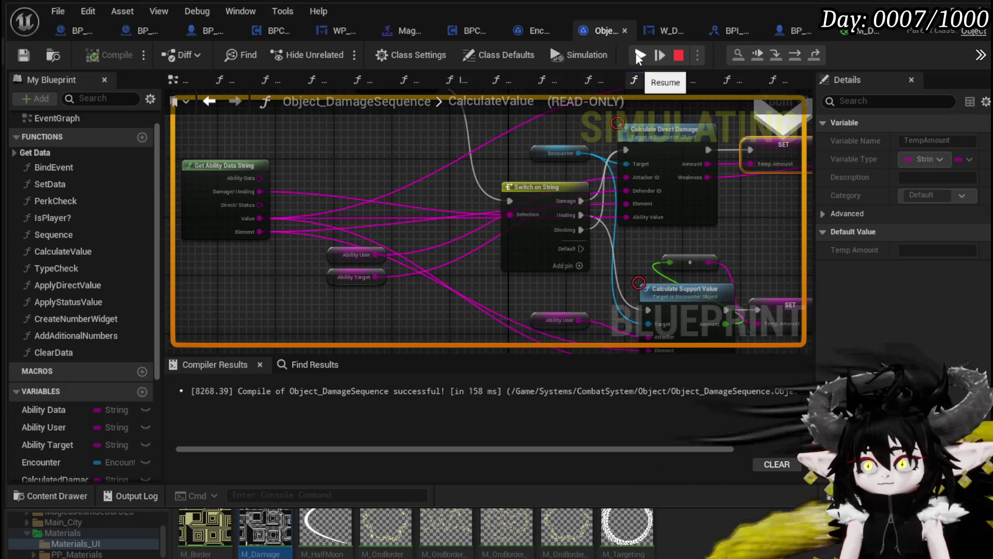
# - Reopen GetAbilityDataString to look over the entry, GET and Return nodes, then resume to the damage breakpoint
pyautogui.doubleClick(237, 197)
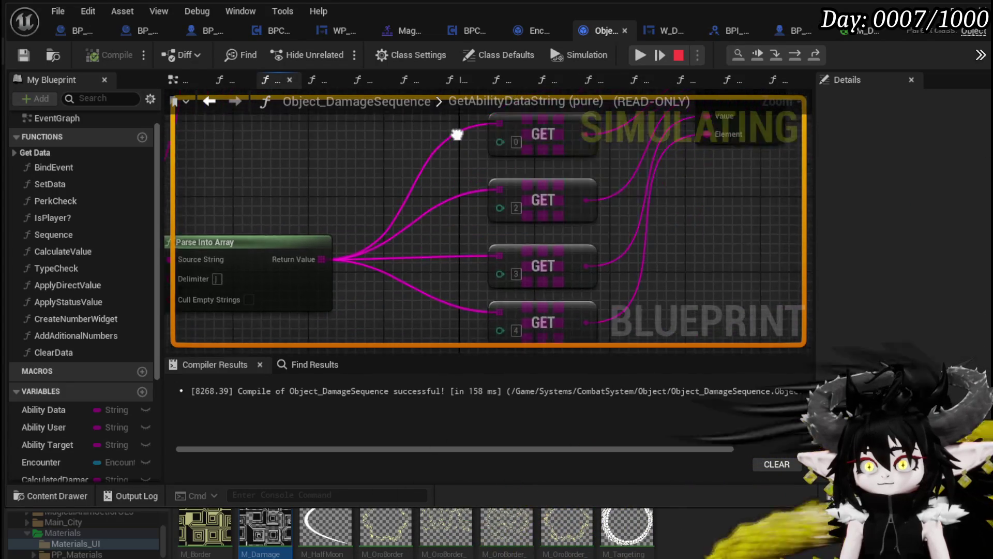
pyautogui.moveTo(476, 127); pyautogui.dragTo(399, 162)
pyautogui.moveTo(543, 213)
pyautogui.mouseDown()
pyautogui.moveTo(645, 178)
pyautogui.moveTo(635, 225)
pyautogui.mouseUp()
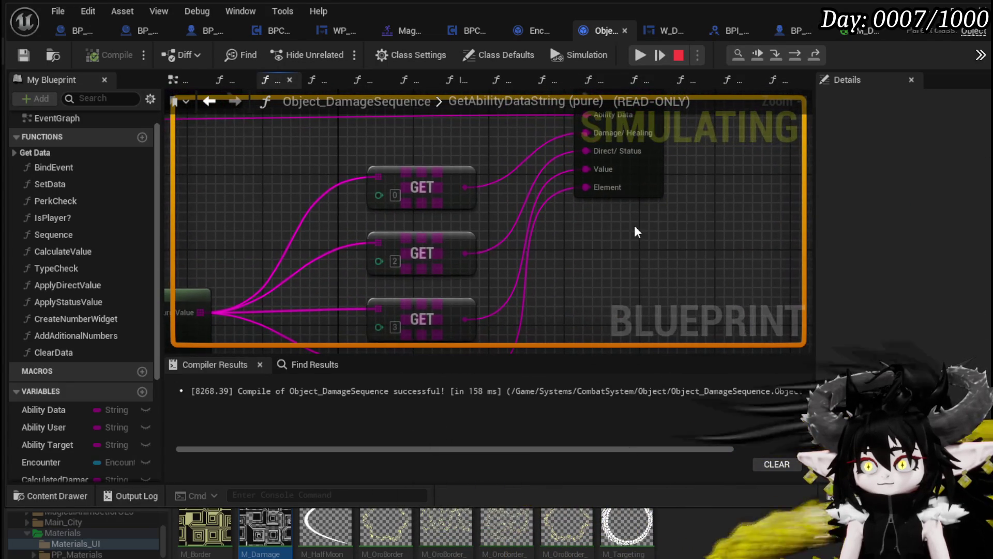
pyautogui.moveTo(401, 244)
pyautogui.mouseDown()
pyautogui.moveTo(390, 155)
pyautogui.moveTo(465, 207)
pyautogui.moveTo(398, 200)
pyautogui.mouseUp()
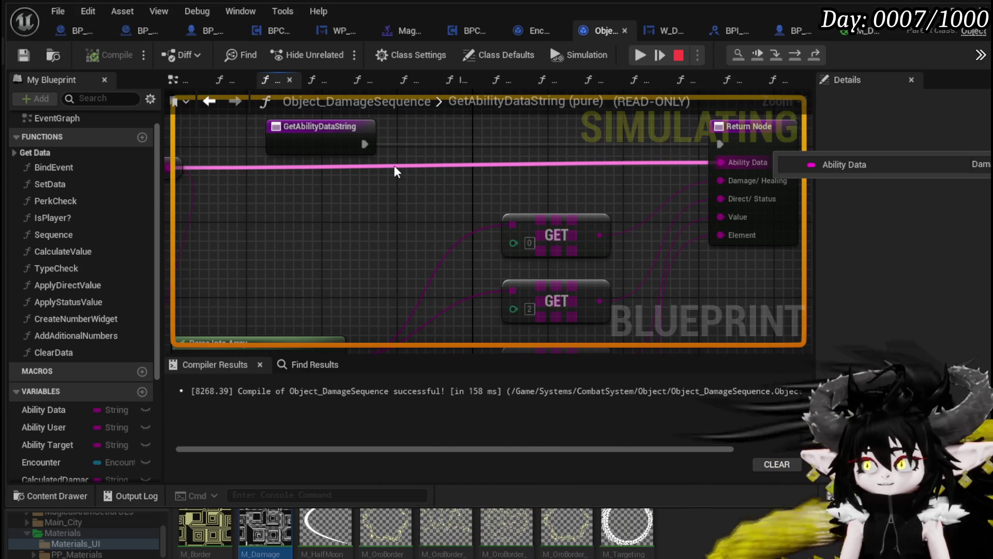
pyautogui.click(642, 55)
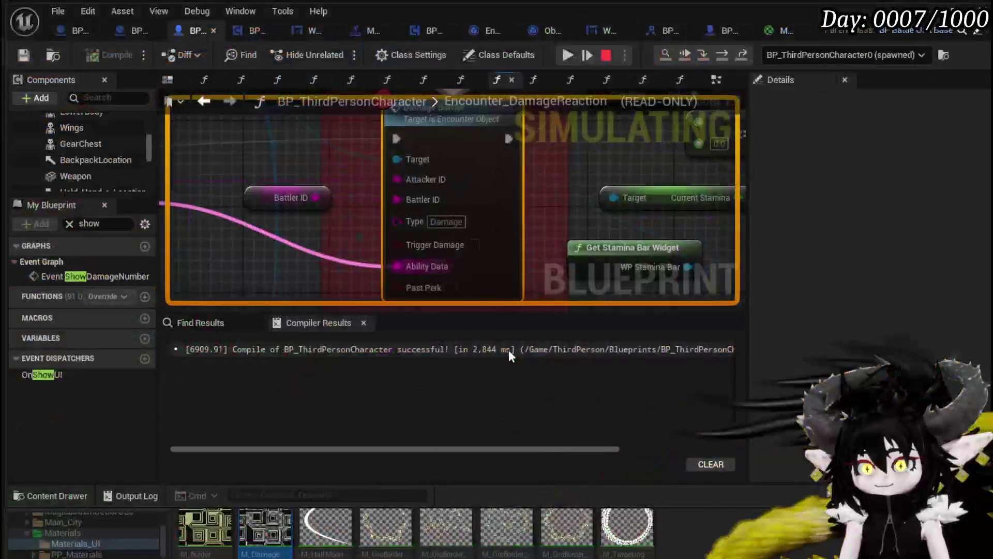
# - Step into the Damage Battler function, advance to the next Branch, and resume to the next breakpoint
pyautogui.scroll(-3, 308, 241)
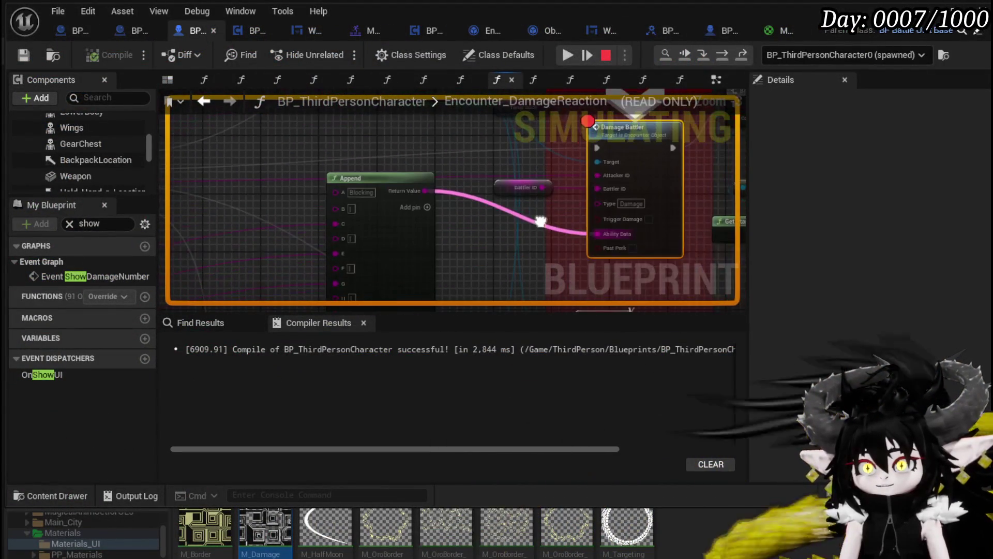
pyautogui.moveTo(405, 153)
pyautogui.mouseDown()
pyautogui.moveTo(393, 223)
pyautogui.moveTo(424, 155)
pyautogui.moveTo(414, 119)
pyautogui.moveTo(442, 226)
pyautogui.moveTo(442, 188)
pyautogui.mouseUp()
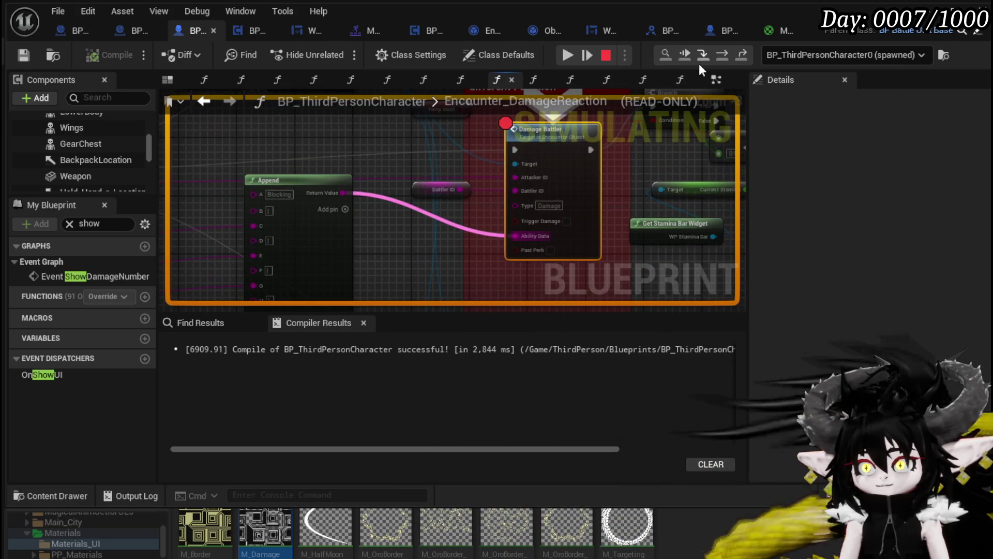
pyautogui.click(706, 52)
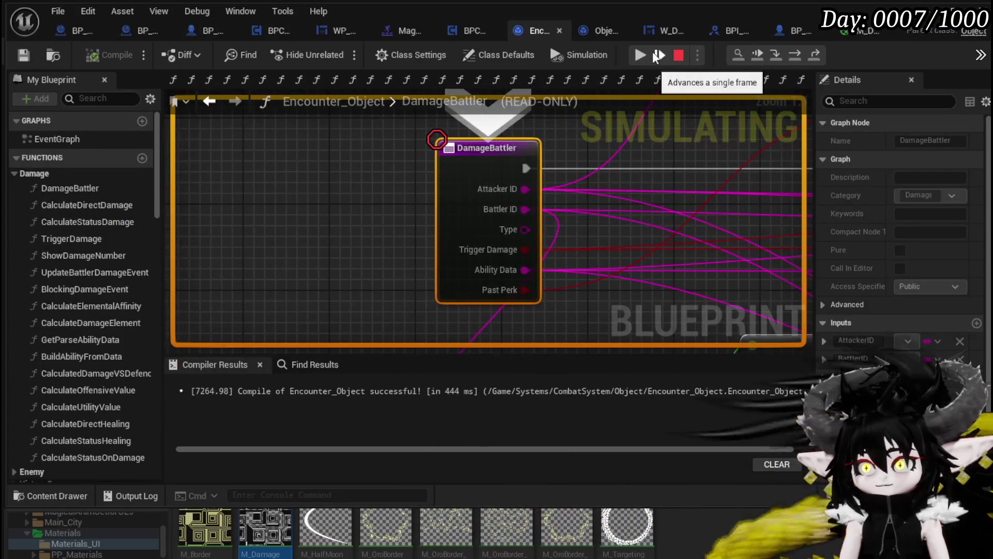
pyautogui.click(653, 54)
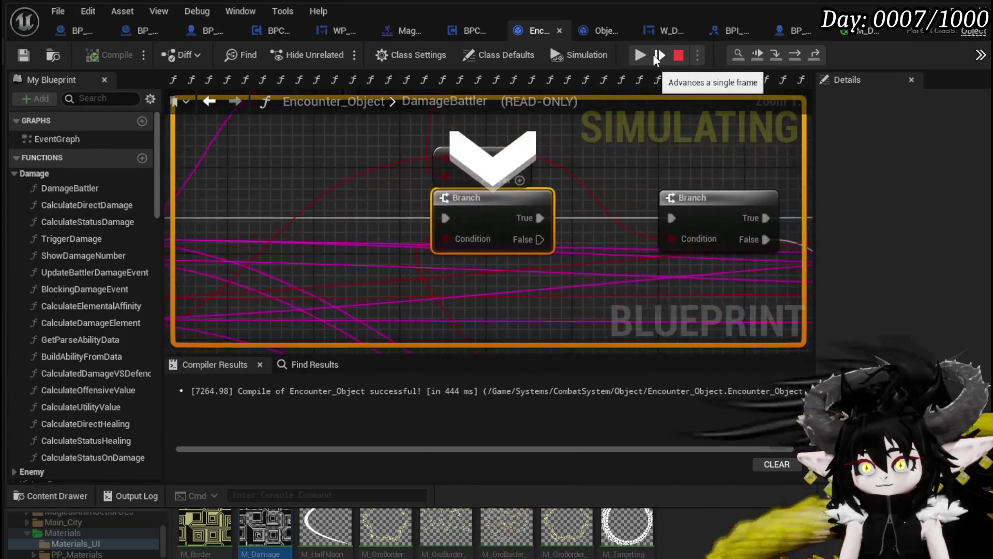
pyautogui.click(635, 55)
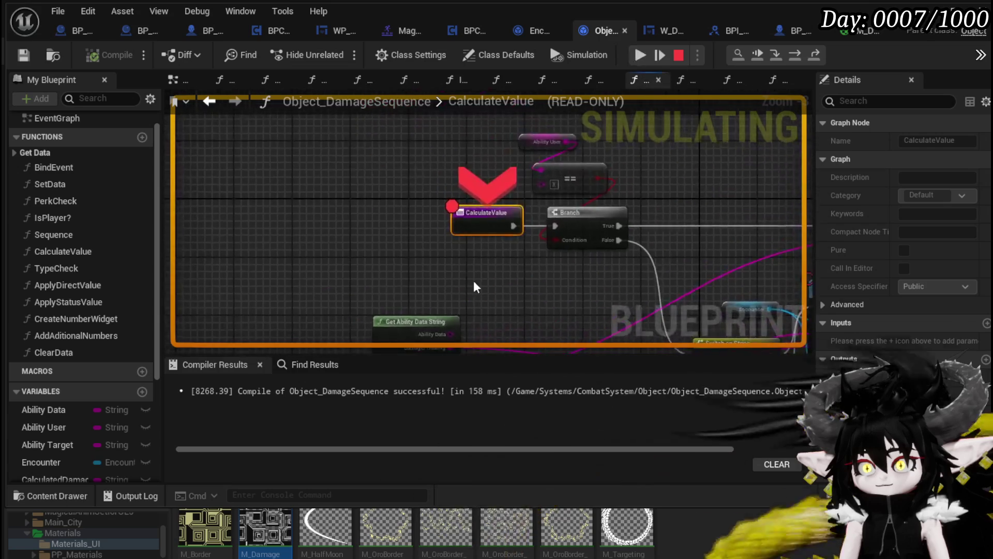
# - Read the Ability Data value (Blocking) in GetAbilityDataString, then stop play and return to BP_ThirdPersonCharacter
pyautogui.doubleClick(346, 290)
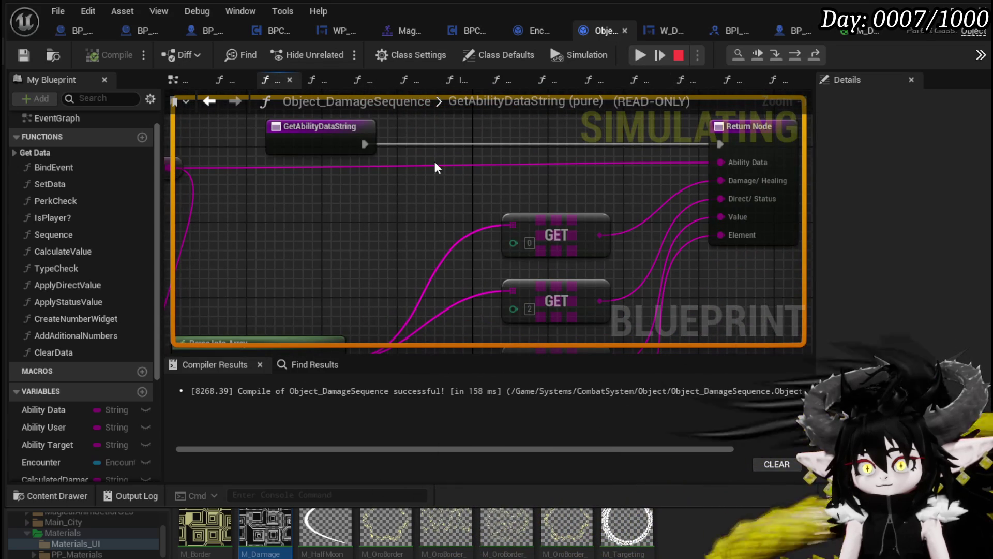
pyautogui.moveTo(435, 165)
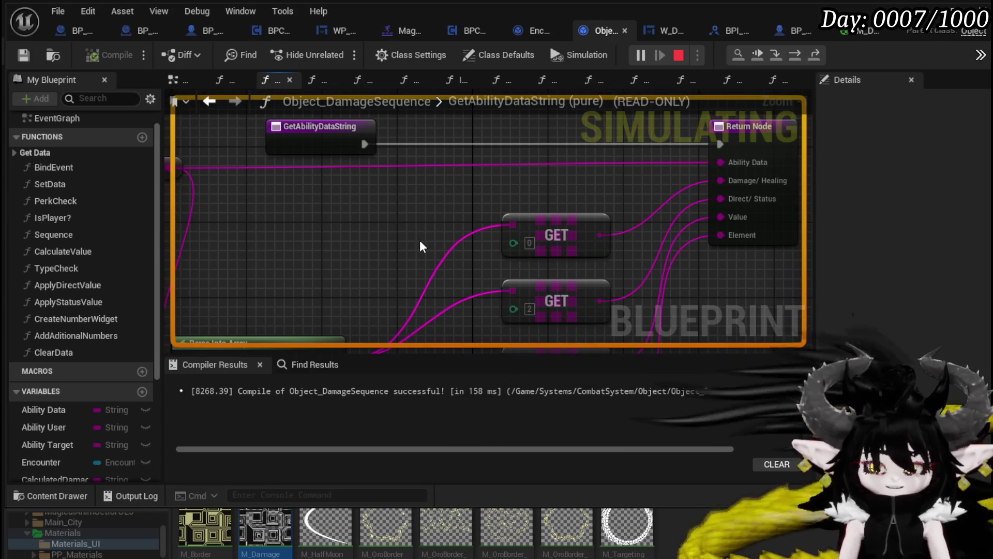
pyautogui.press('Escape')
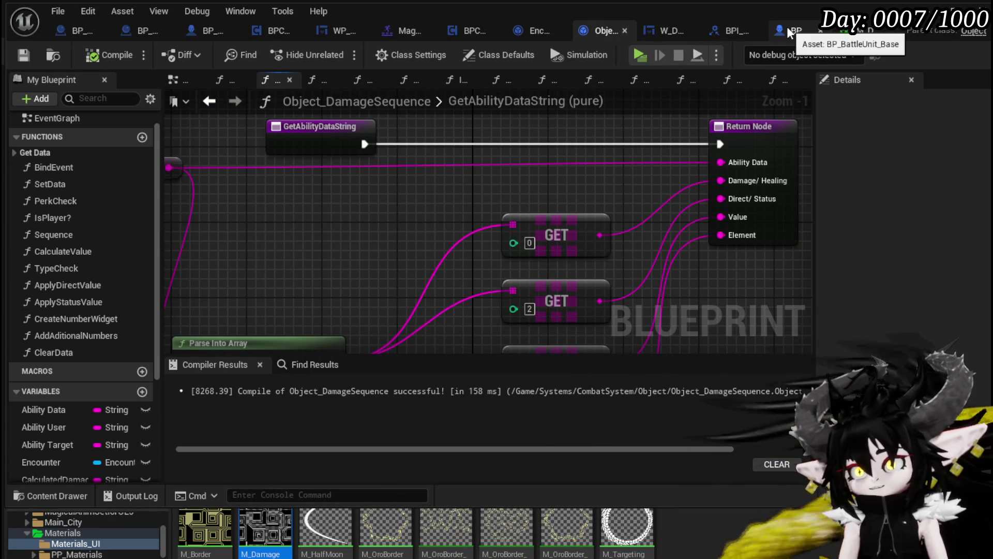
pyautogui.click(207, 29)
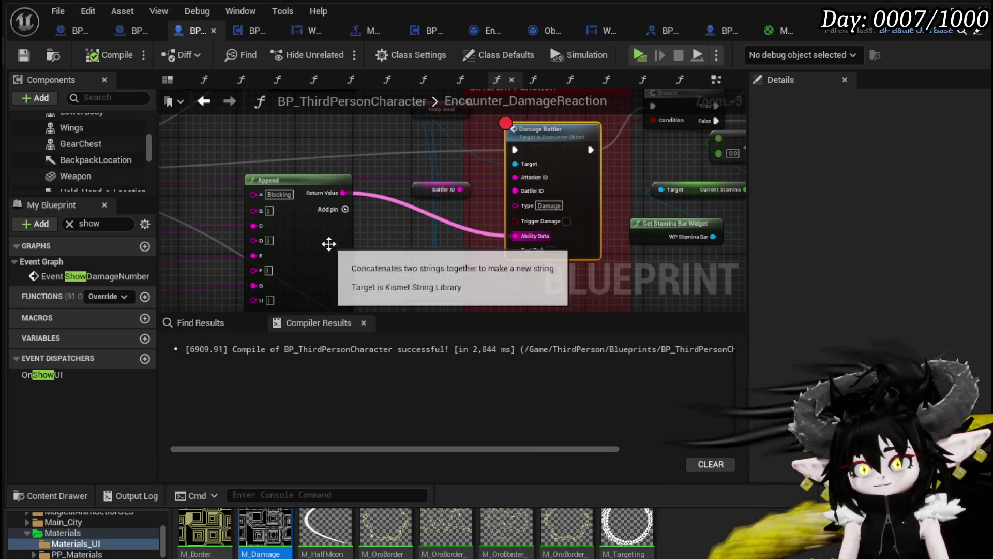
# - Wire a GET value from the parsed array into the Append node's C input
pyautogui.moveTo(328, 244); pyautogui.dragTo(319, 235)
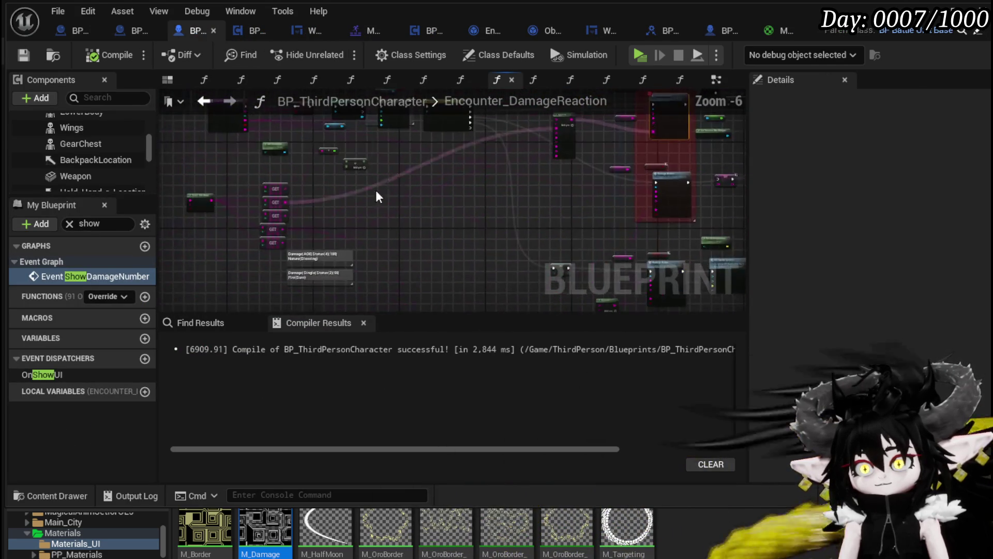
pyautogui.scroll(-2, 310, 226)
pyautogui.moveTo(339, 216)
pyautogui.mouseDown()
pyautogui.moveTo(291, 240)
pyautogui.moveTo(361, 224)
pyautogui.mouseUp()
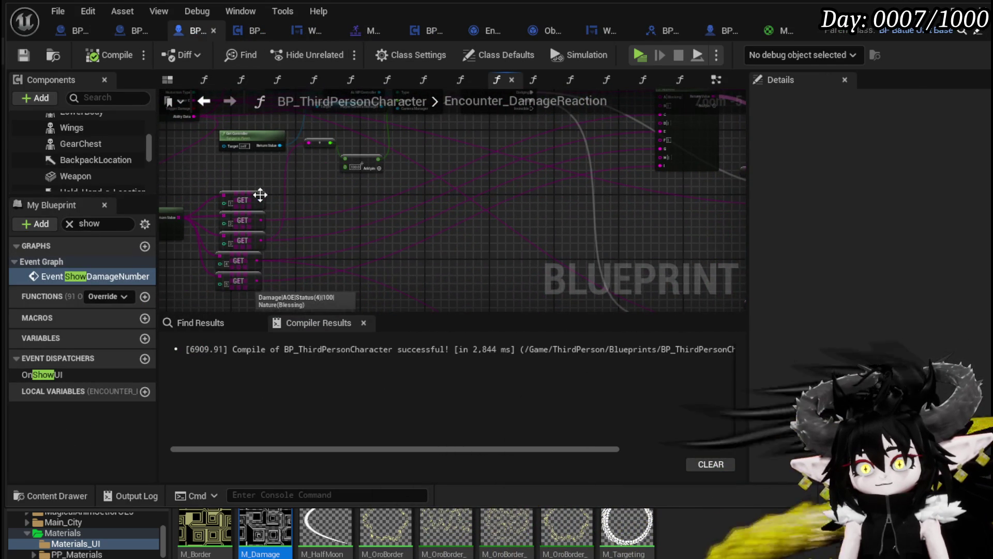
pyautogui.scroll(3, 294, 206)
pyautogui.moveTo(231, 195)
pyautogui.mouseDown()
pyautogui.moveTo(684, 126)
pyautogui.moveTo(657, 279)
pyautogui.moveTo(471, 243)
pyautogui.moveTo(572, 234)
pyautogui.mouseUp()
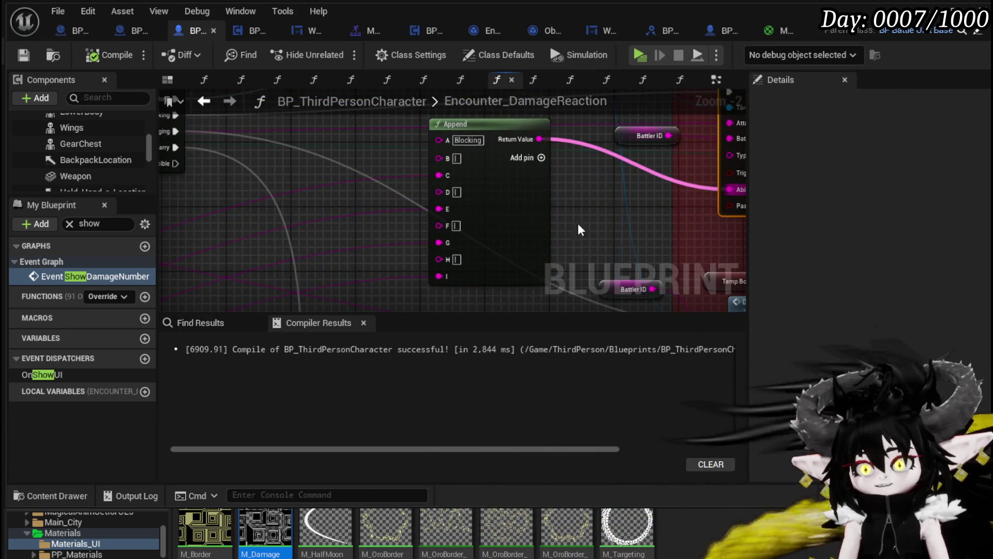
pyautogui.moveTo(567, 183); pyautogui.dragTo(607, 200)
pyautogui.moveTo(467, 147); pyautogui.dragTo(223, 222)
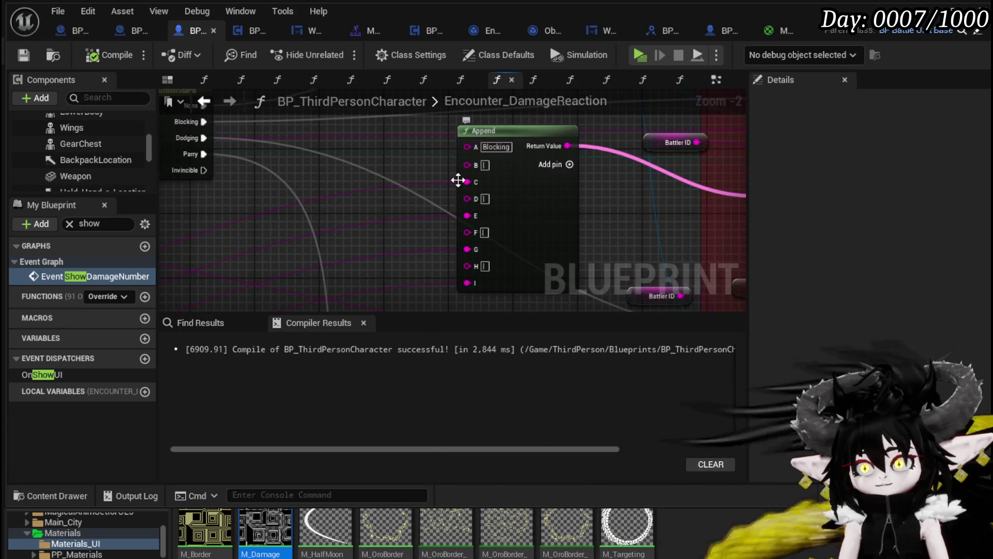
pyautogui.scroll(-4, 444, 181)
pyautogui.scroll(4, 314, 202)
pyautogui.moveTo(312, 207)
pyautogui.mouseDown()
pyautogui.moveTo(295, 204)
pyautogui.moveTo(706, 151)
pyautogui.moveTo(514, 218)
pyautogui.moveTo(459, 162)
pyautogui.mouseUp()
# - Connect further GET outputs, including GET [3], into the Append node's G and other inputs
pyautogui.scroll(-1, 367, 221)
pyautogui.moveTo(589, 206); pyautogui.dragTo(591, 200)
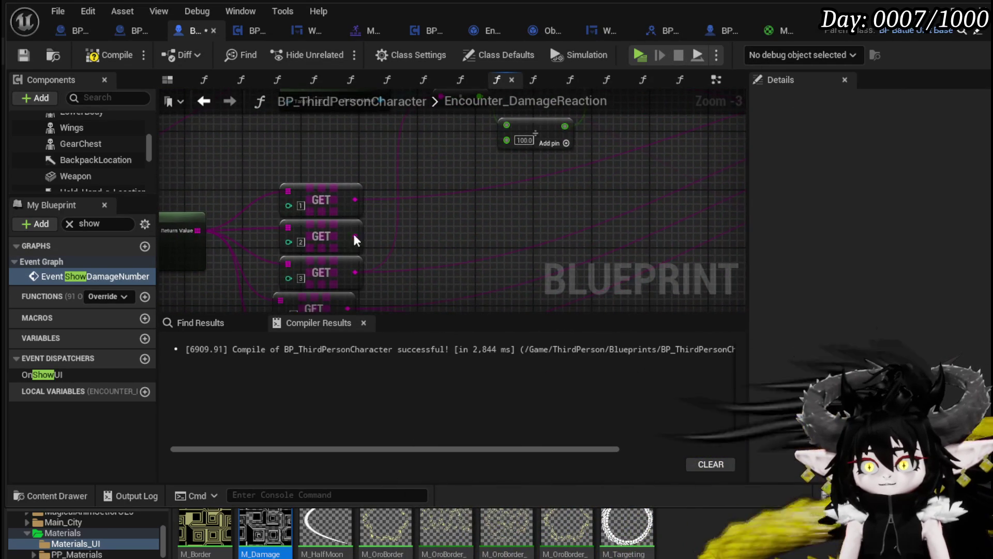
pyautogui.moveTo(353, 237)
pyautogui.mouseDown()
pyautogui.moveTo(730, 160)
pyautogui.moveTo(402, 145)
pyautogui.moveTo(348, 206)
pyautogui.moveTo(389, 207)
pyautogui.moveTo(392, 178)
pyautogui.mouseUp()
pyautogui.moveTo(354, 212)
pyautogui.mouseDown()
pyautogui.moveTo(303, 239)
pyautogui.moveTo(440, 221)
pyautogui.mouseUp()
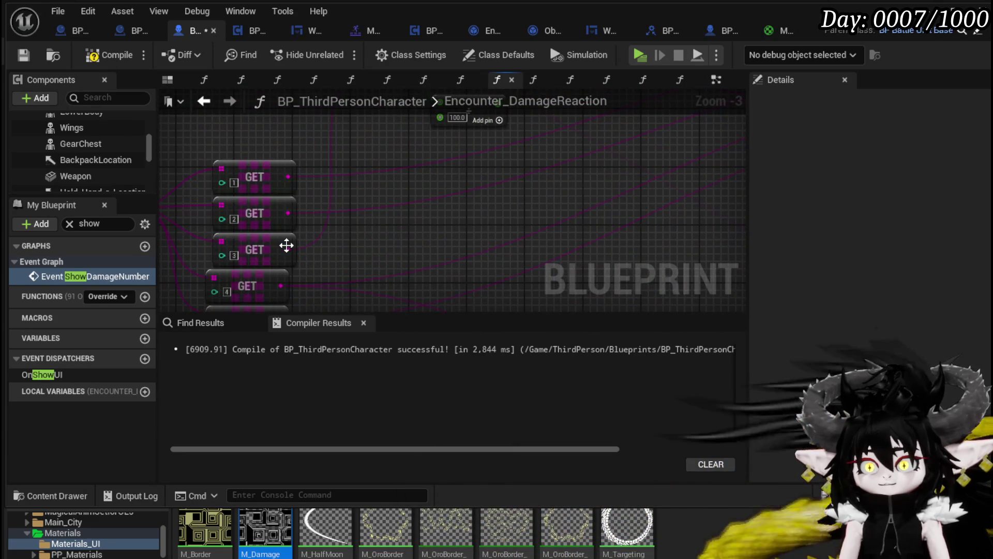
pyautogui.scroll(-3, 377, 241)
pyautogui.scroll(2, 331, 239)
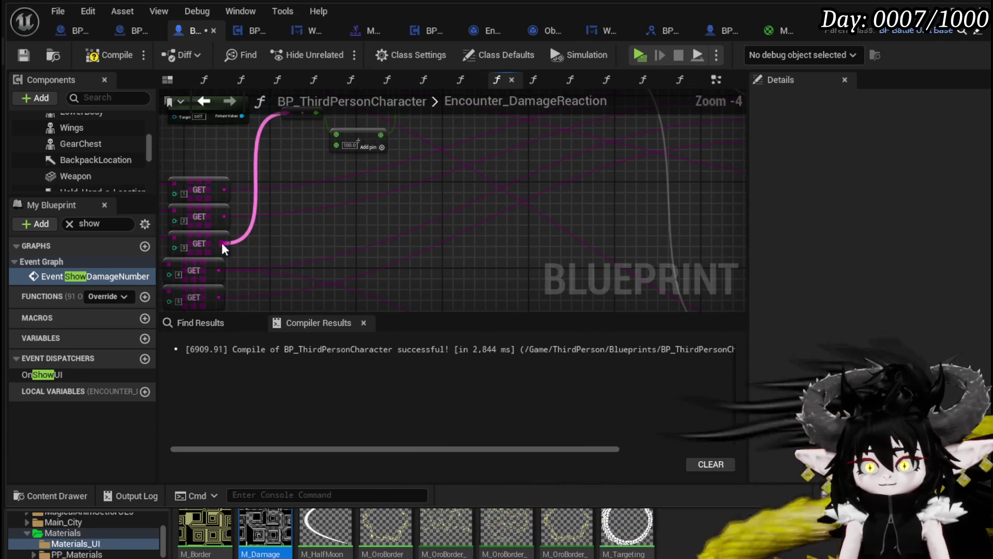
pyautogui.moveTo(221, 243)
pyautogui.mouseDown()
pyautogui.moveTo(588, 173)
pyautogui.moveTo(592, 215)
pyautogui.moveTo(573, 184)
pyautogui.moveTo(549, 179)
pyautogui.mouseUp()
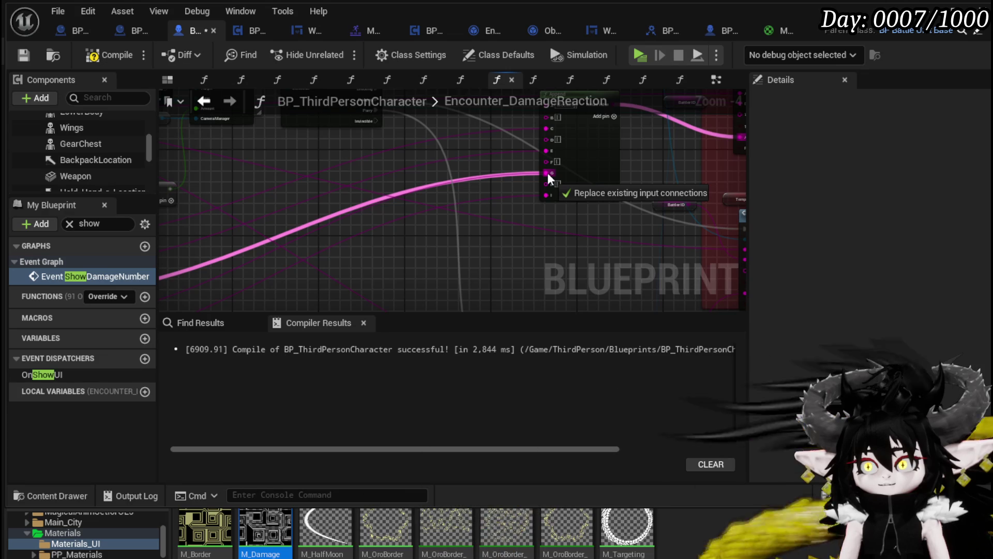
pyautogui.moveTo(255, 265)
pyautogui.mouseDown()
pyautogui.moveTo(332, 298)
pyautogui.moveTo(583, 168)
pyautogui.moveTo(567, 140)
pyautogui.mouseUp()
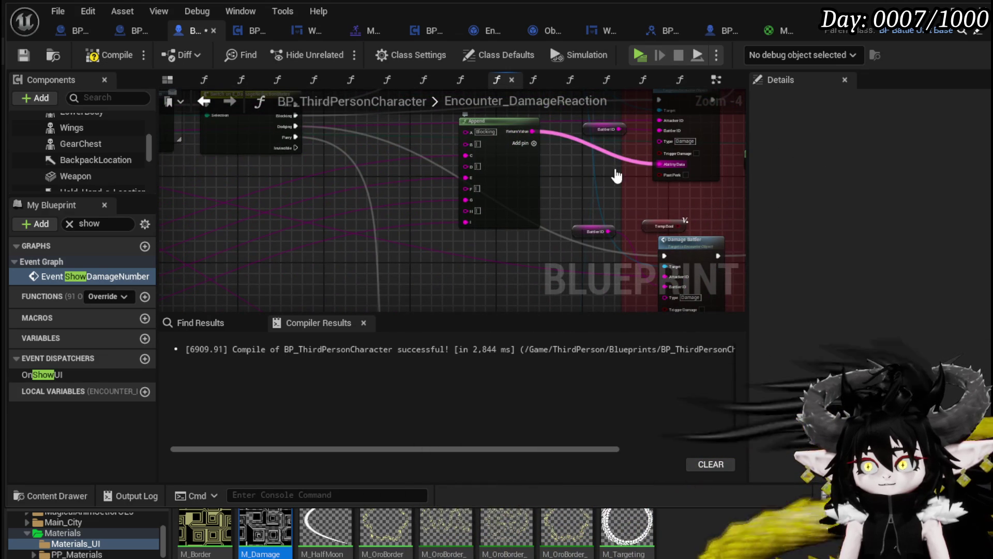
# - Add Append input pins J and K and connect GET [5] to K
pyautogui.click(528, 142)
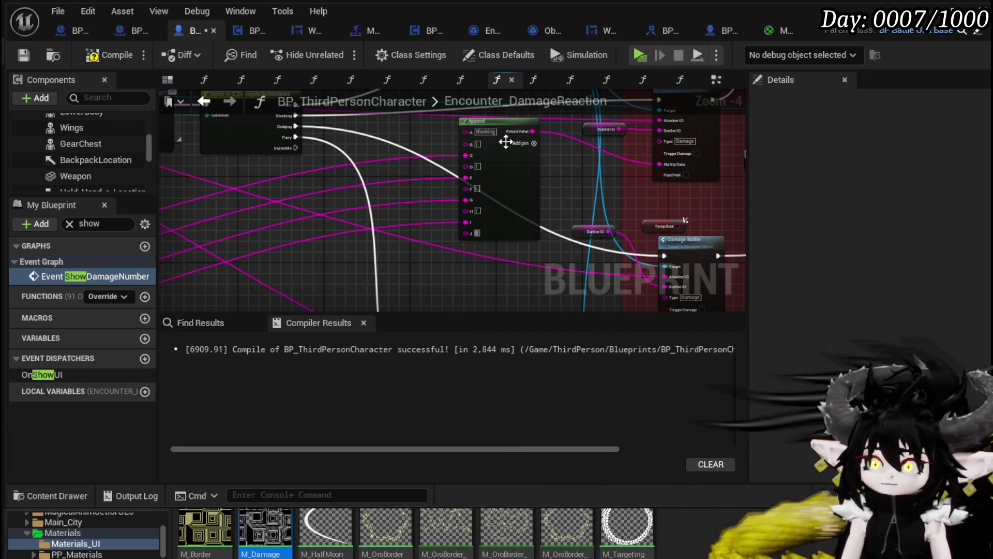
pyautogui.click(526, 143)
pyautogui.moveTo(501, 222); pyautogui.dragTo(438, 253)
pyautogui.moveTo(331, 257)
pyautogui.mouseDown()
pyautogui.moveTo(694, 144)
pyautogui.moveTo(727, 118)
pyautogui.moveTo(705, 134)
pyautogui.moveTo(683, 119)
pyautogui.mouseUp()
pyautogui.moveTo(625, 186); pyautogui.dragTo(342, 305)
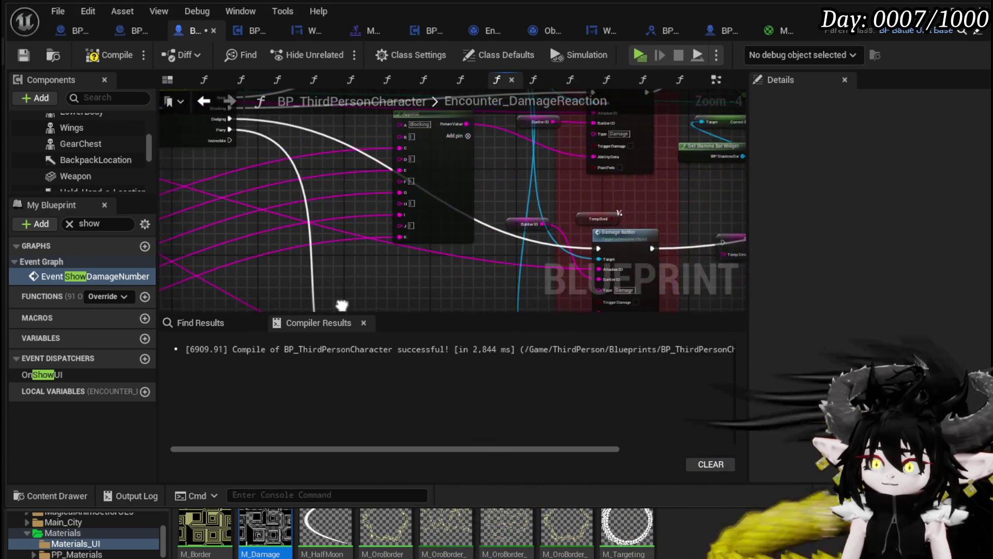
# - Compile and save BP_ThirdPersonCharacter, then move the character forward and right into a slime battle
pyautogui.click(97, 57)
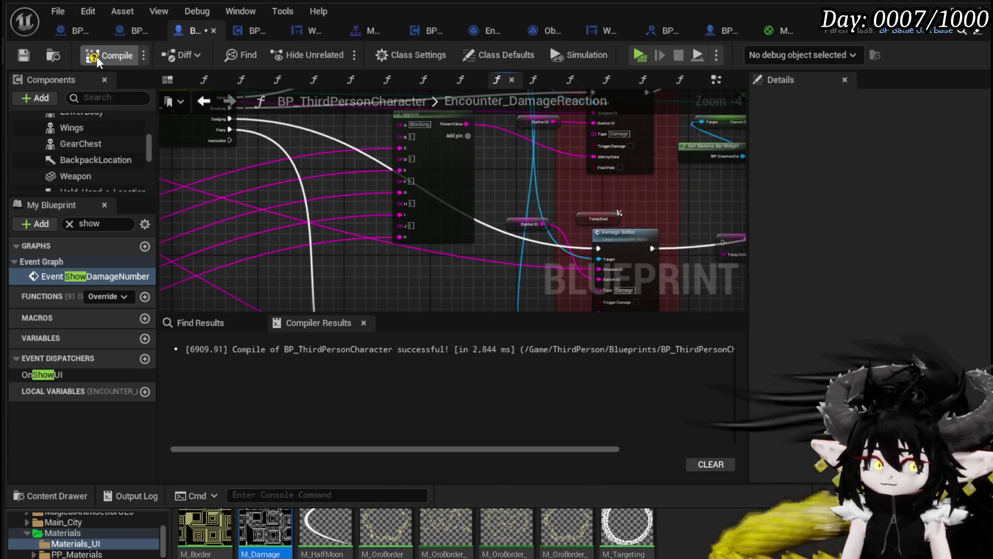
pyautogui.click(22, 55)
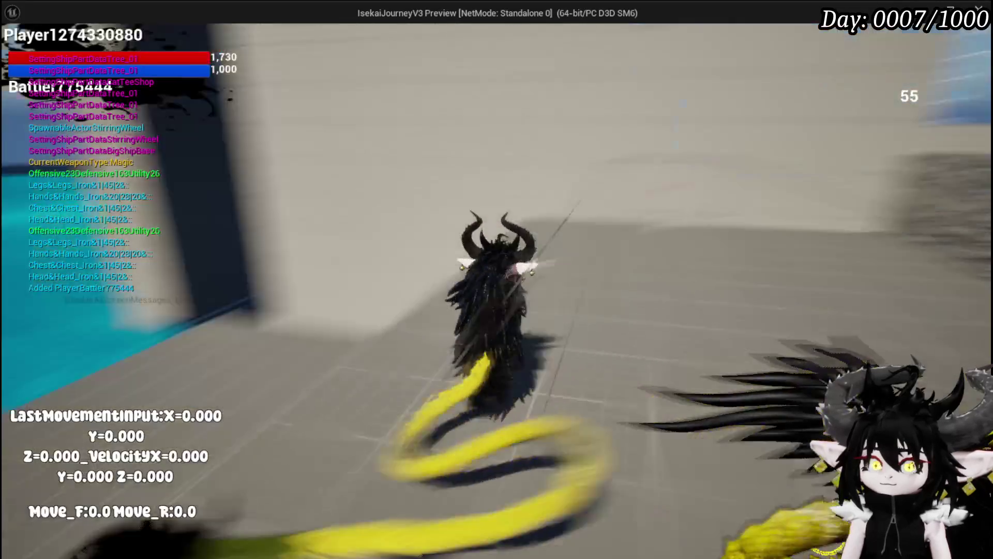
pyautogui.press('w')
pyautogui.press('d')
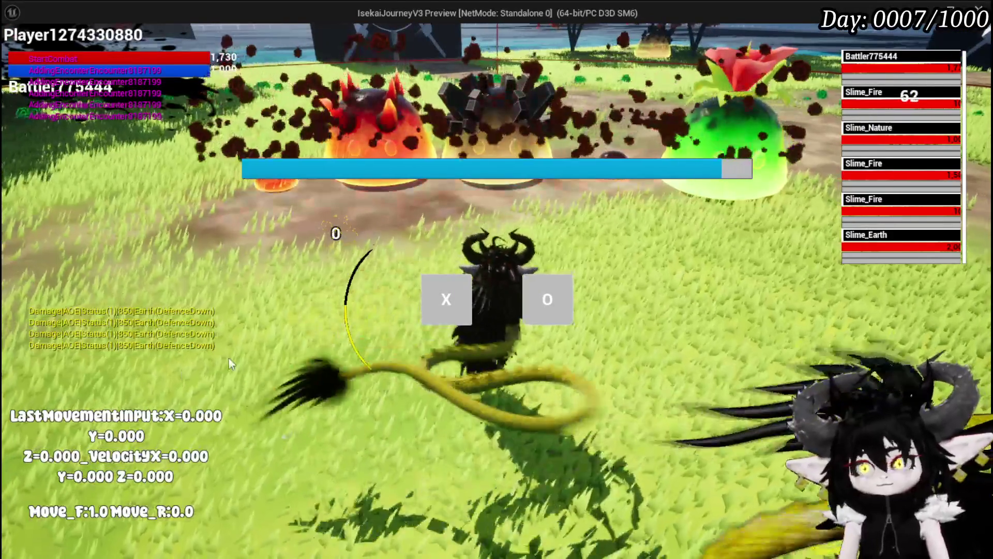
# - Answer the in-game X/O prompt, resume to the CalculateValue breakpoint, and step into GetAbilityDataString
pyautogui.click(429, 292)
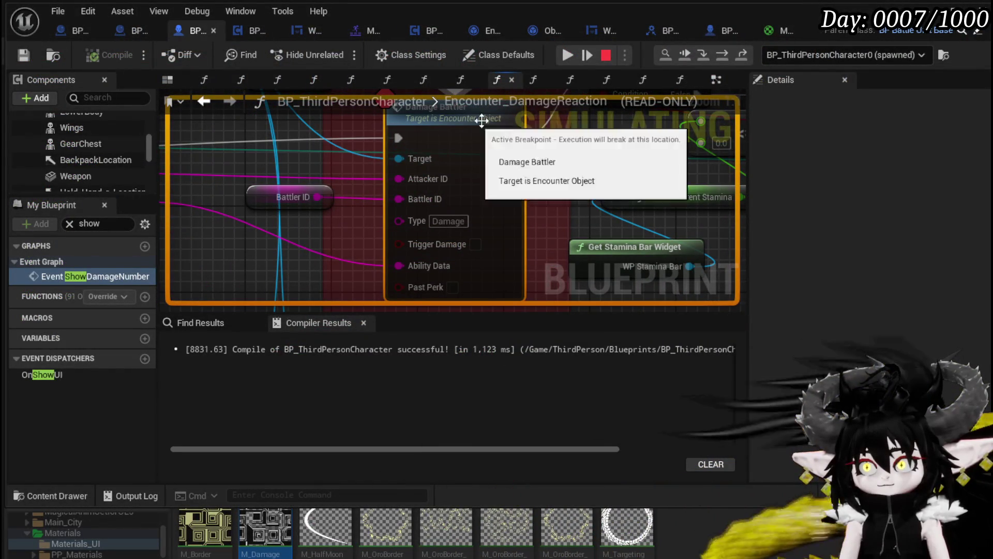
pyautogui.click(568, 56)
pyautogui.press('F11')
pyautogui.press('F11')
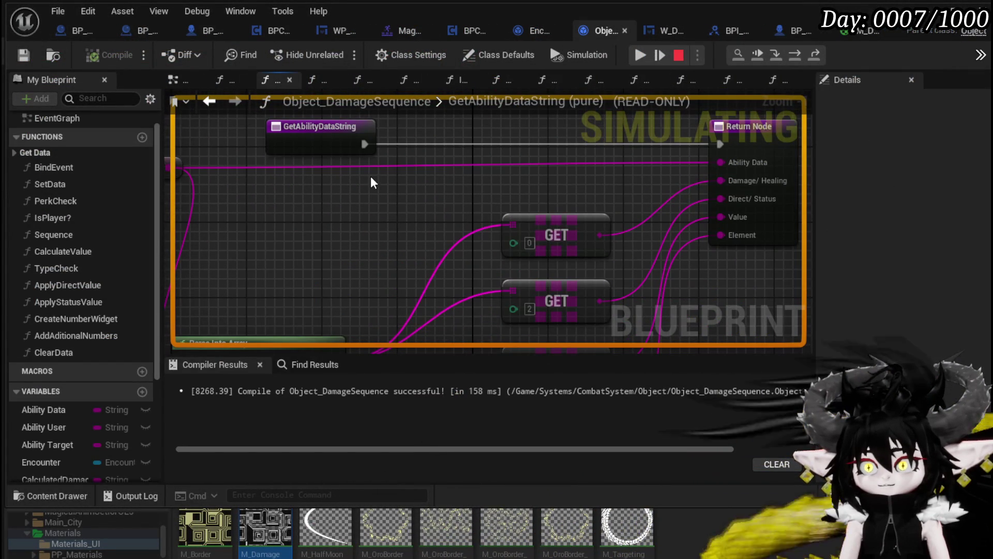
pyautogui.moveTo(370, 167)
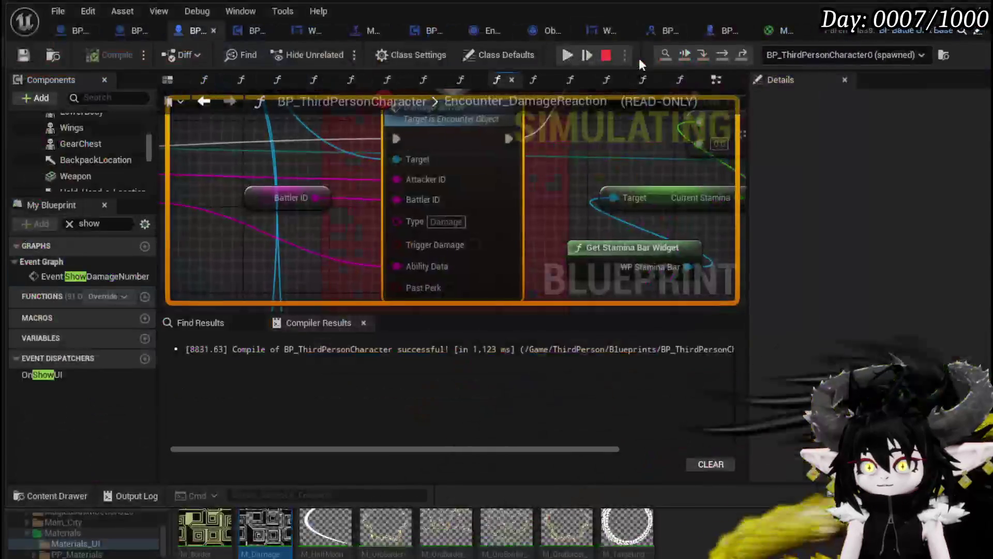
# - Remove the breakpoints from the Damage Battler and CalculateValue nodes, resume the game, then stop it
pyautogui.rightClick(456, 145)
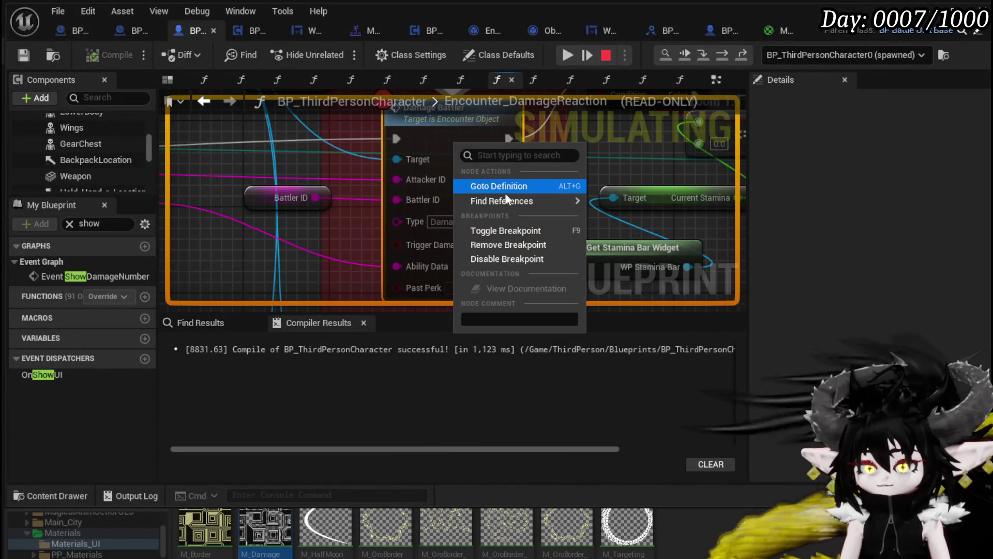
pyautogui.click(498, 250)
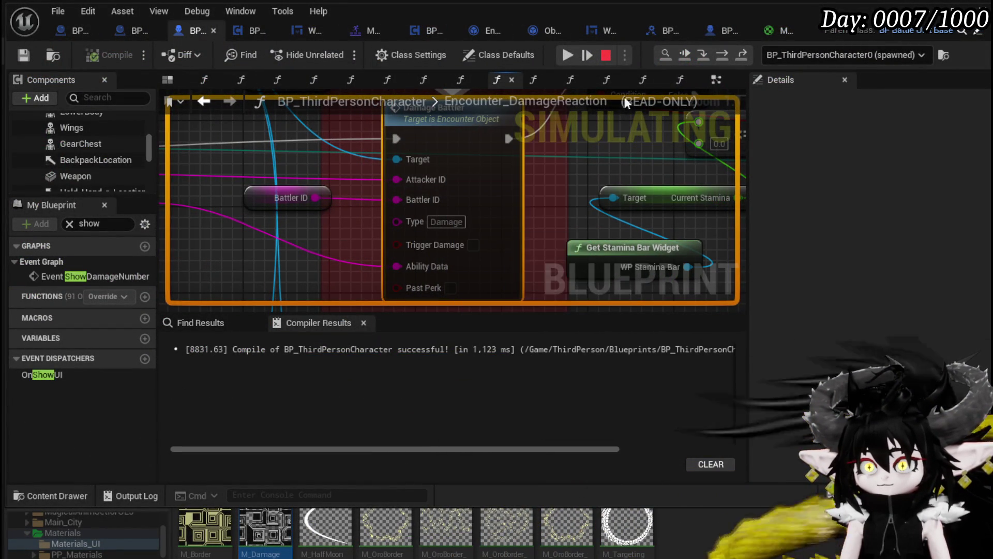
pyautogui.click(564, 56)
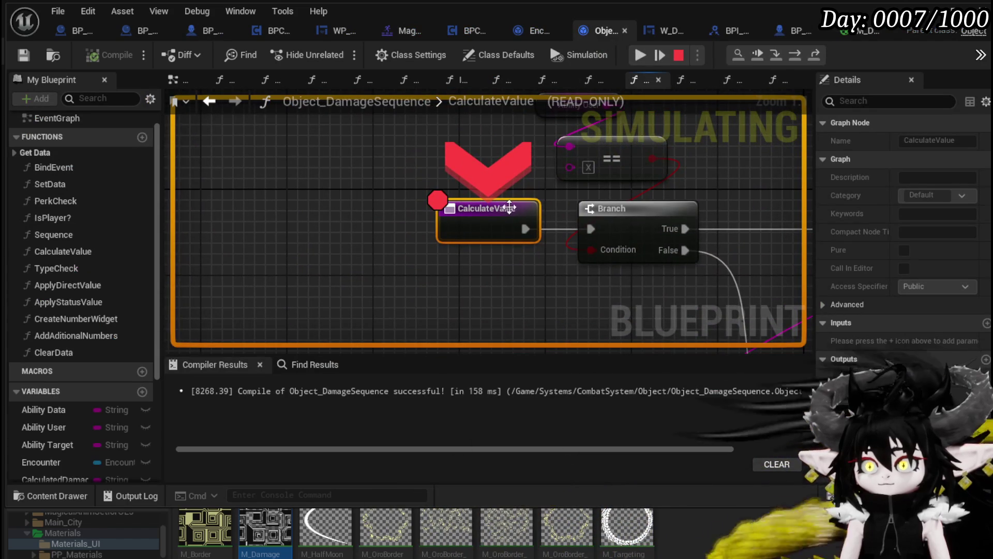
pyautogui.rightClick(494, 214)
pyautogui.click(548, 292)
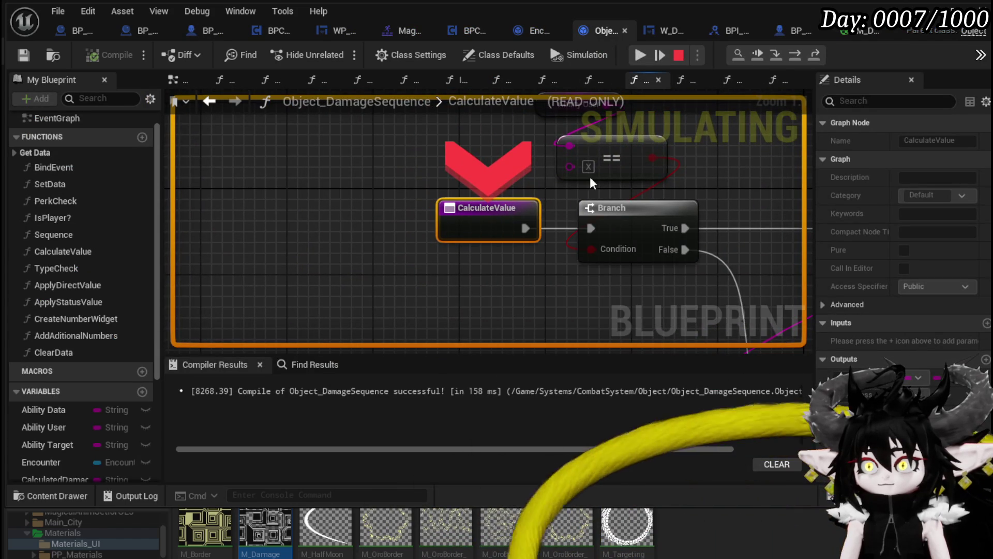
pyautogui.click(635, 55)
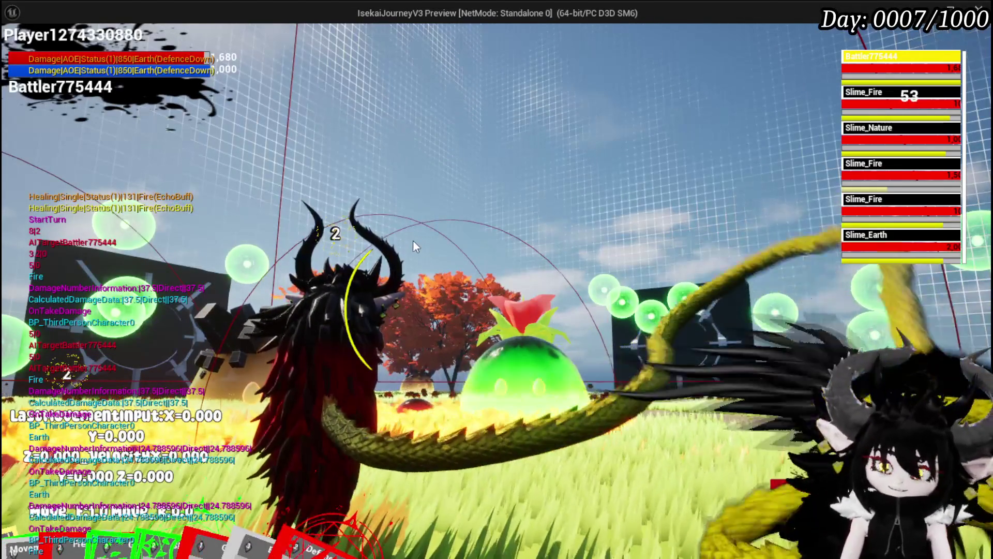
pyautogui.press('Escape')
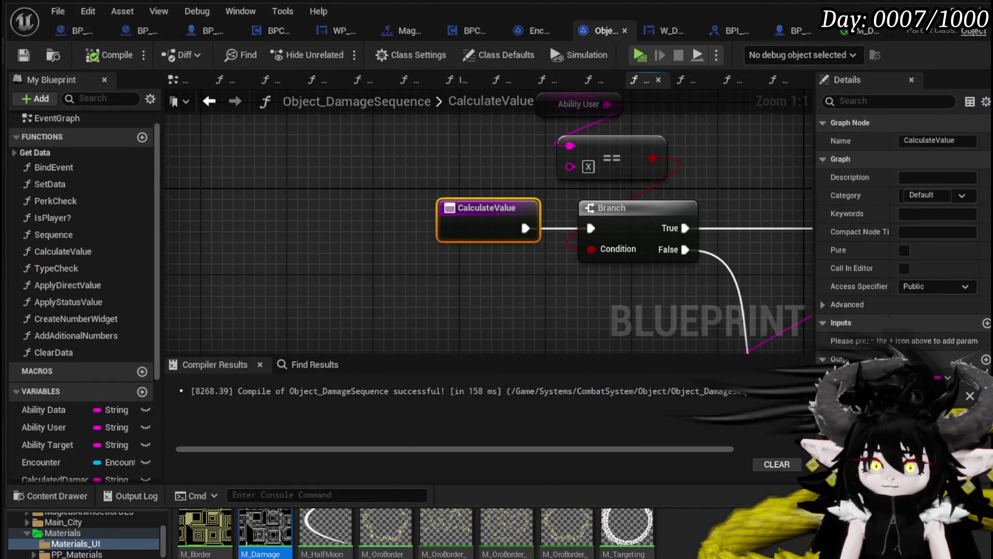
# - Look over SetNumber's Append, WeaknessIcon, DamageAmount and Print String nodes, then save W_DamageNumber
pyautogui.scroll(-3, 386, 301)
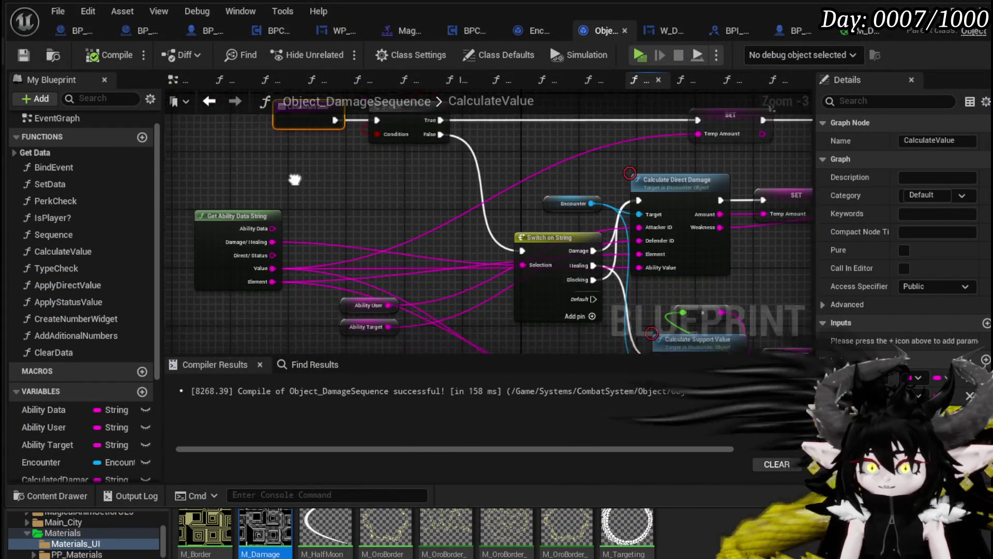
pyautogui.moveTo(172, 169)
pyautogui.mouseDown()
pyautogui.moveTo(313, 187)
pyautogui.moveTo(281, 132)
pyautogui.mouseUp()
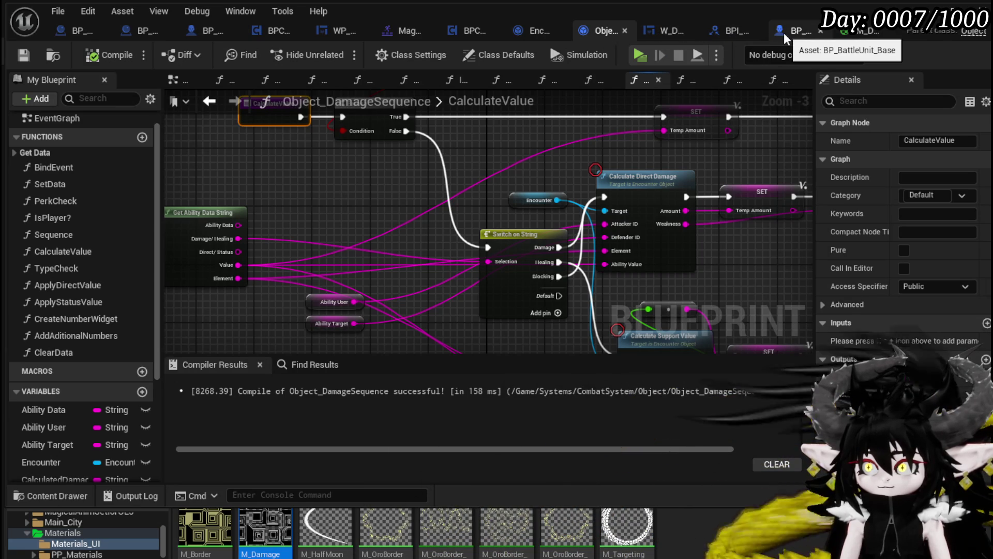
pyautogui.click(667, 31)
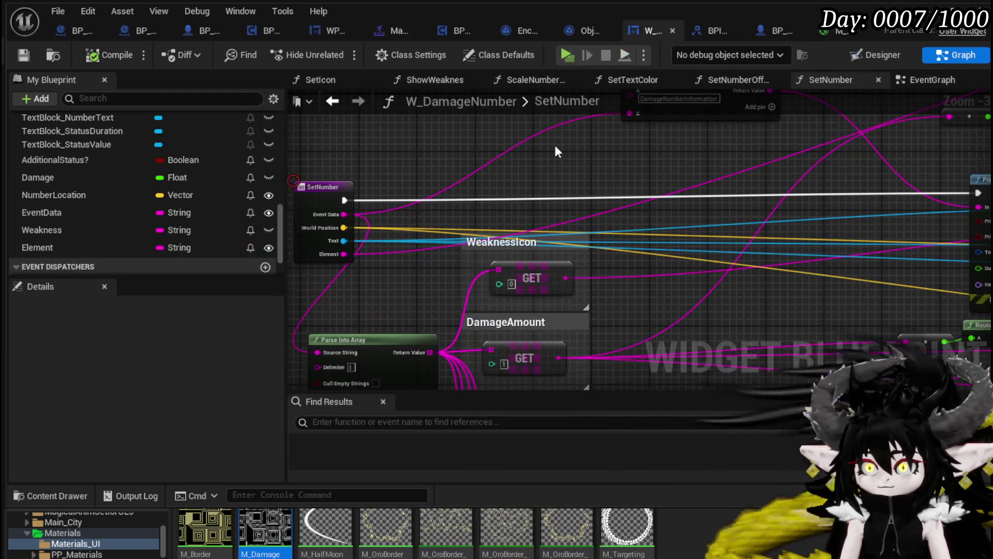
pyautogui.moveTo(618, 147)
pyautogui.mouseDown()
pyautogui.moveTo(422, 150)
pyautogui.moveTo(744, 208)
pyautogui.moveTo(612, 184)
pyautogui.moveTo(519, 201)
pyautogui.mouseUp()
pyautogui.scroll(2, 517, 216)
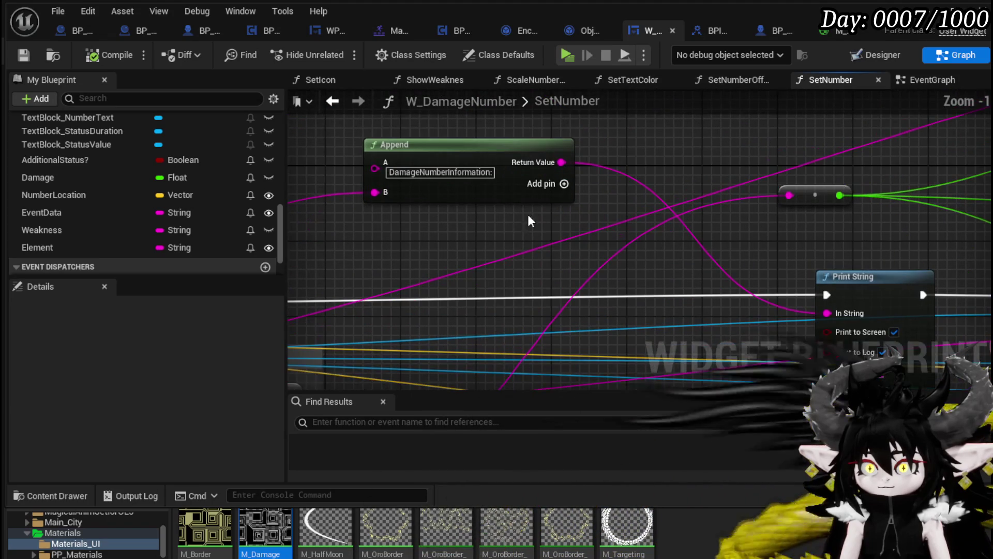
pyautogui.scroll(-2, 538, 214)
pyautogui.moveTo(538, 214)
pyautogui.mouseDown()
pyautogui.moveTo(583, 181)
pyautogui.moveTo(712, 179)
pyautogui.moveTo(643, 98)
pyautogui.mouseUp()
pyautogui.moveTo(868, 99)
pyautogui.mouseDown()
pyautogui.moveTo(790, 146)
pyautogui.moveTo(646, 166)
pyautogui.moveTo(639, 194)
pyautogui.moveTo(534, 203)
pyautogui.moveTo(523, 188)
pyautogui.moveTo(384, 188)
pyautogui.moveTo(338, 211)
pyautogui.mouseUp()
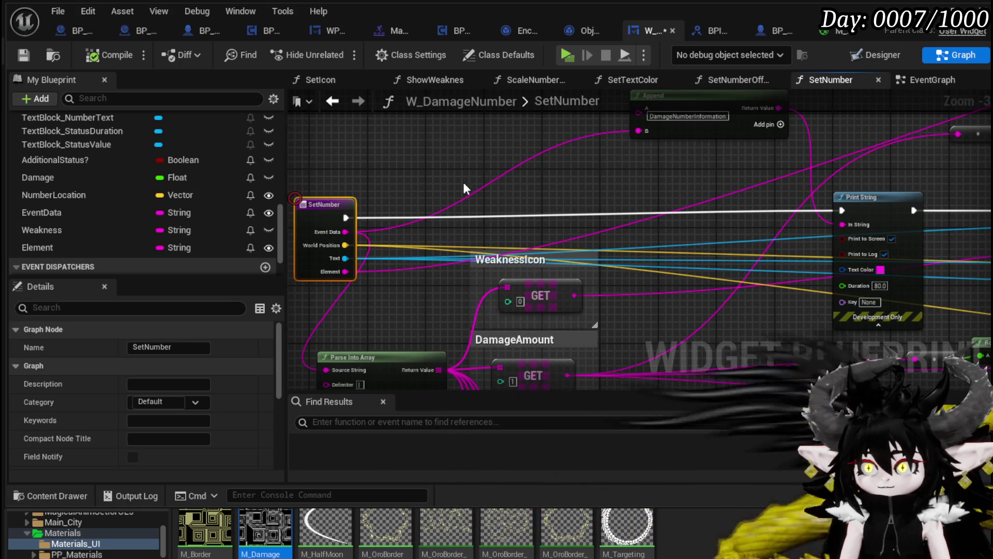
pyautogui.click(427, 195)
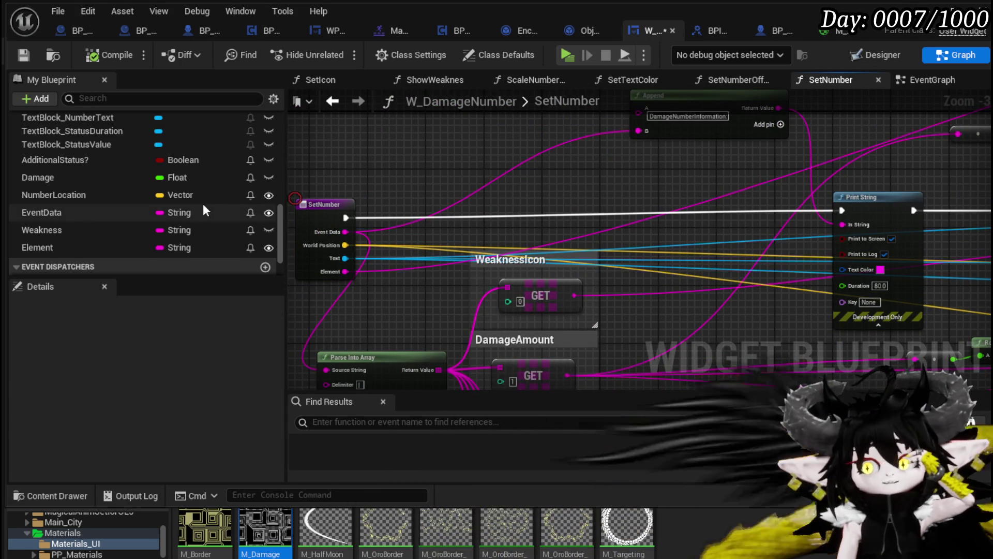
pyautogui.click(33, 56)
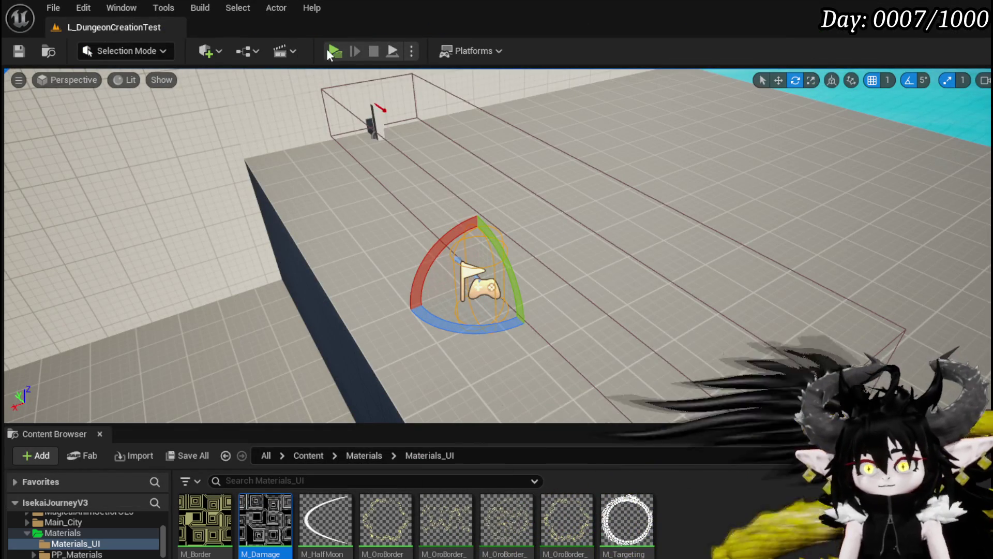
# - Launch the game, run around the arena with WASD, and attack the fire slime
pyautogui.click(306, 45)
pyautogui.press('w')
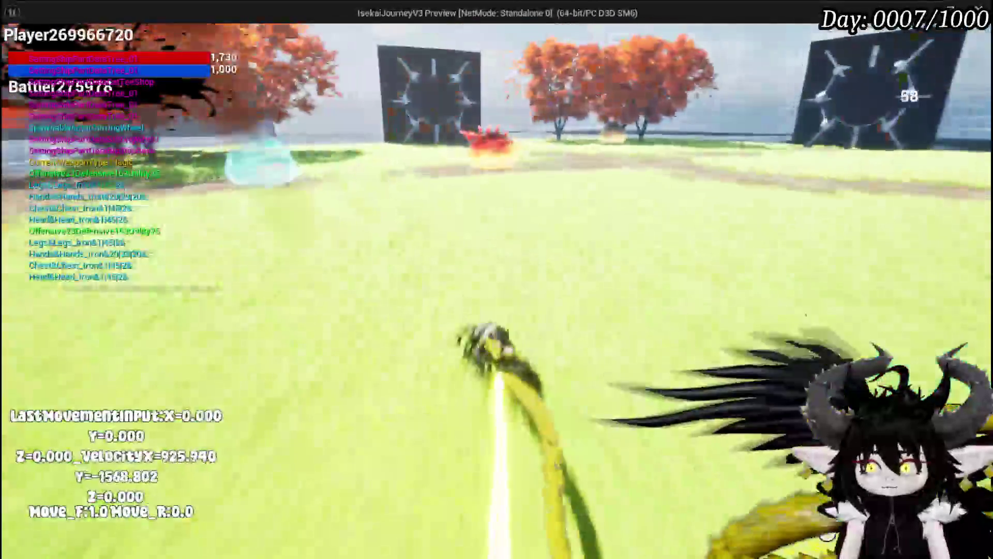
pyautogui.press('a')
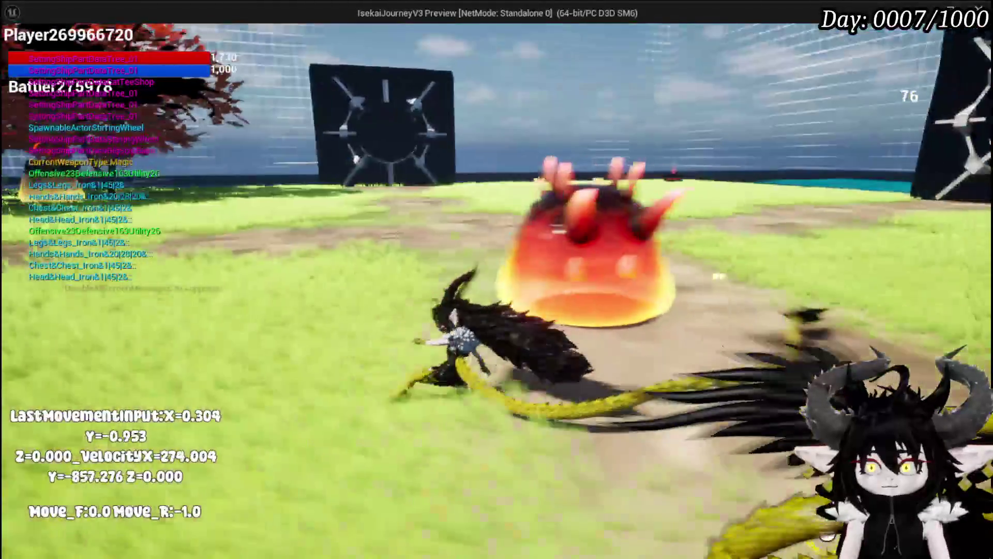
pyautogui.press('w')
pyautogui.press('d')
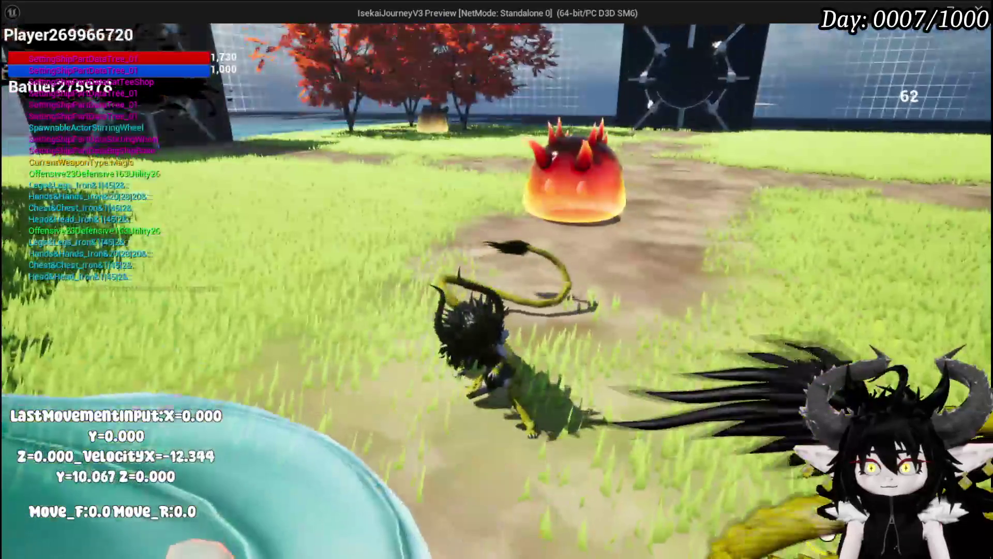
pyautogui.press('d')
pyautogui.press('w')
pyautogui.press('a')
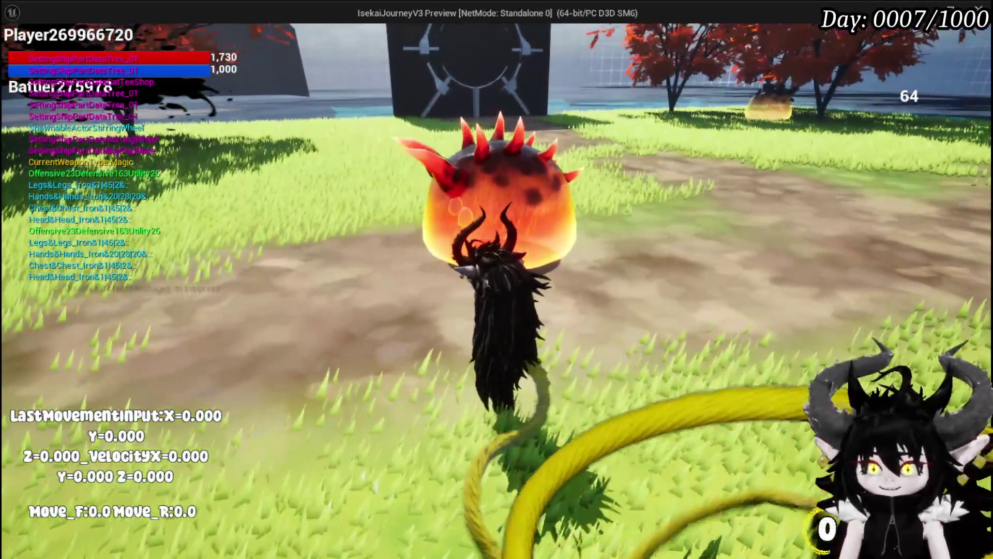
pyautogui.click(497, 279)
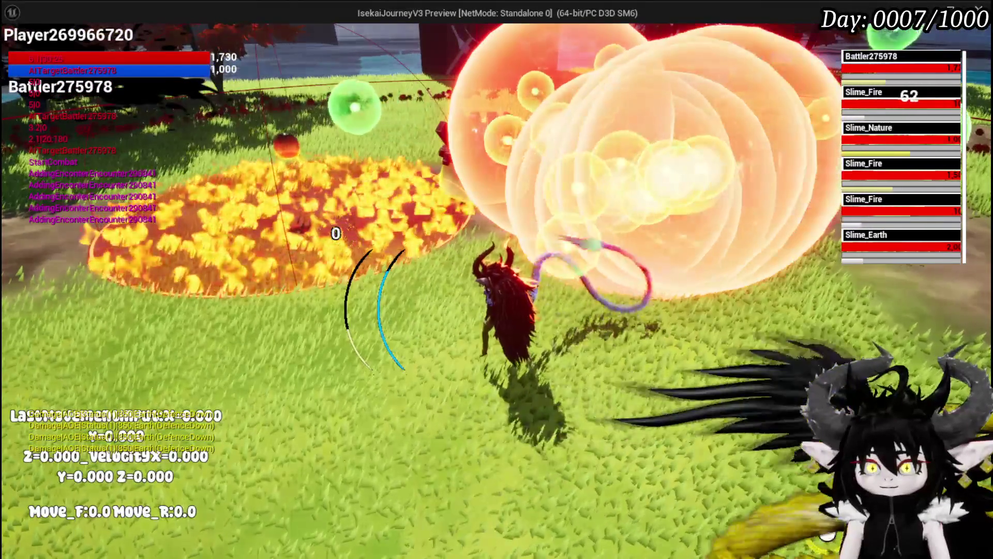
# - Open the in-game settings menu, quit the preview, and return to the level editor
pyautogui.press('Escape')
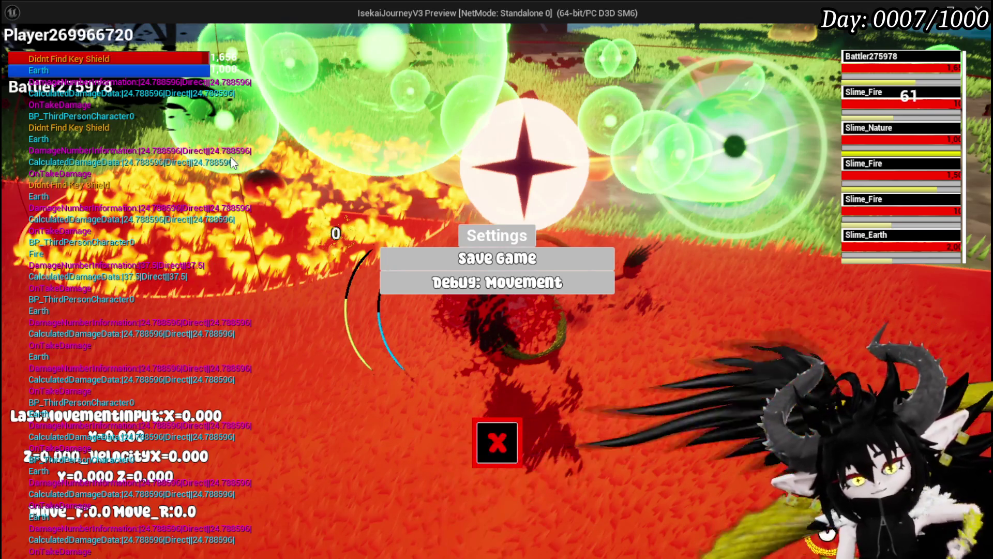
pyautogui.press('Escape')
pyautogui.click(26, 48)
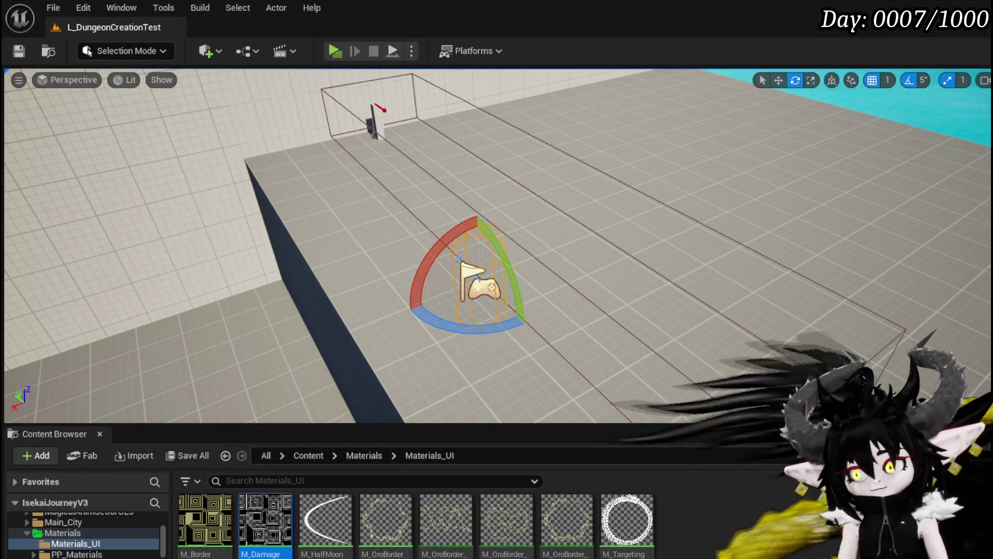
# - Go from W_DamageNumber's SetNumber graph to BP_ThirdPersonCharacter's Encounter_DamageReaction graph
pyautogui.hotkey('alt', 'Tab')
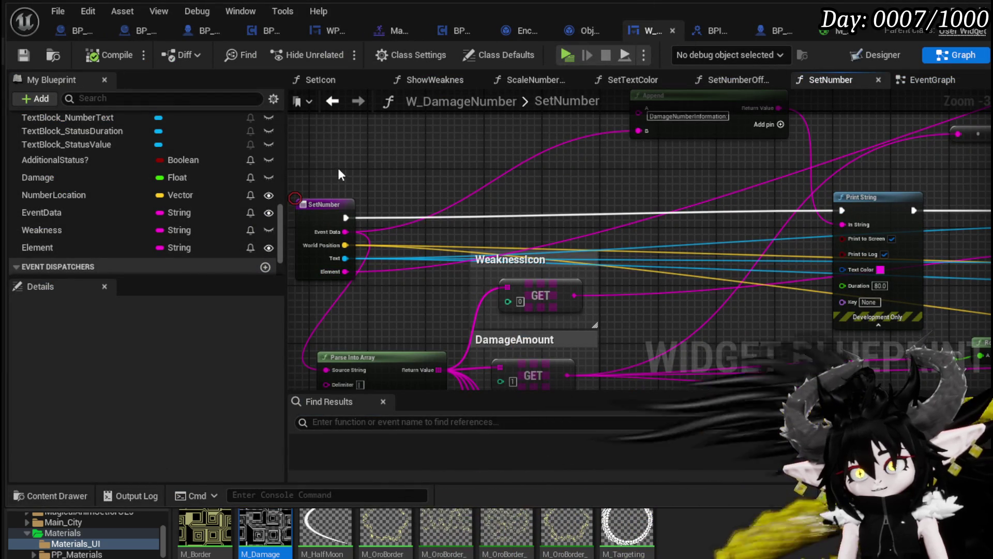
pyautogui.moveTo(331, 257); pyautogui.dragTo(332, 256)
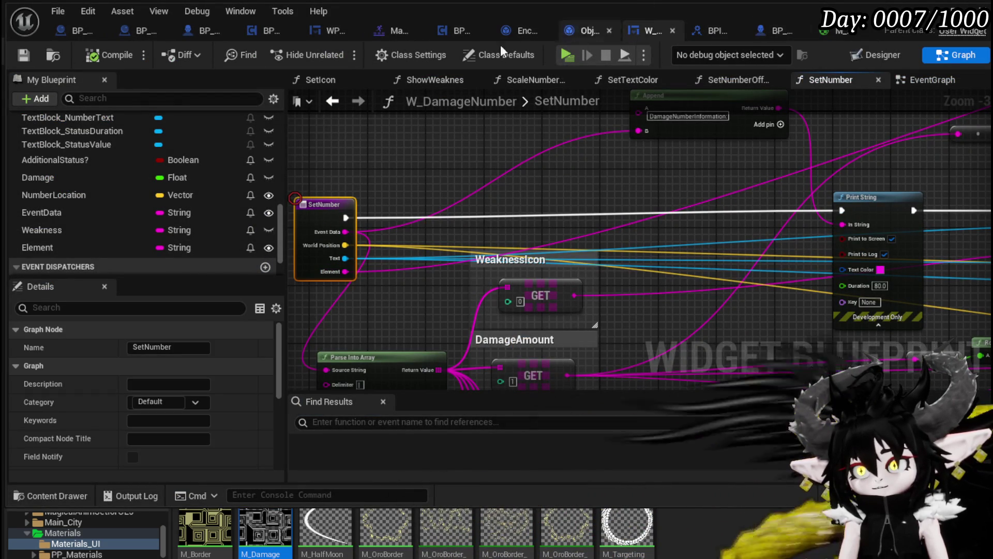
pyautogui.click(75, 34)
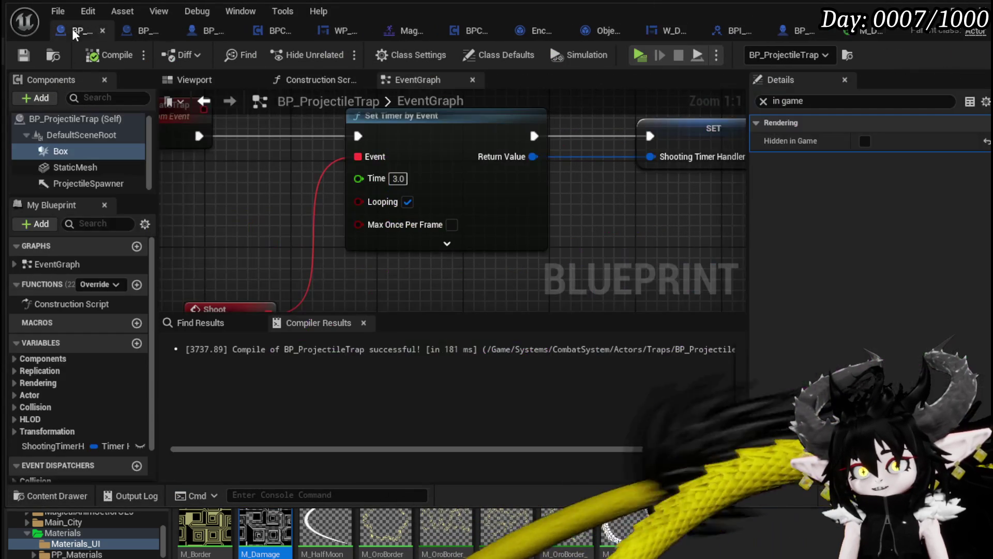
pyautogui.click(203, 33)
pyautogui.scroll(-4, 434, 228)
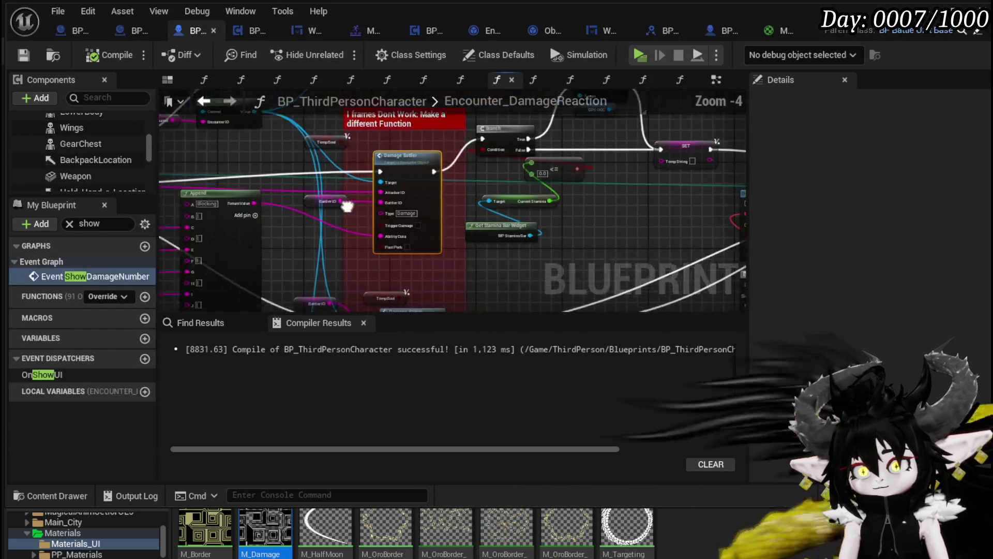
pyautogui.moveTo(378, 234); pyautogui.dragTo(310, 184)
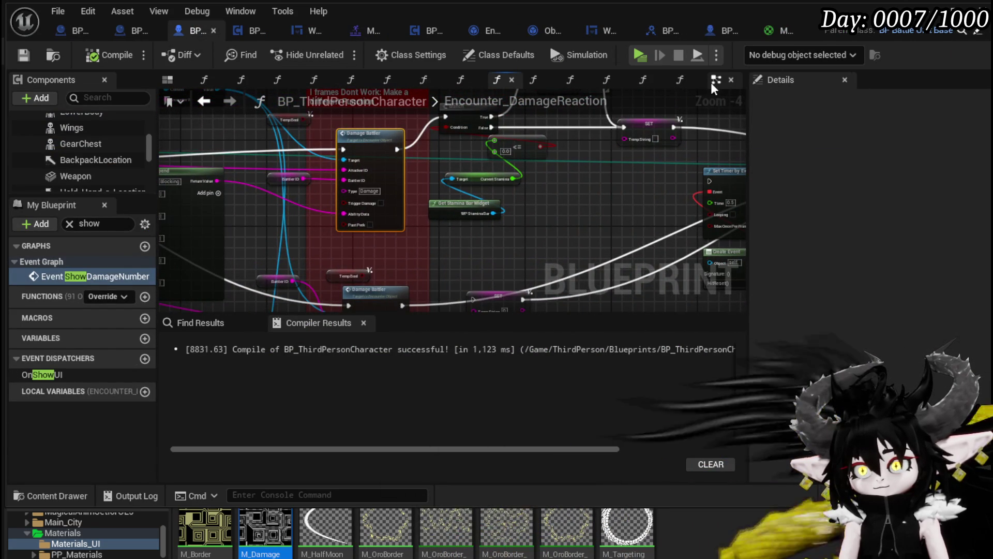
# - In the character's EventGraph, add a Damage Reduction State getter above the ShowDamageNumber event
pyautogui.hotkey('alt', 'Left')
pyautogui.scroll(-10, 621, 212)
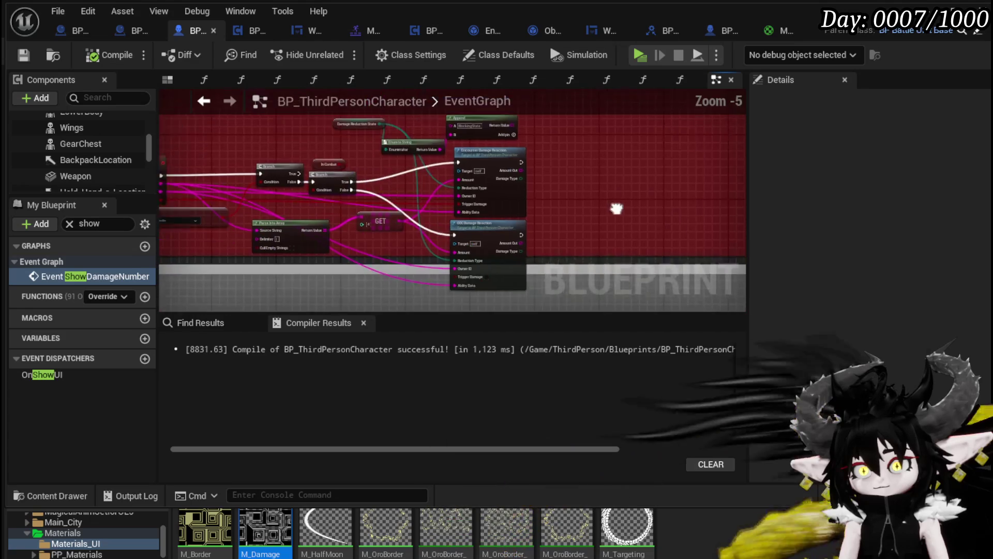
pyautogui.scroll(9, 593, 213)
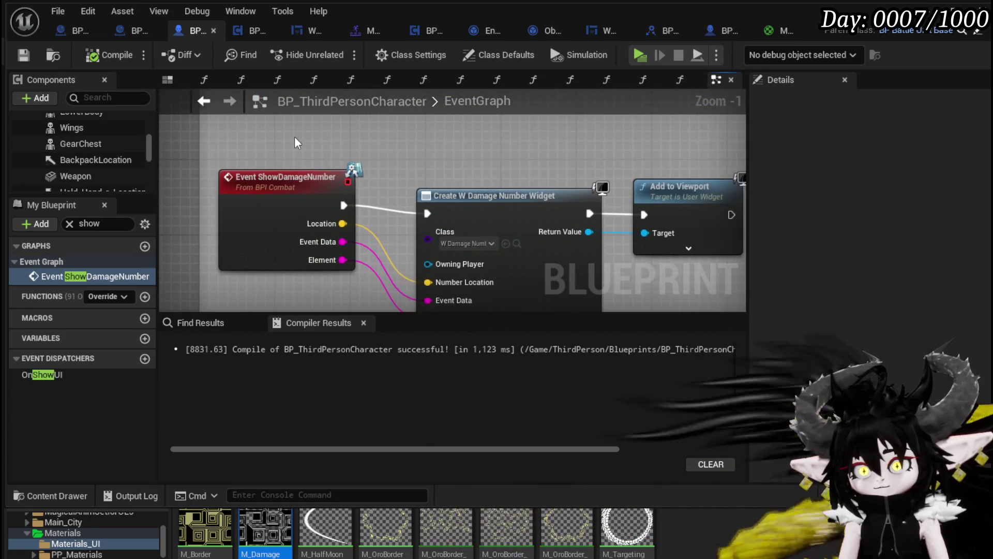
pyautogui.rightClick(297, 134)
pyautogui.write('get ')
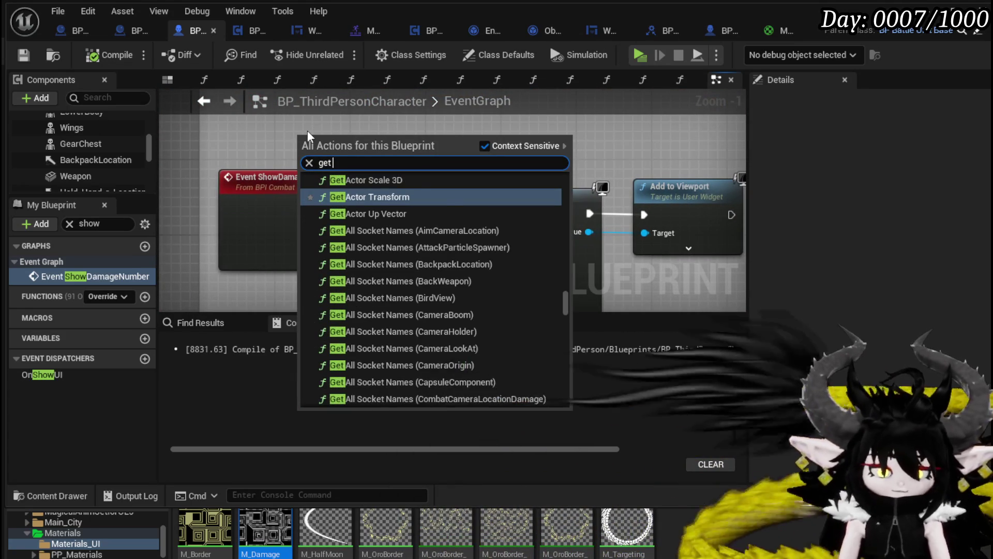
pyautogui.write('damage red')
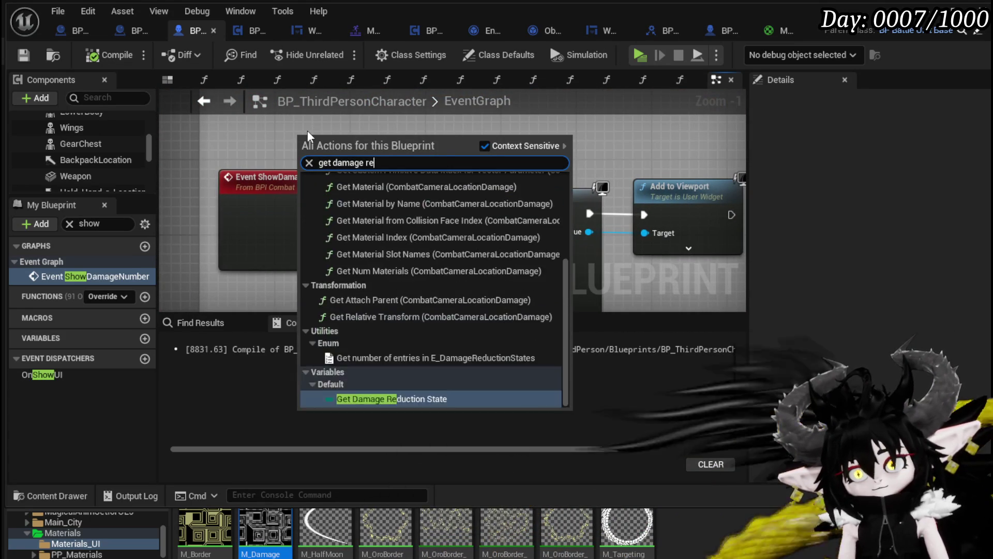
pyautogui.press('Return')
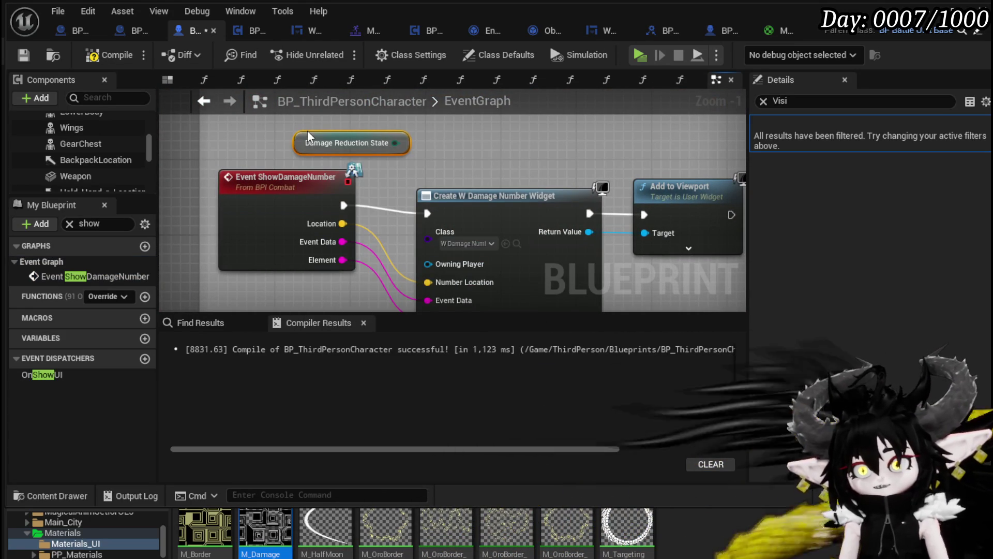
pyautogui.moveTo(310, 148)
pyautogui.mouseDown()
pyautogui.moveTo(244, 306)
pyautogui.moveTo(251, 149)
pyautogui.mouseUp()
# - Compile and save BP_ThirdPersonCharacter, then bring up W_DamageNumber's SetNumber graph
pyautogui.moveTo(338, 228); pyautogui.dragTo(274, 252)
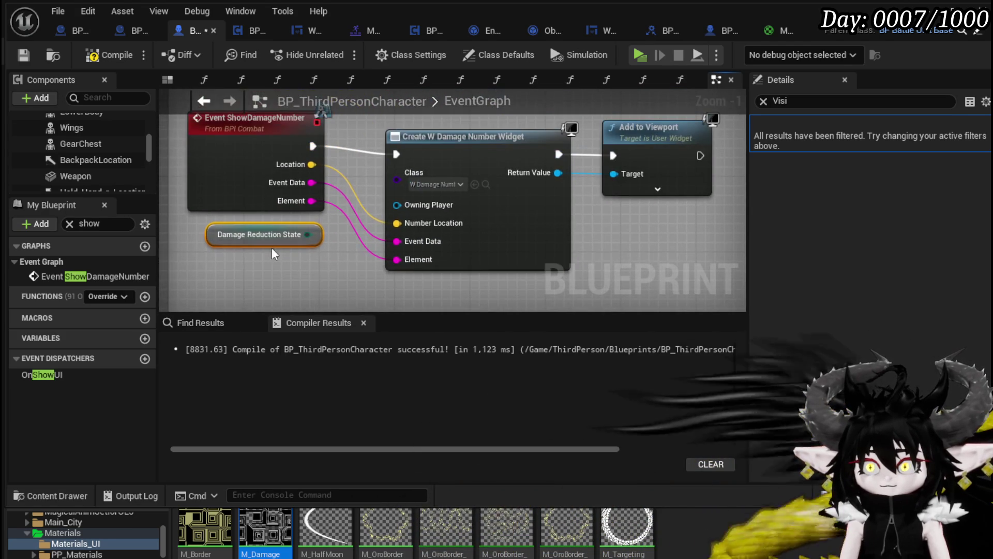
pyautogui.click(670, 151)
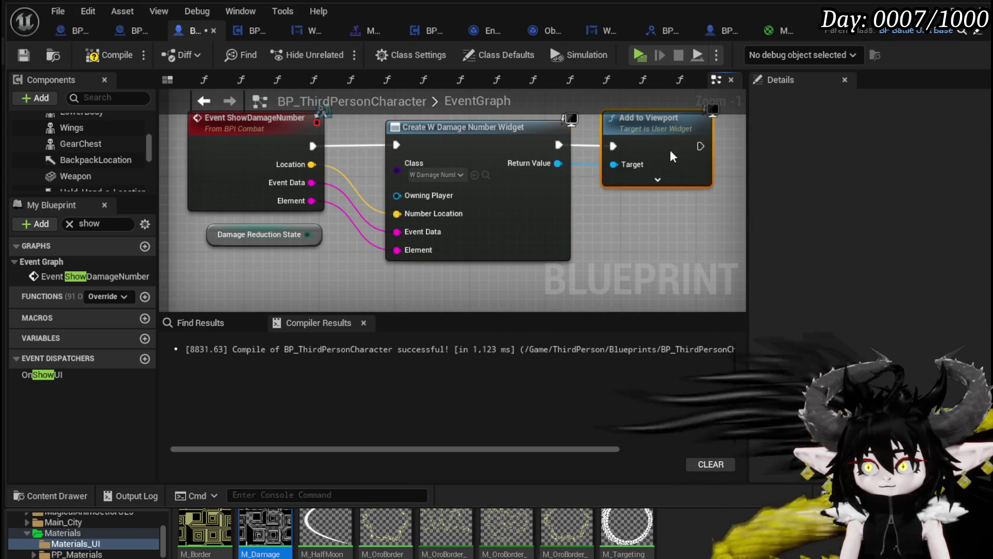
pyautogui.click(669, 235)
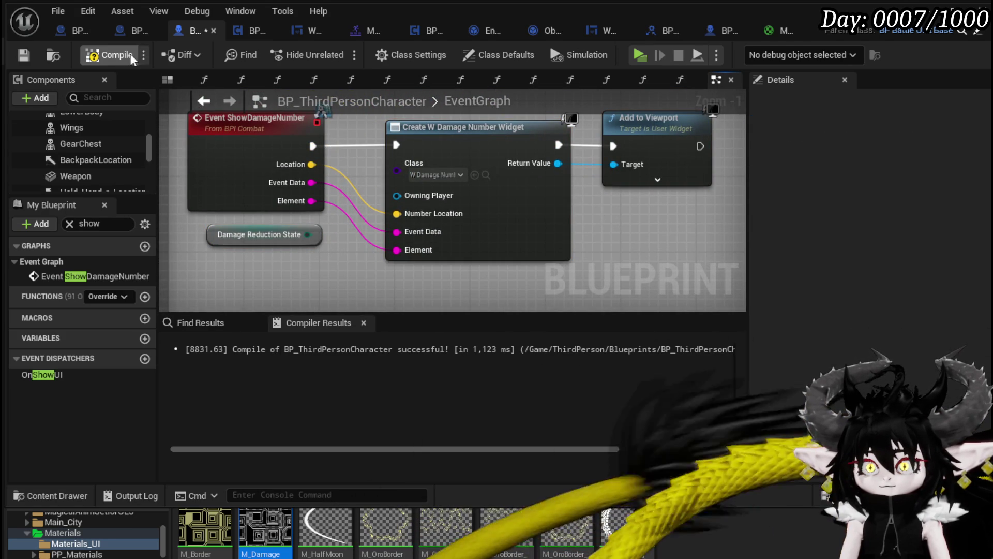
pyautogui.click(24, 53)
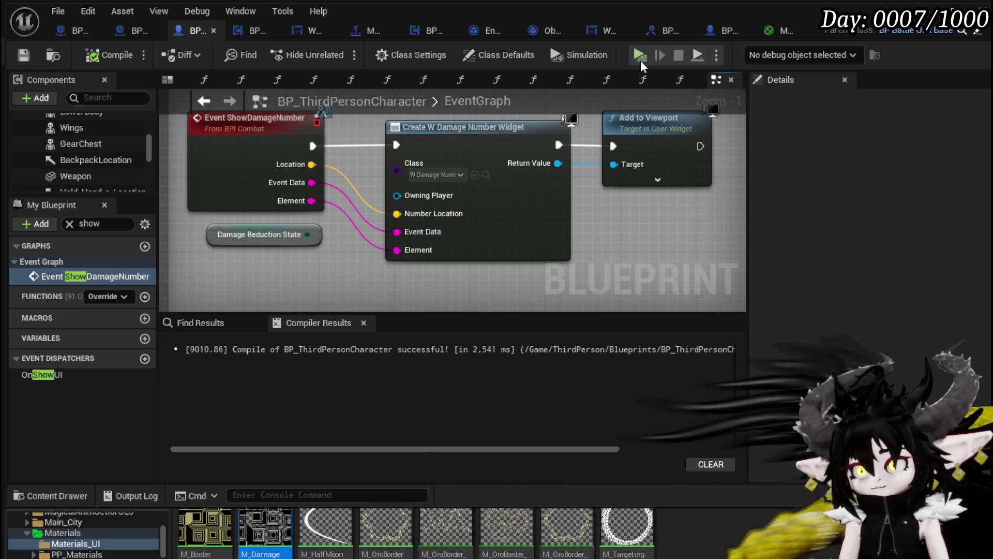
pyautogui.click(600, 30)
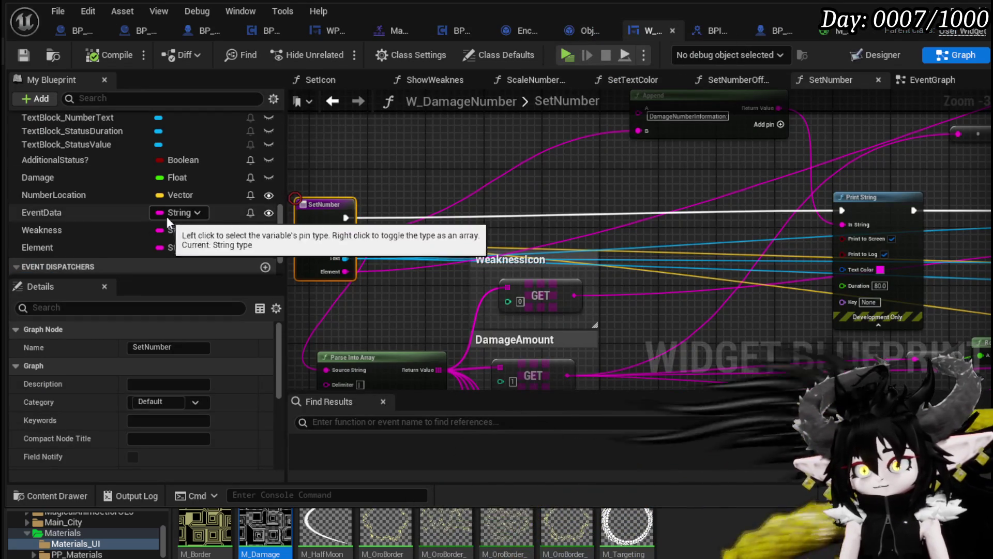
# - Add a DamageReductionState variable of type E_Damage Reduction State, then compile and save
pyautogui.scroll(10, 171, 207)
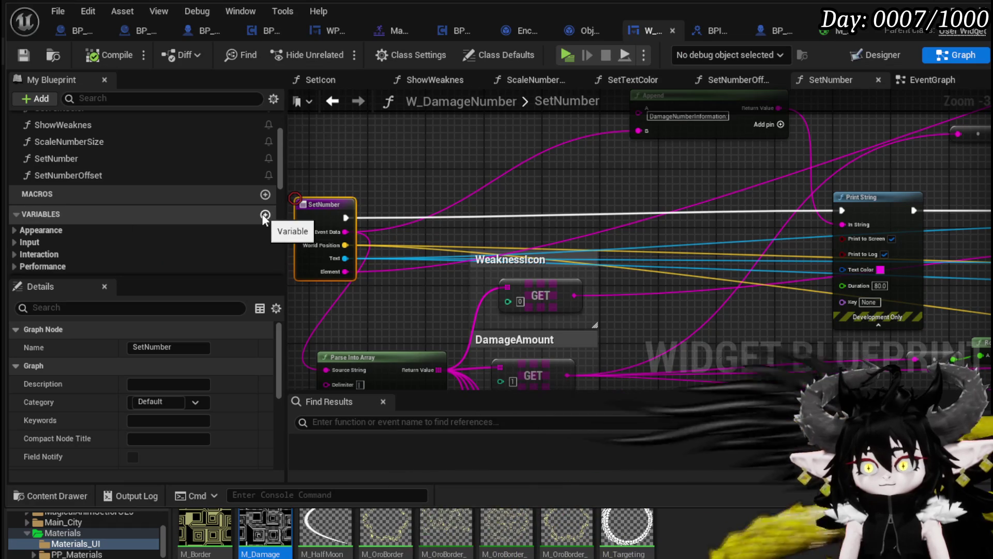
pyautogui.click(265, 215)
pyautogui.write('DamageReductionState')
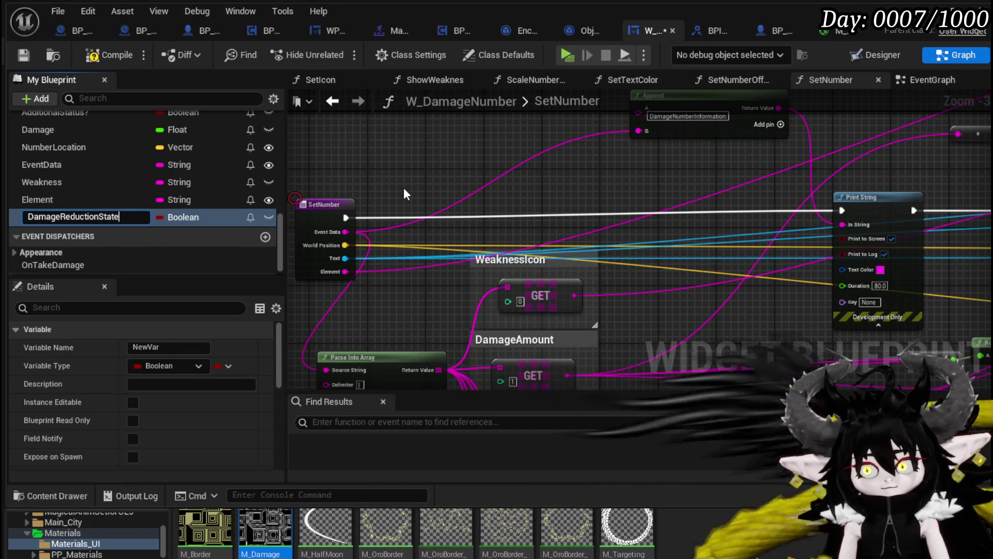
pyautogui.click(182, 217)
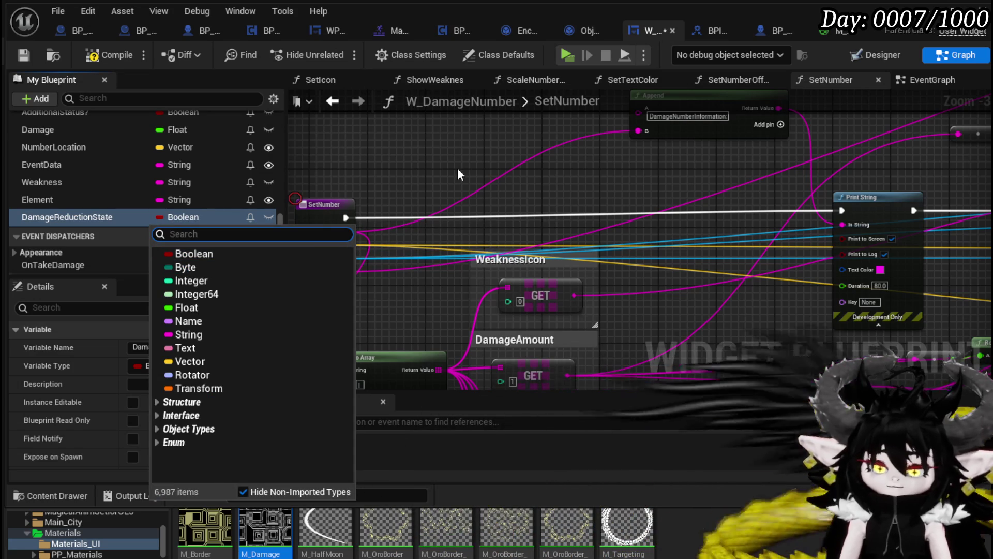
pyautogui.write('E_Dama')
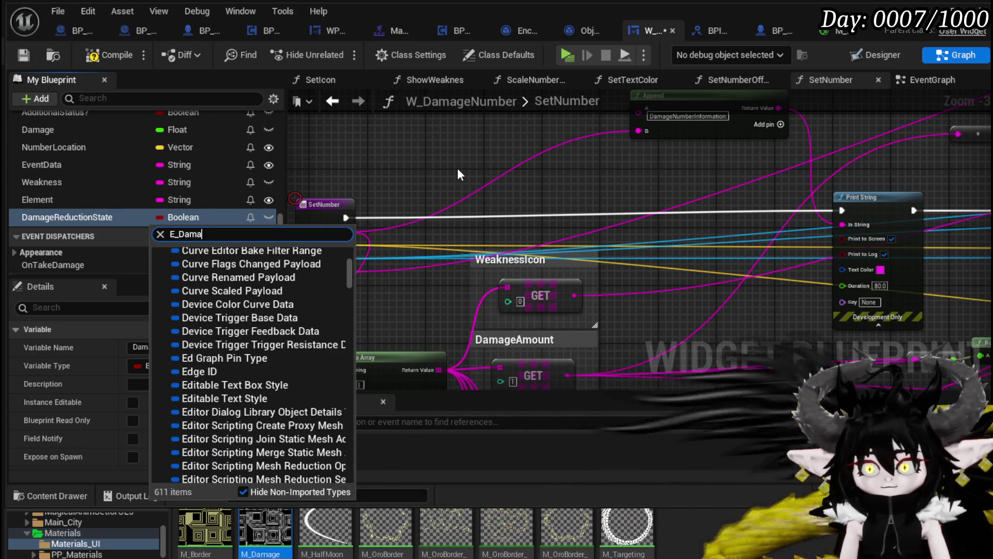
pyautogui.write('ge')
pyautogui.click(286, 265)
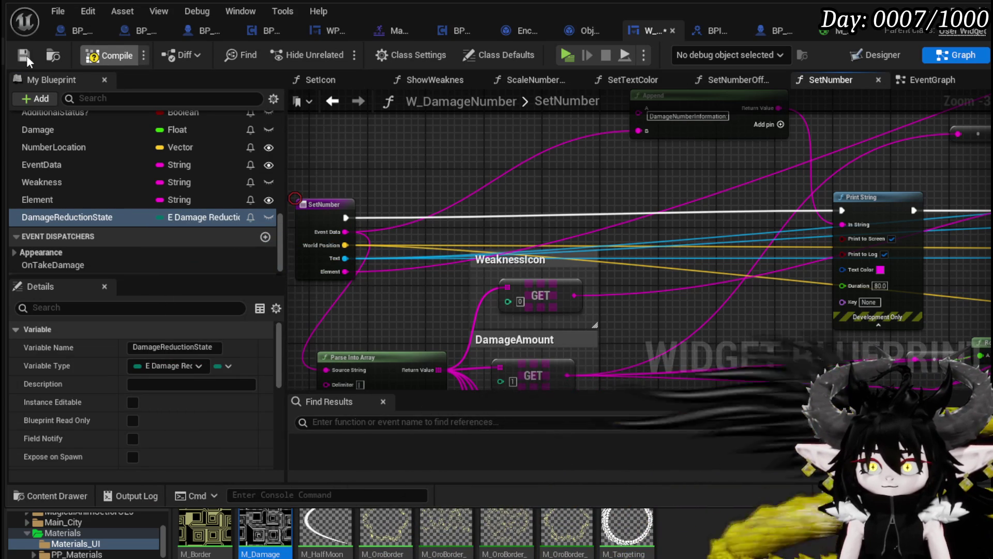
pyautogui.press('F7')
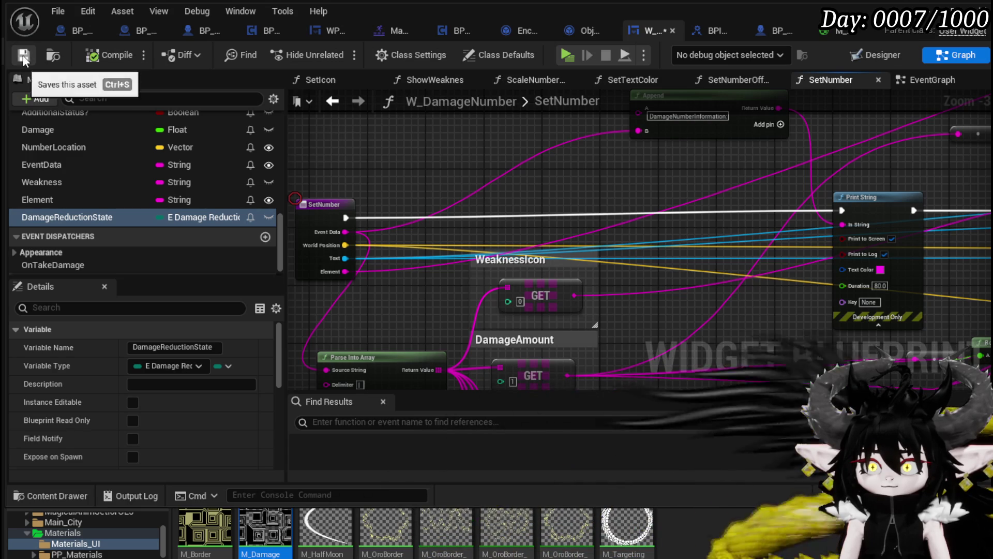
pyautogui.click(23, 55)
# - Make DamageReductionState Instance Editable and Expose on Spawn, and save the widget
pyautogui.scroll(-1, 136, 379)
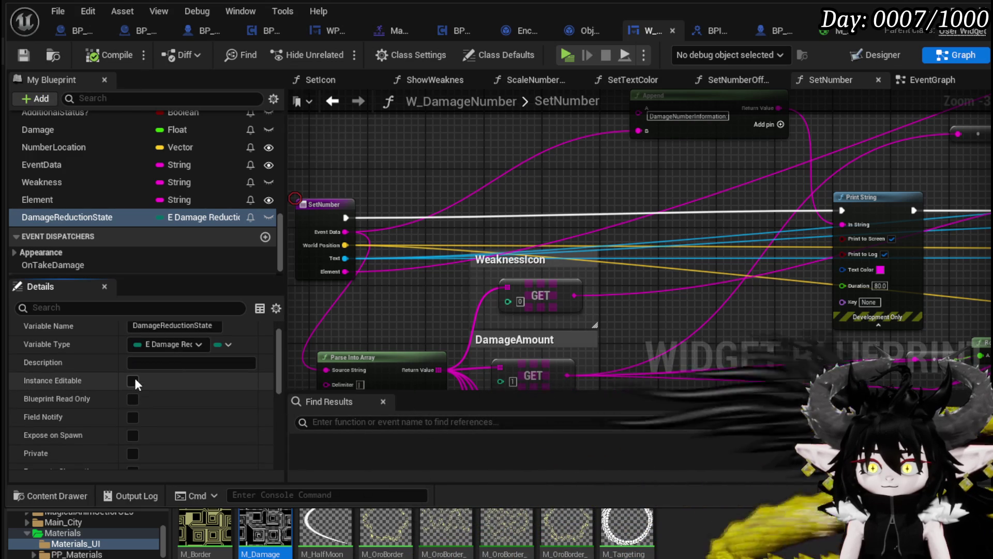
pyautogui.click(133, 382)
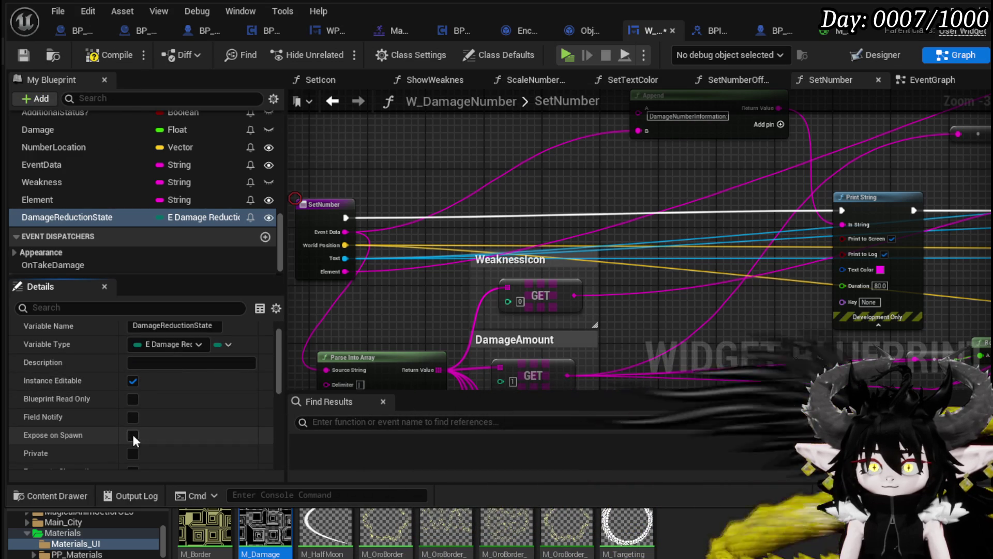
pyautogui.click(108, 55)
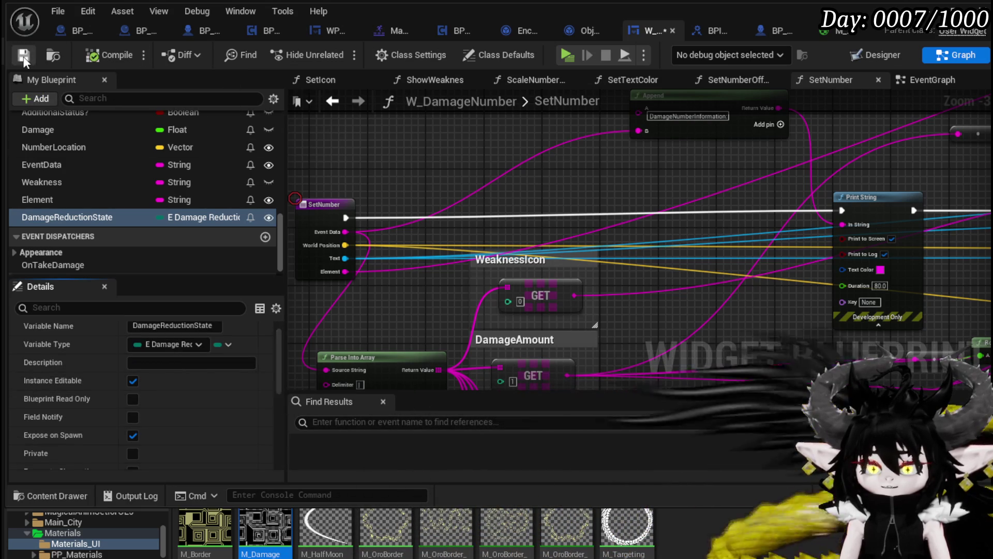
pyautogui.click(23, 55)
pyautogui.hotkey('alt', 'Tab')
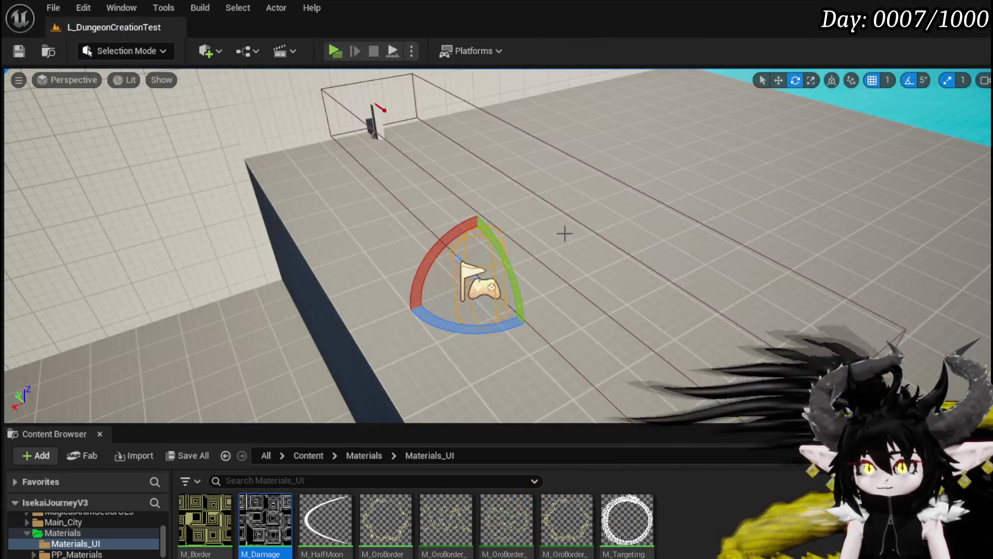
pyautogui.hotkey('alt', 'Tab')
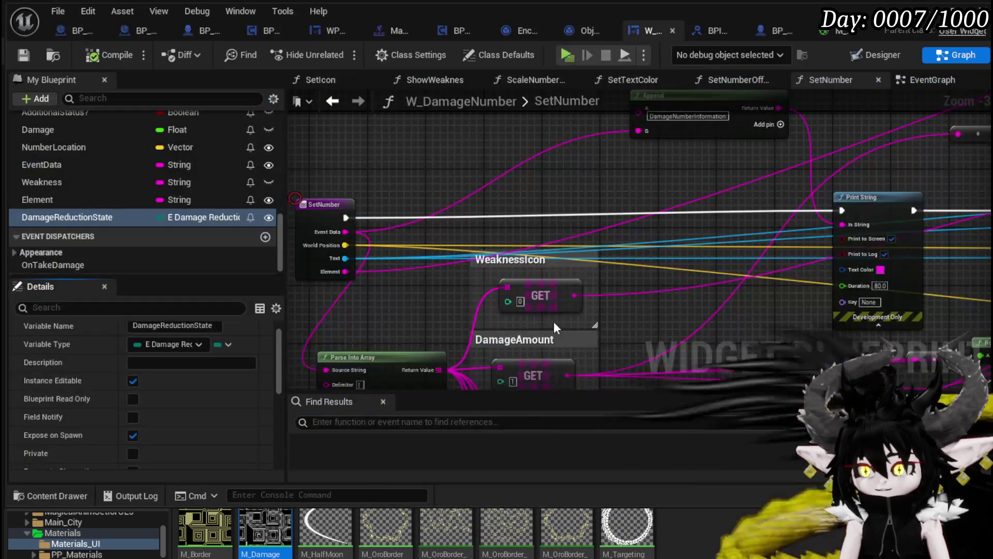
# - Save W_DamageNumber with Ctrl+S from its EventGraph and return to BP_ThirdPersonCharacter's EventGraph
pyautogui.click(909, 81)
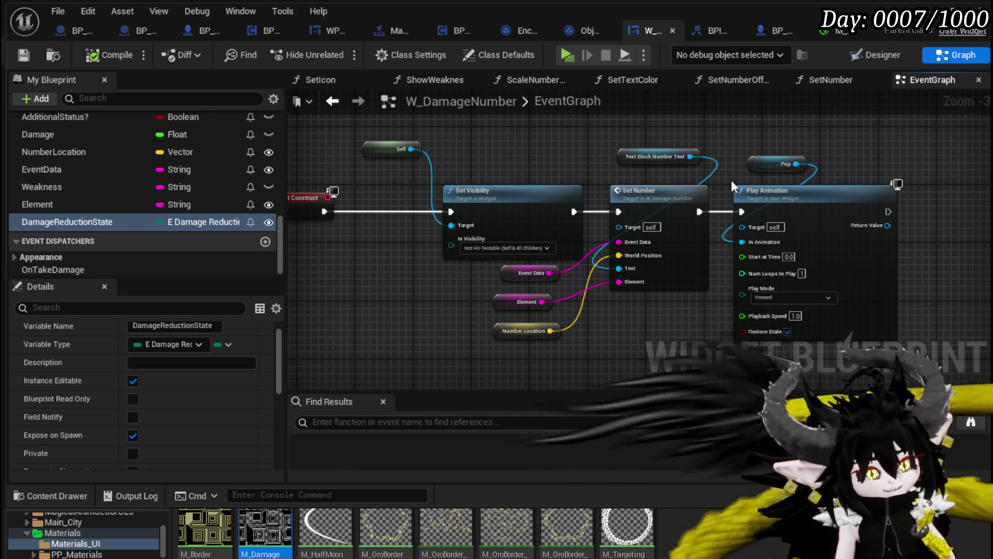
pyautogui.hotkey('ctrl', 's')
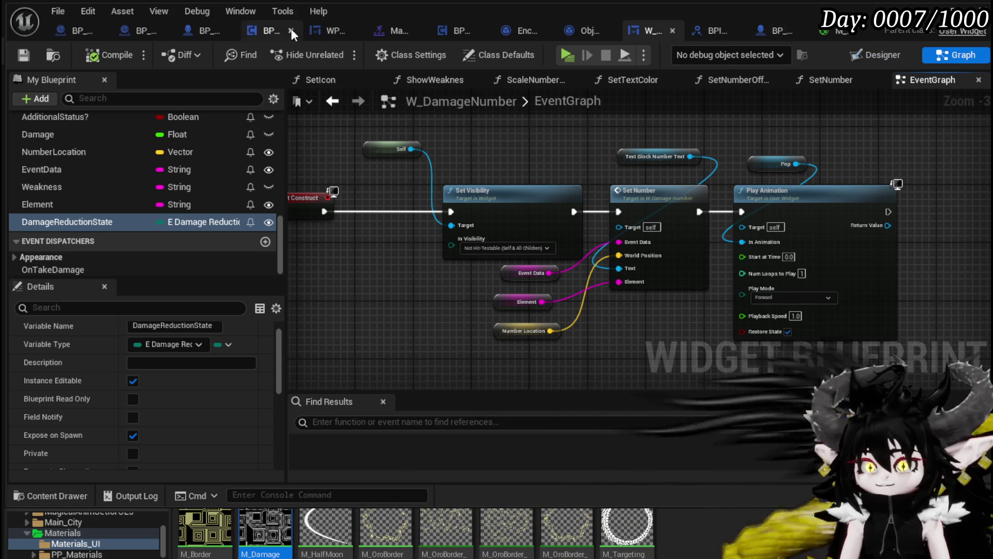
pyautogui.click(208, 30)
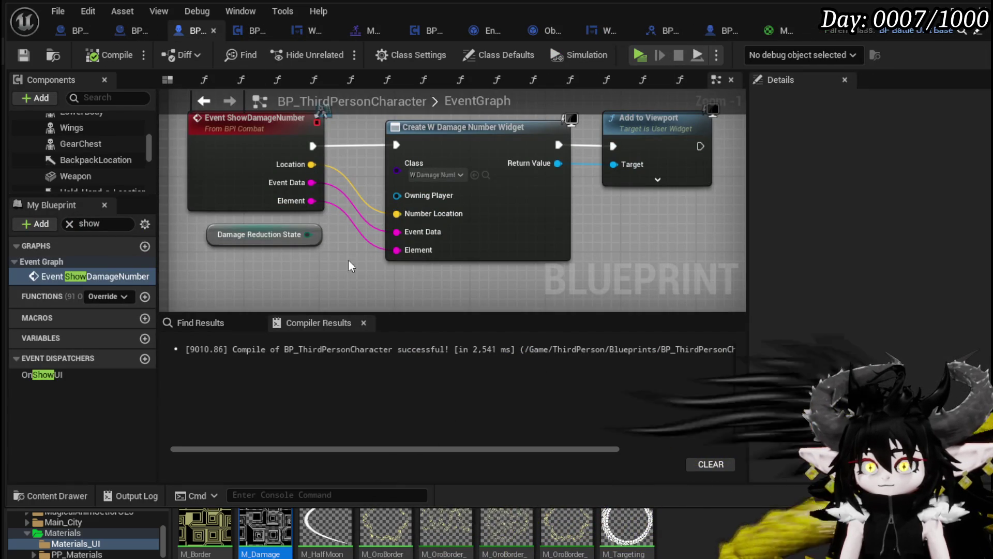
# - Refresh the Create W Damage Number Widget node and wire Damage Reduction State into its new pin
pyautogui.click(539, 220)
pyautogui.rightClick(538, 219)
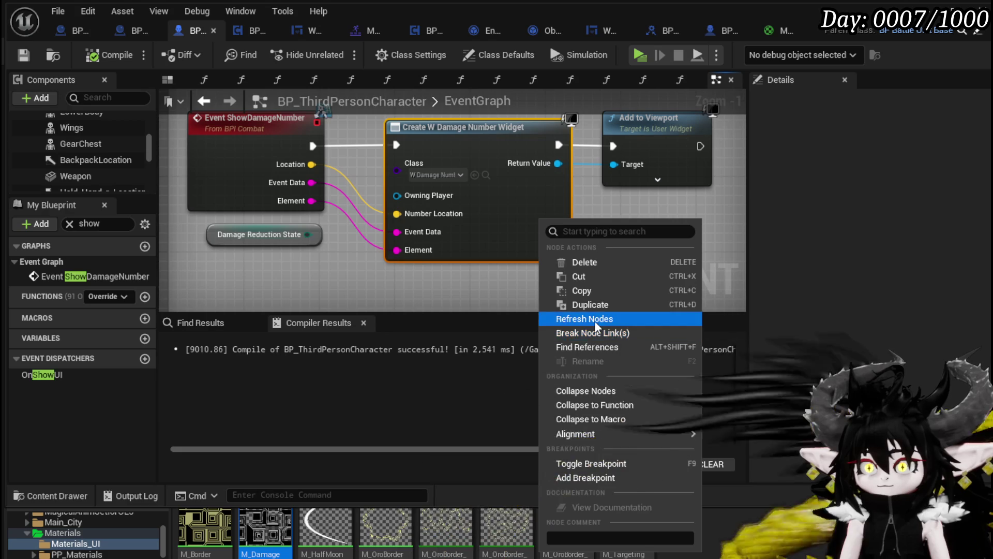
pyautogui.click(600, 320)
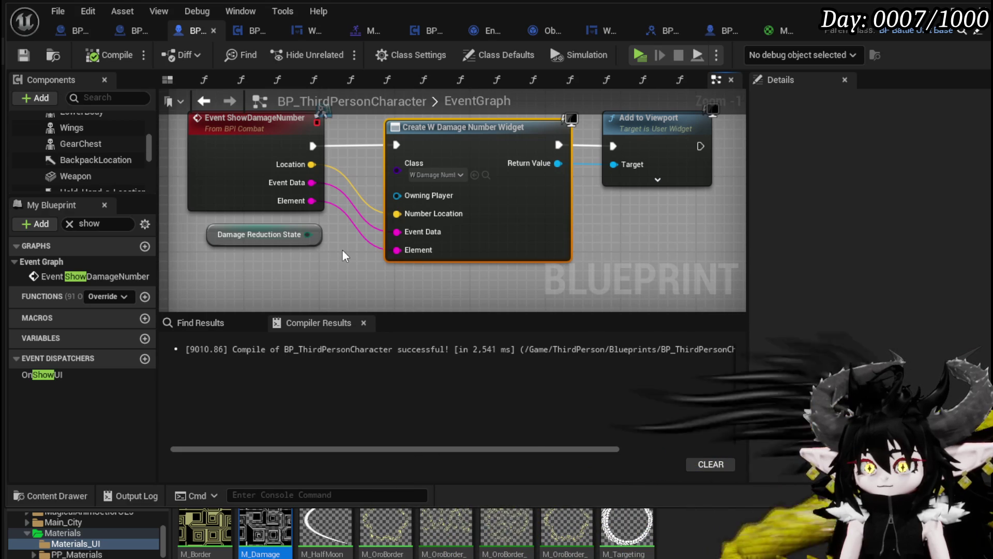
pyautogui.moveTo(321, 246); pyautogui.dragTo(351, 267)
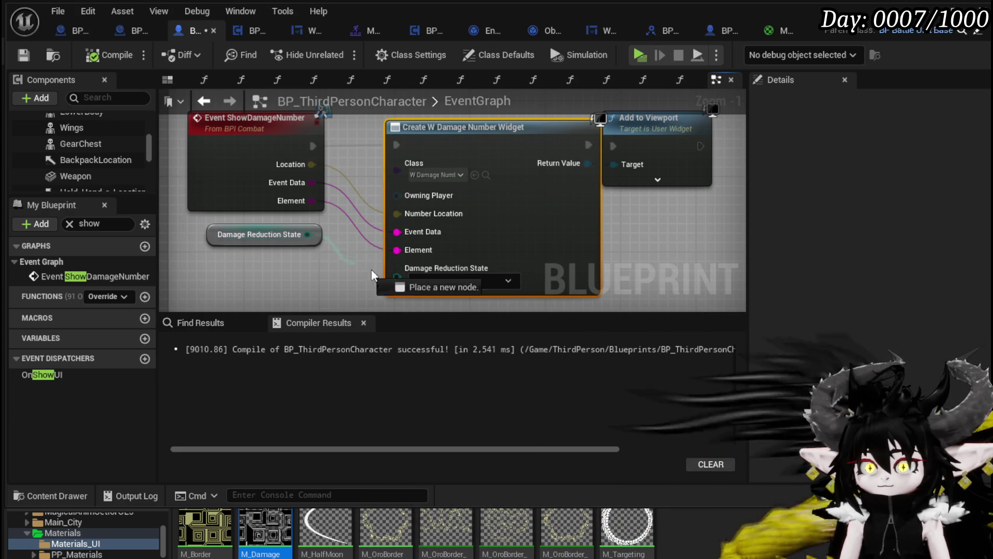
pyautogui.moveTo(413, 286); pyautogui.dragTo(412, 286)
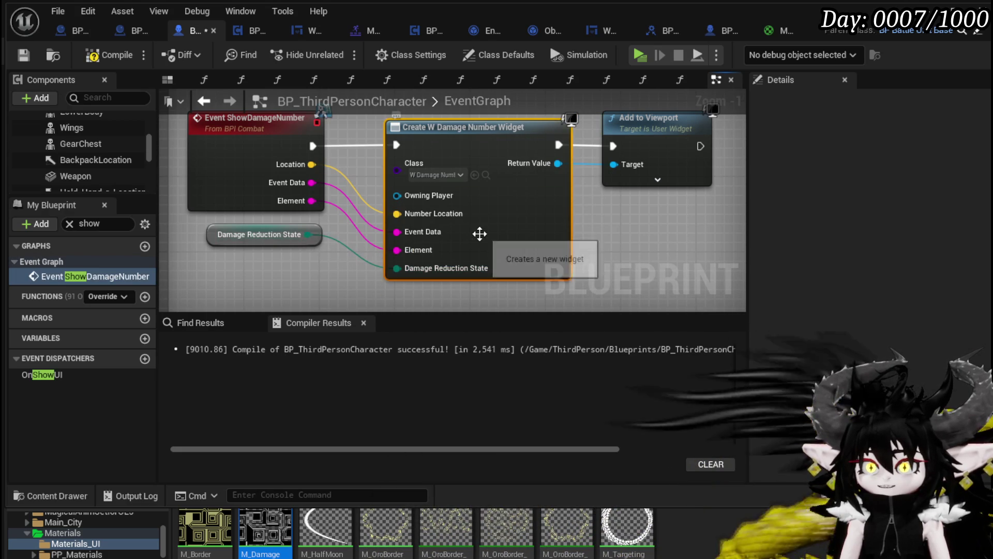
# - Compile and save BP_ThirdPersonCharacter, then return to the W_DamageNumber widget blueprint
pyautogui.rightClick(478, 236)
pyautogui.click(744, 216)
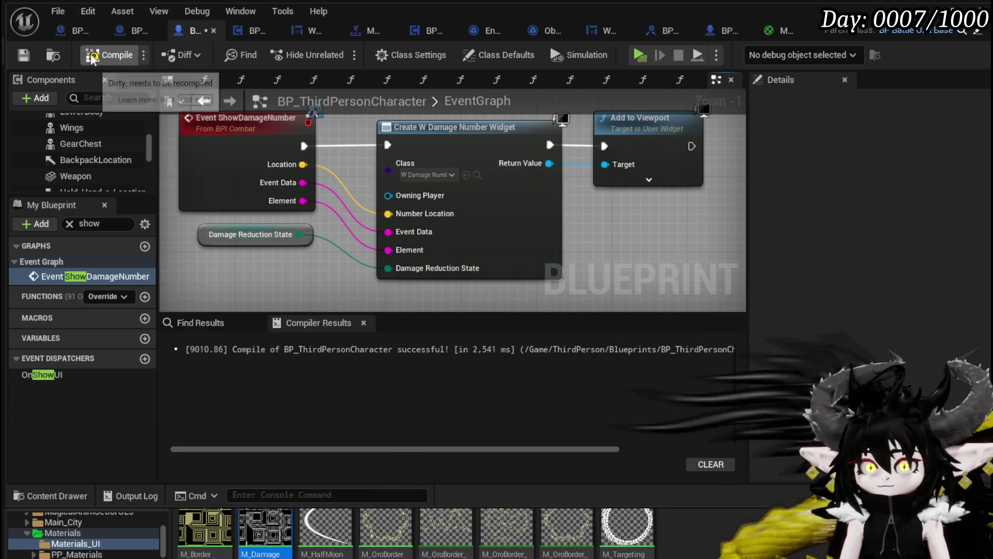
pyautogui.click(24, 57)
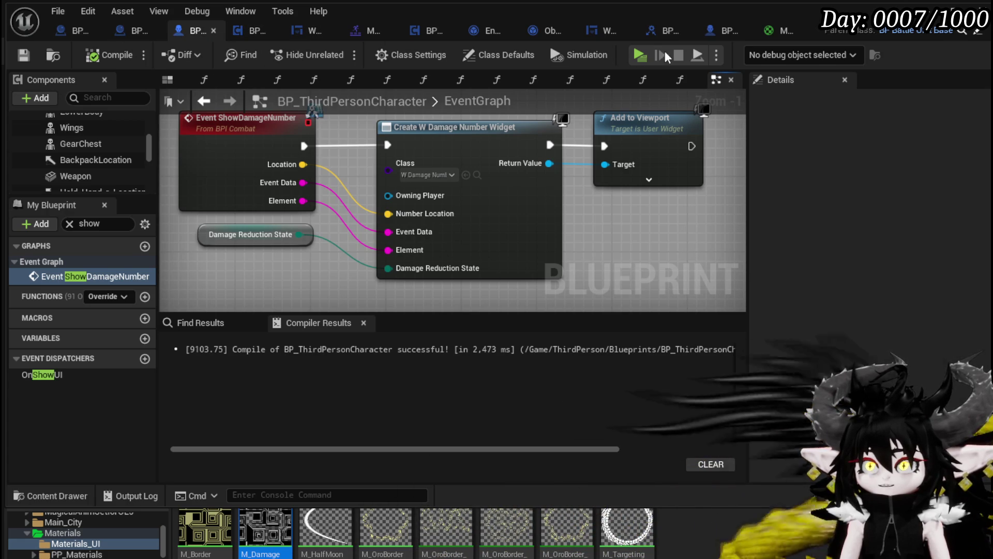
pyautogui.click(600, 32)
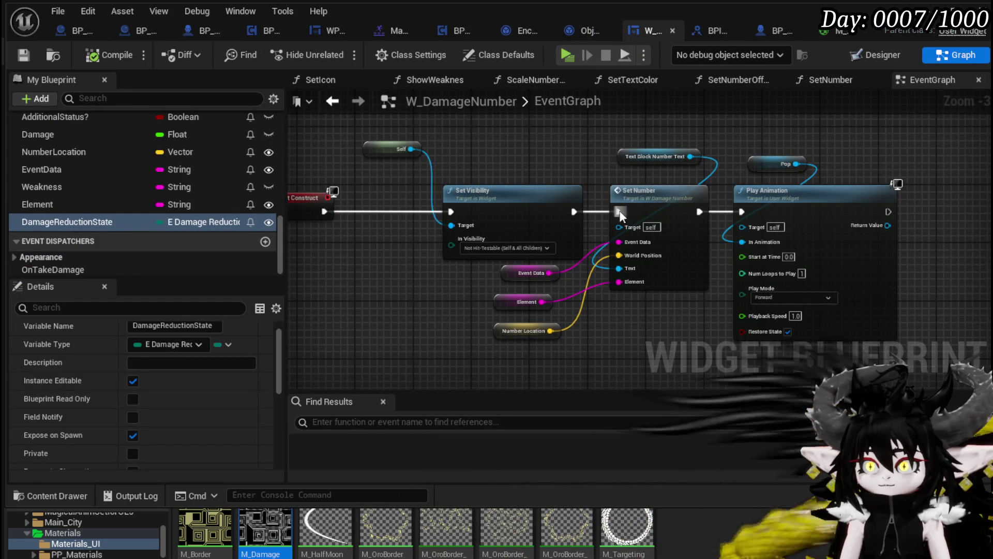
# - Open the SetNumber function graph from the EventGraph, zooming out and panning to survey its nodes
pyautogui.doubleClick(647, 194)
pyautogui.scroll(-6, 560, 225)
pyautogui.moveTo(441, 192)
pyautogui.mouseDown()
pyautogui.moveTo(766, 236)
pyautogui.moveTo(583, 210)
pyautogui.moveTo(762, 201)
pyautogui.moveTo(787, 224)
pyautogui.moveTo(886, 229)
pyautogui.mouseUp()
pyautogui.scroll(-1, 758, 198)
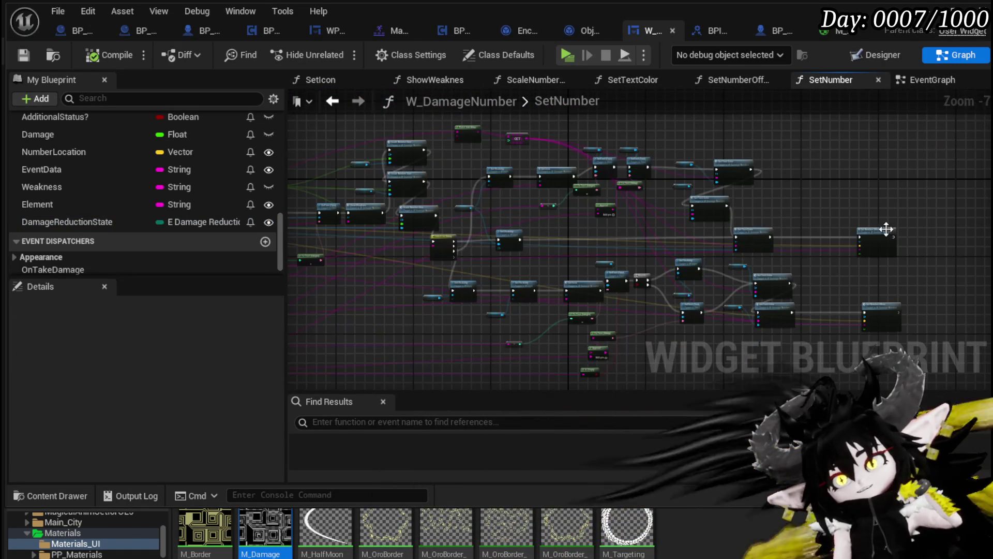
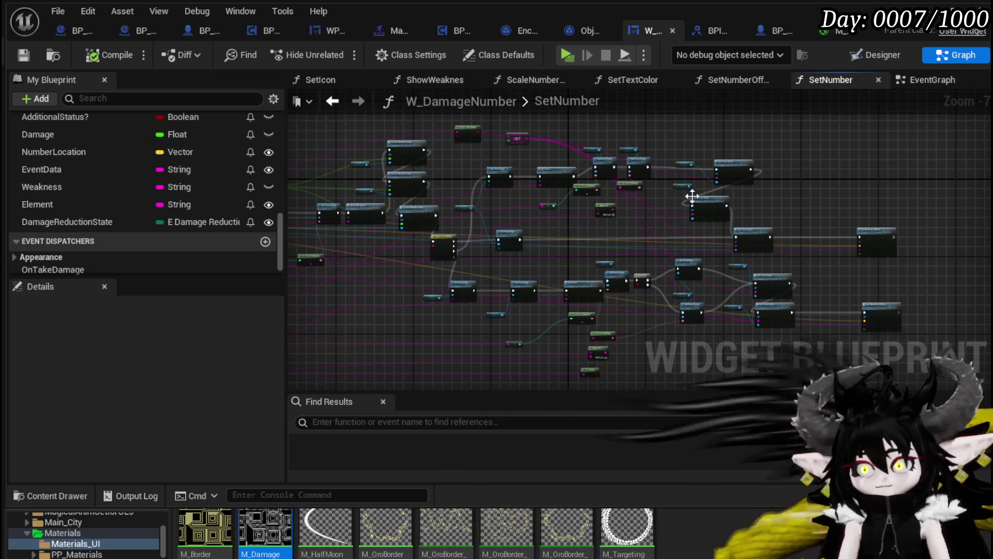
# - In the EventGraph, connect Event Data, Element, Number Location and the number text block to Set Number Block Damage
pyautogui.scroll(6, 699, 192)
pyautogui.scroll(-4, 716, 190)
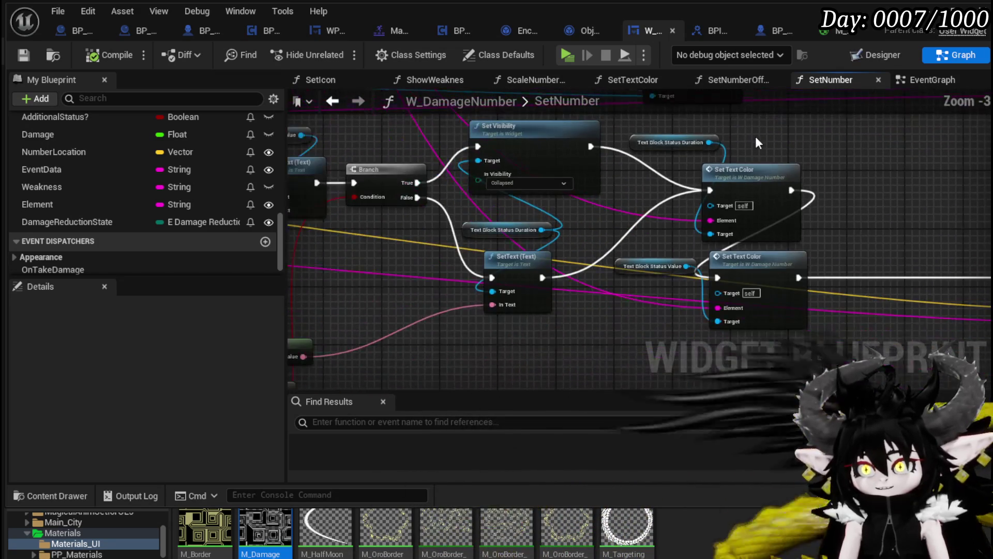
pyautogui.scroll(2, 620, 224)
pyautogui.moveTo(643, 213)
pyautogui.mouseDown()
pyautogui.moveTo(476, 256)
pyautogui.moveTo(536, 209)
pyautogui.mouseUp()
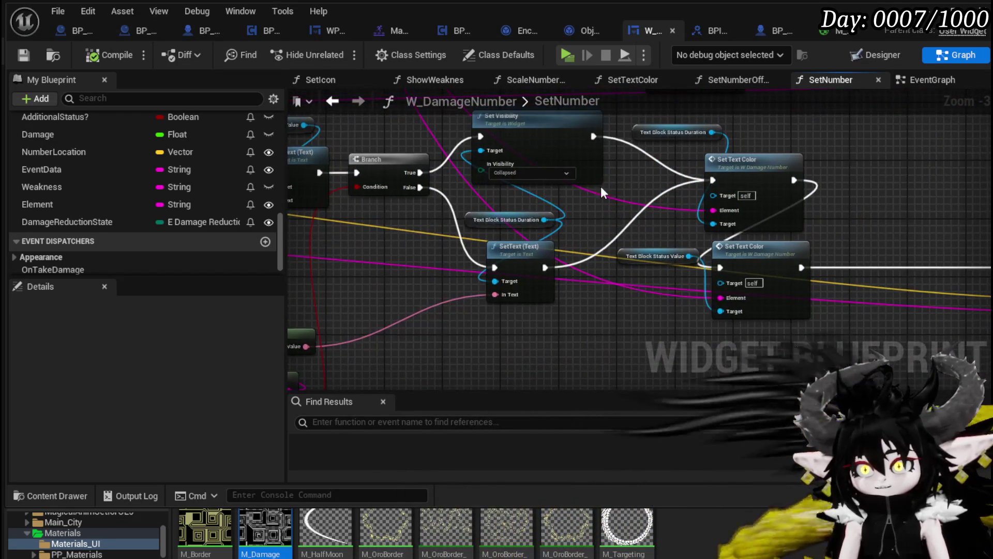
pyautogui.doubleClick(471, 222)
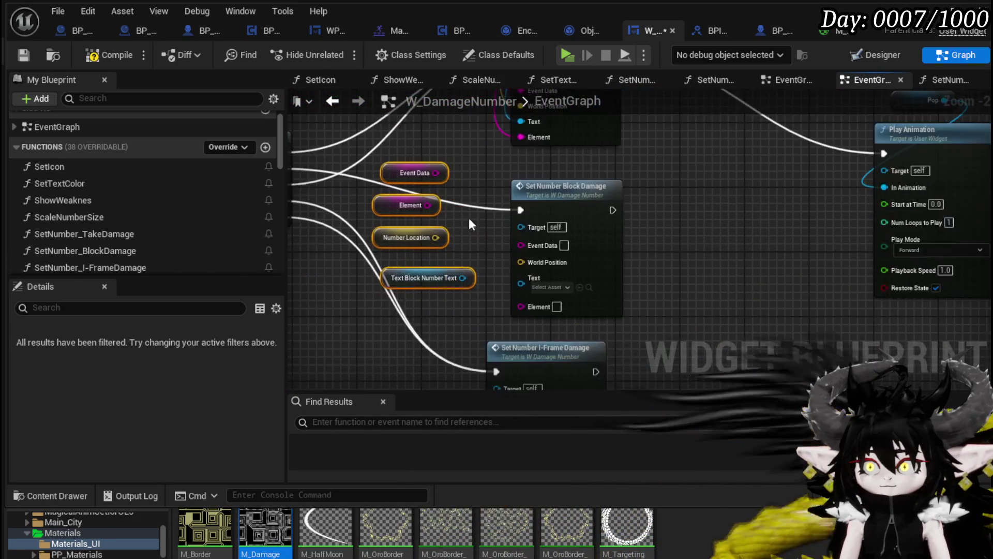
pyautogui.moveTo(440, 166)
pyautogui.mouseDown()
pyautogui.moveTo(511, 263)
pyautogui.moveTo(532, 253)
pyautogui.mouseUp()
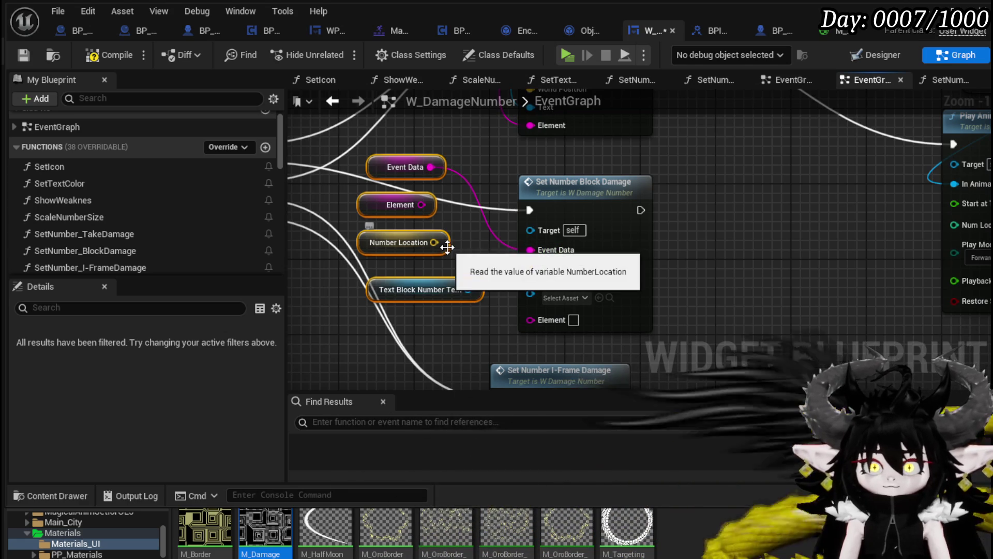
pyautogui.moveTo(426, 204)
pyautogui.mouseDown()
pyautogui.moveTo(522, 327)
pyautogui.moveTo(538, 318)
pyautogui.mouseUp()
pyautogui.moveTo(434, 242); pyautogui.dragTo(528, 278)
pyautogui.moveTo(469, 289); pyautogui.dragTo(538, 296)
# - Copy the four variable getters and wire them into Set Number I-Frame Damage's matching inputs
pyautogui.moveTo(471, 141); pyautogui.dragTo(471, 140)
pyautogui.hotkey('ctrl', 'c')
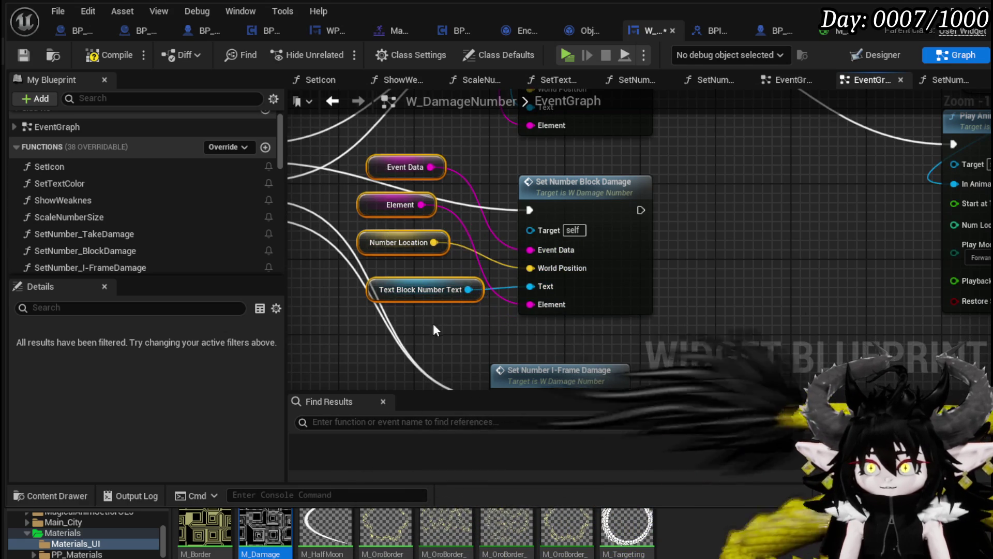
pyautogui.hotkey('ctrl', 'v')
pyautogui.moveTo(417, 276)
pyautogui.mouseDown()
pyautogui.moveTo(417, 215)
pyautogui.moveTo(404, 271)
pyautogui.mouseUp()
pyautogui.moveTo(441, 229)
pyautogui.mouseDown()
pyautogui.moveTo(528, 274)
pyautogui.moveTo(522, 256)
pyautogui.mouseUp()
pyautogui.moveTo(474, 285); pyautogui.dragTo(522, 326)
pyautogui.moveTo(444, 305); pyautogui.dragTo(524, 276)
pyautogui.moveTo(477, 352); pyautogui.dragTo(521, 295)
pyautogui.moveTo(403, 349); pyautogui.dragTo(364, 340)
# - Compile and save the widget blueprint, then open the SetNumber_BlockDamage function graph
pyautogui.scroll(-2, 705, 224)
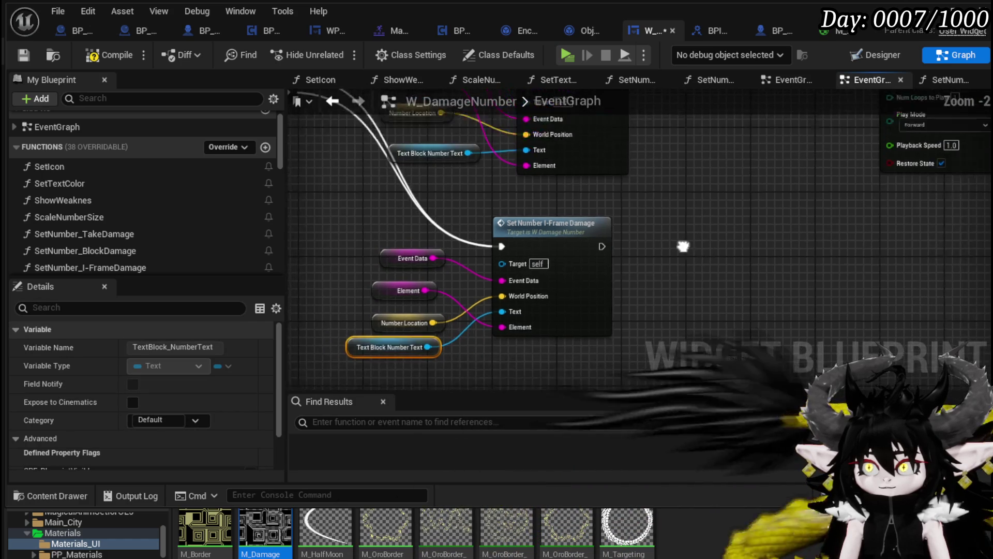
pyautogui.click(92, 56)
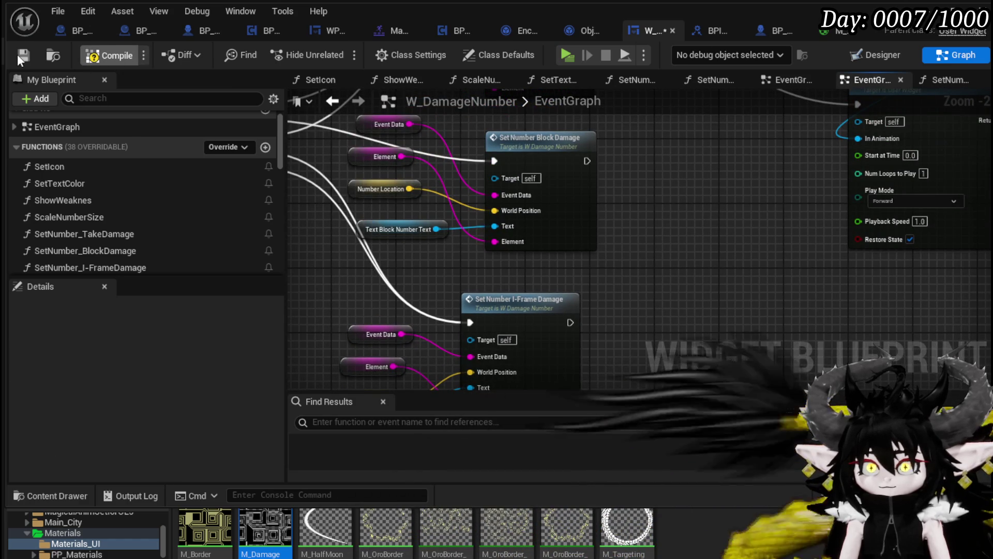
pyautogui.click(22, 55)
pyautogui.moveTo(636, 157)
pyautogui.mouseDown()
pyautogui.moveTo(441, 266)
pyautogui.moveTo(629, 247)
pyautogui.mouseUp()
pyautogui.doubleClick(525, 240)
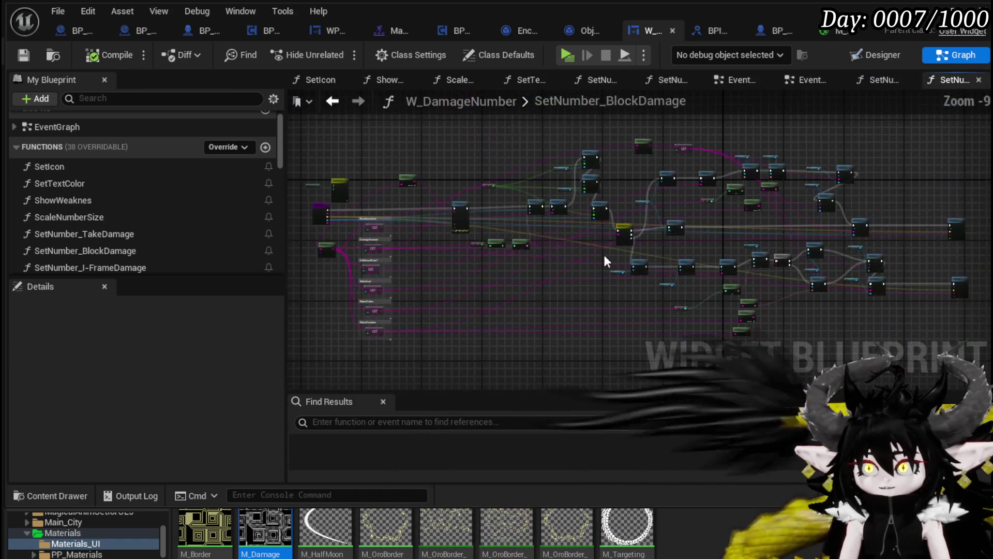
# - Open the SetNumberOffset function graph and move its entry node to the left
pyautogui.moveTo(811, 246); pyautogui.dragTo(549, 256)
pyautogui.scroll(3, 549, 256)
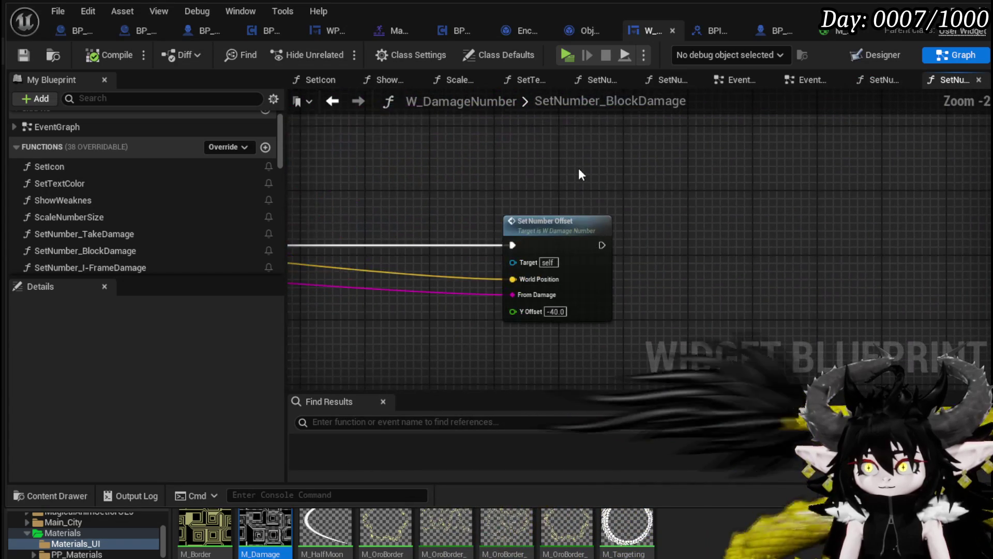
pyautogui.doubleClick(594, 236)
pyautogui.moveTo(498, 188); pyautogui.dragTo(485, 192)
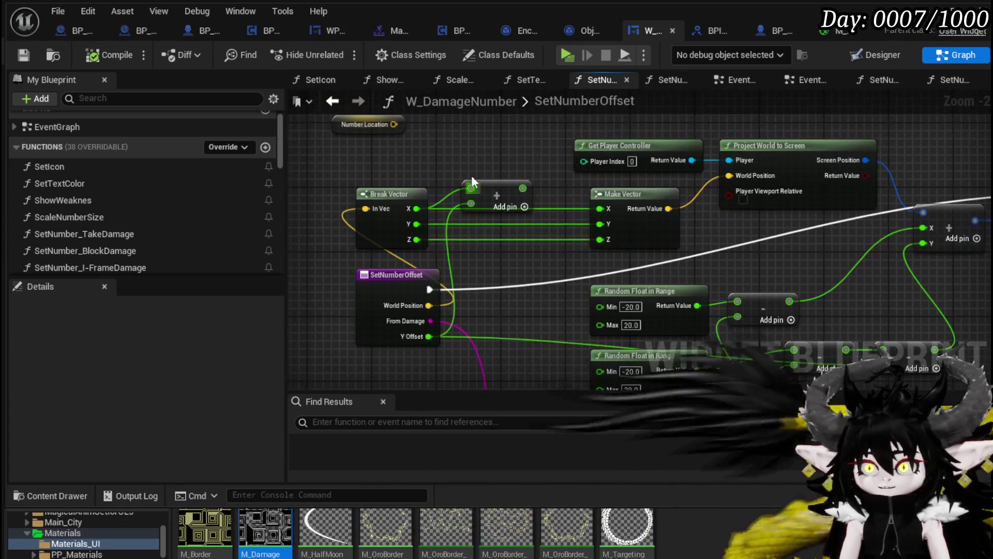
pyautogui.moveTo(398, 275); pyautogui.dragTo(331, 278)
pyautogui.moveTo(462, 273)
pyautogui.mouseDown()
pyautogui.moveTo(514, 258)
pyautogui.moveTo(418, 287)
pyautogui.mouseUp()
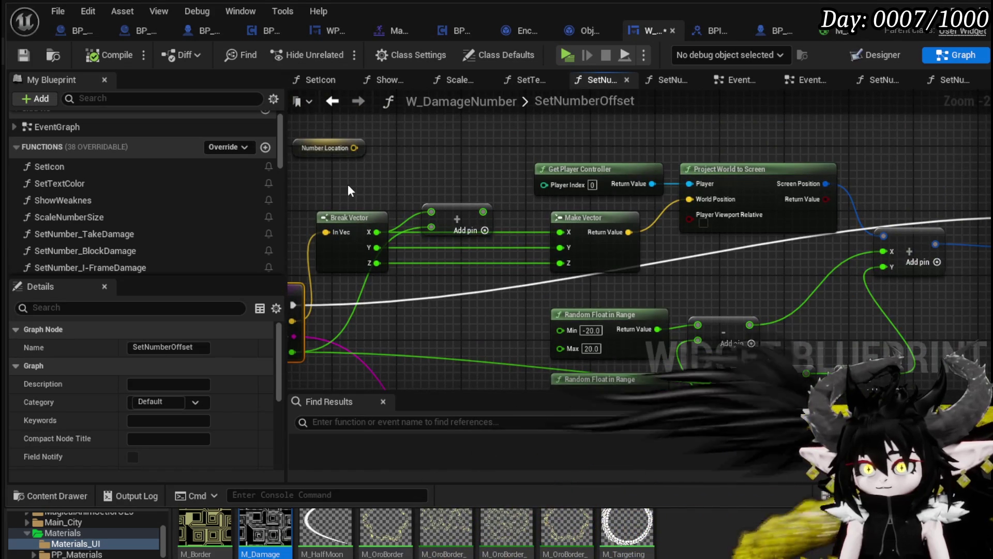
pyautogui.scroll(-1, 397, 187)
# - Rearrange the Random Float in Range and subtract nodes into a cleaner layout
pyautogui.moveTo(467, 316)
pyautogui.mouseDown()
pyautogui.moveTo(442, 216)
pyautogui.moveTo(427, 261)
pyautogui.moveTo(364, 220)
pyautogui.mouseUp()
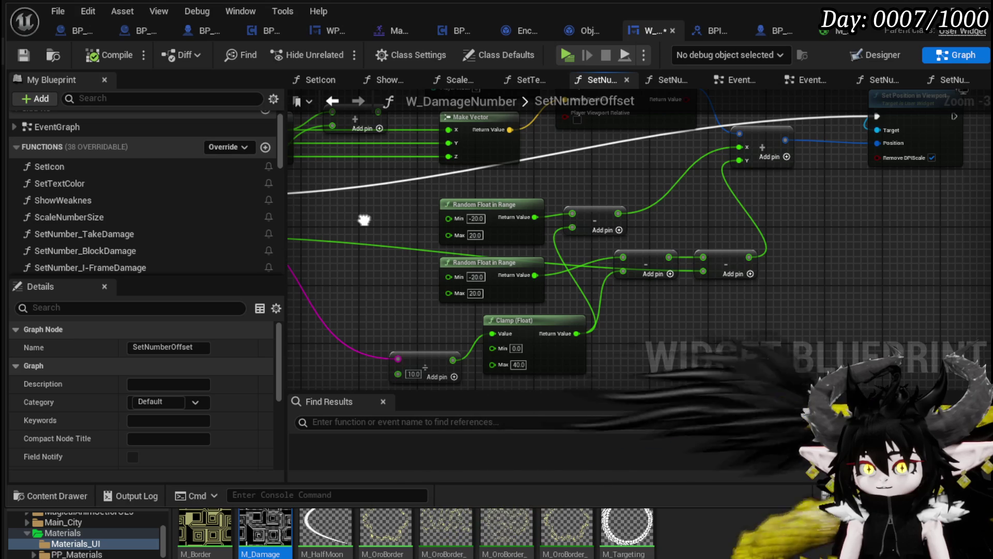
pyautogui.moveTo(365, 219)
pyautogui.mouseDown()
pyautogui.moveTo(565, 245)
pyautogui.moveTo(538, 241)
pyautogui.mouseUp()
pyautogui.moveTo(470, 235); pyautogui.dragTo(644, 314)
pyautogui.moveTo(505, 361)
pyautogui.mouseDown()
pyautogui.moveTo(498, 286)
pyautogui.moveTo(667, 289)
pyautogui.moveTo(564, 366)
pyautogui.mouseUp()
pyautogui.moveTo(637, 137); pyautogui.dragTo(672, 147)
pyautogui.moveTo(671, 184); pyautogui.dragTo(585, 187)
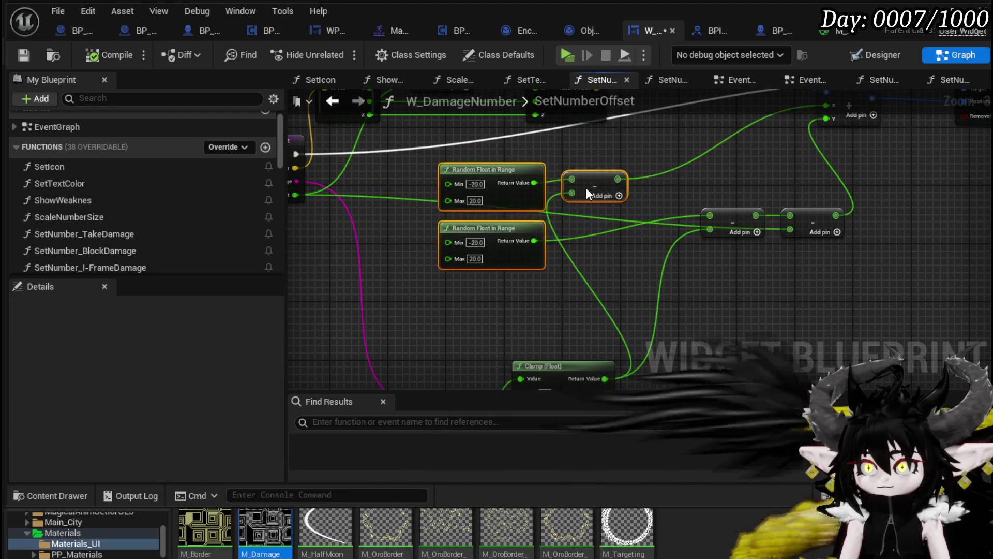
pyautogui.moveTo(629, 138); pyautogui.dragTo(525, 272)
pyautogui.moveTo(736, 233); pyautogui.dragTo(691, 140)
pyautogui.moveTo(585, 334)
pyautogui.mouseDown()
pyautogui.moveTo(661, 259)
pyautogui.moveTo(674, 293)
pyautogui.moveTo(696, 279)
pyautogui.mouseUp()
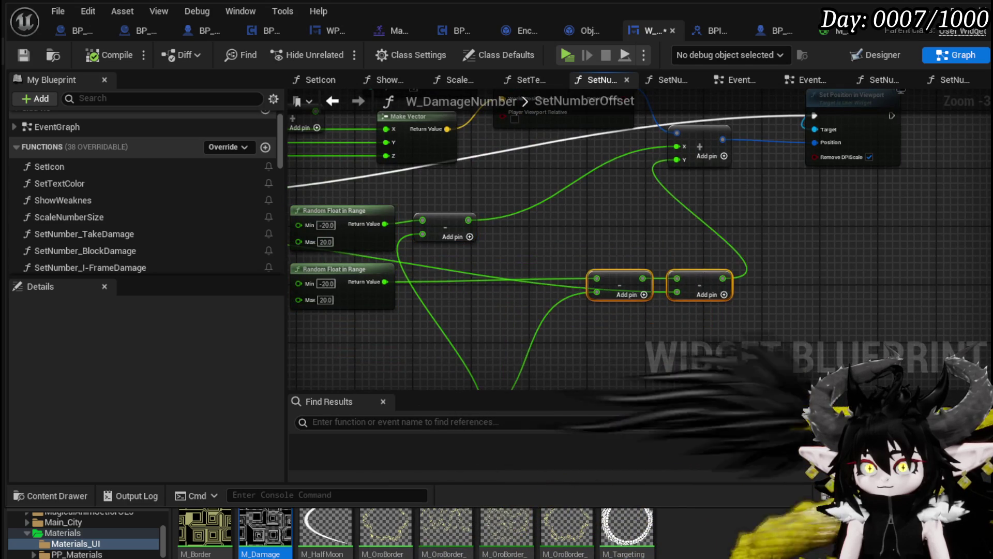
pyautogui.moveTo(285, 218); pyautogui.dragTo(499, 207)
pyautogui.click(473, 259)
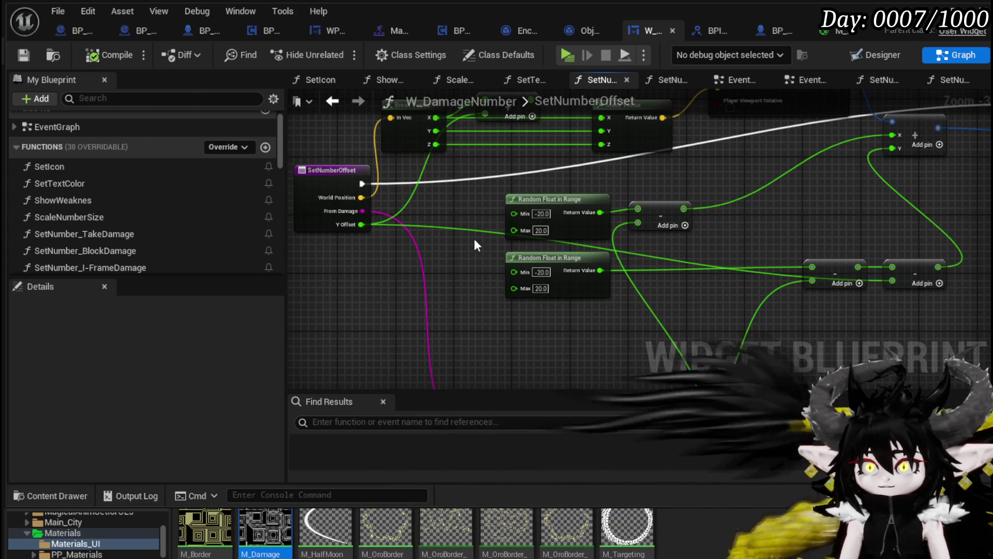
pyautogui.scroll(3, 507, 296)
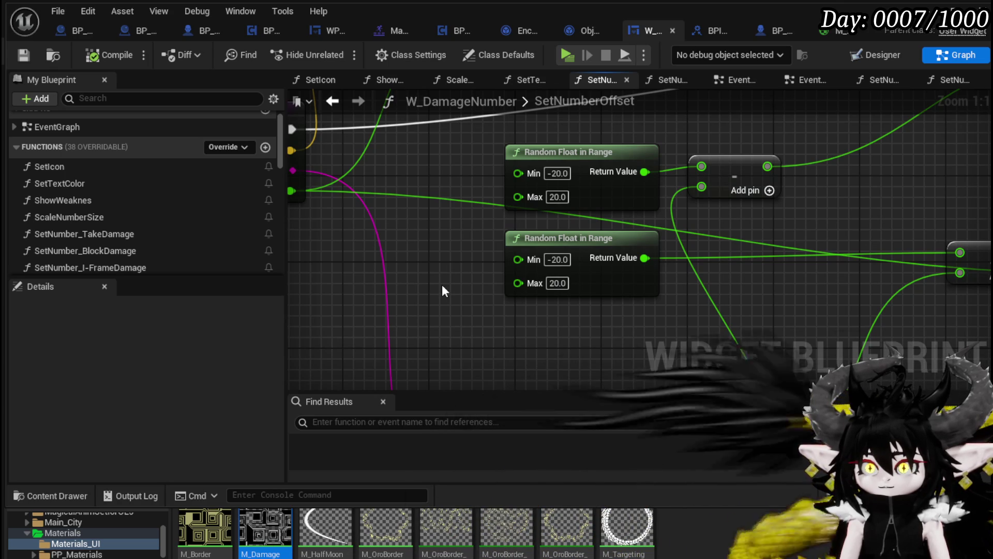
pyautogui.moveTo(443, 285); pyautogui.dragTo(554, 323)
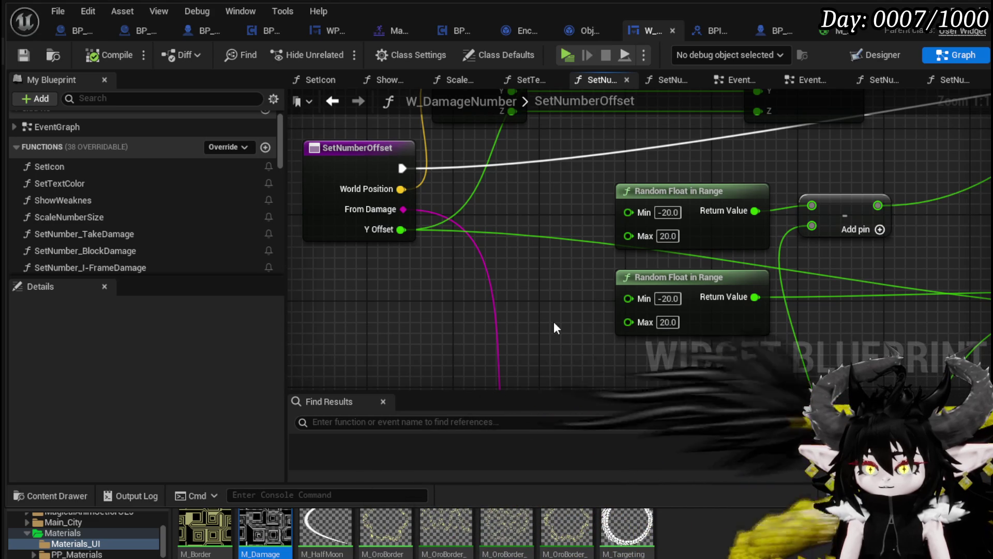
pyautogui.scroll(-2, 523, 354)
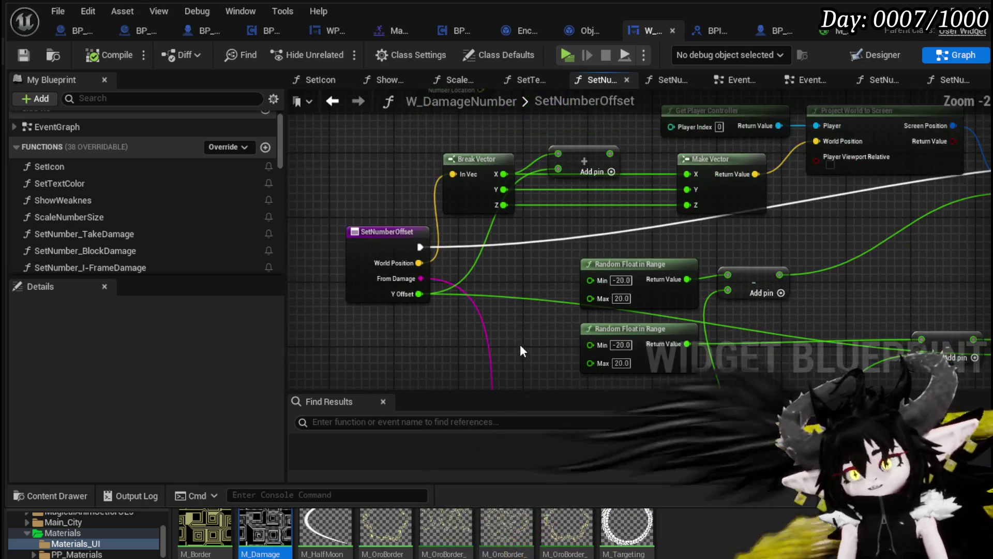
# - Reposition the SetNumberOffset entry and Random Float nodes, keeping Min at -20.0
pyautogui.moveTo(394, 234)
pyautogui.mouseDown()
pyautogui.moveTo(352, 156)
pyautogui.moveTo(295, 161)
pyautogui.moveTo(320, 150)
pyautogui.mouseUp()
pyautogui.scroll(2, 455, 258)
pyautogui.click(473, 240)
pyautogui.moveTo(608, 171); pyautogui.dragTo(532, 172)
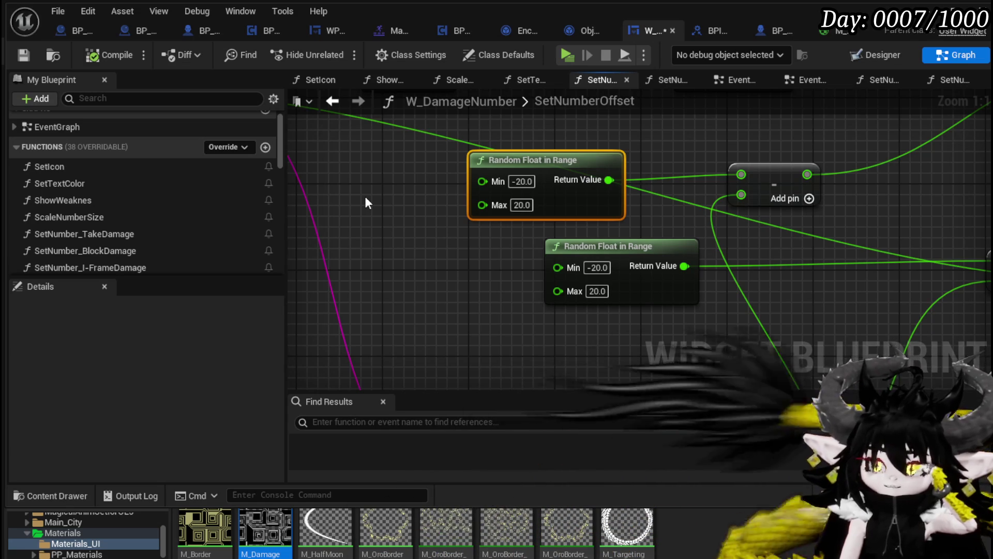
pyautogui.click(405, 210)
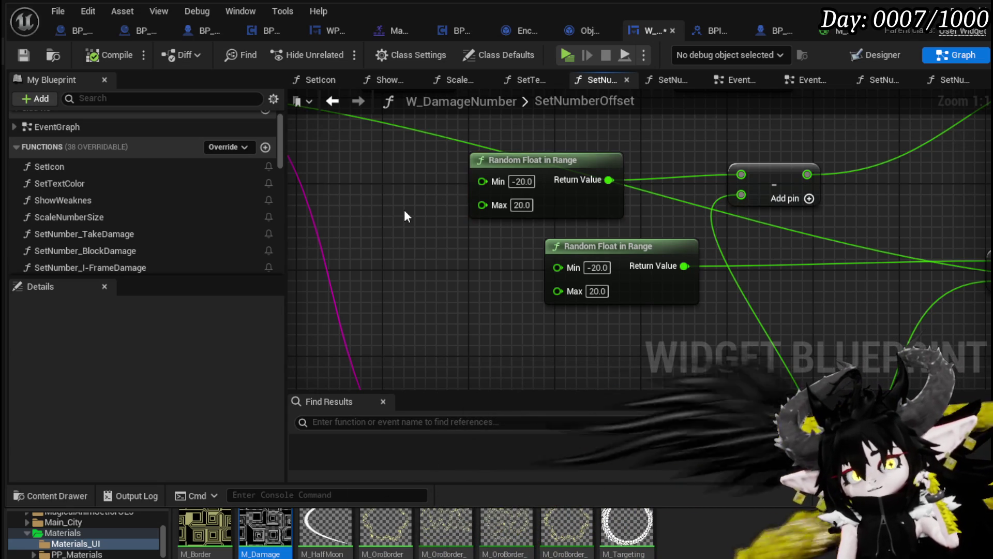
pyautogui.moveTo(405, 225); pyautogui.dragTo(444, 241)
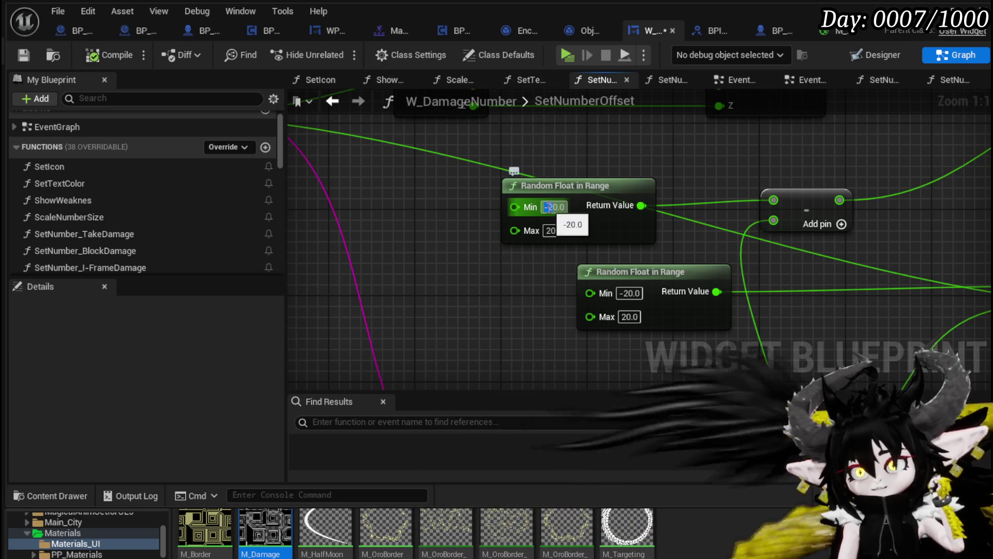
pyautogui.click(383, 182)
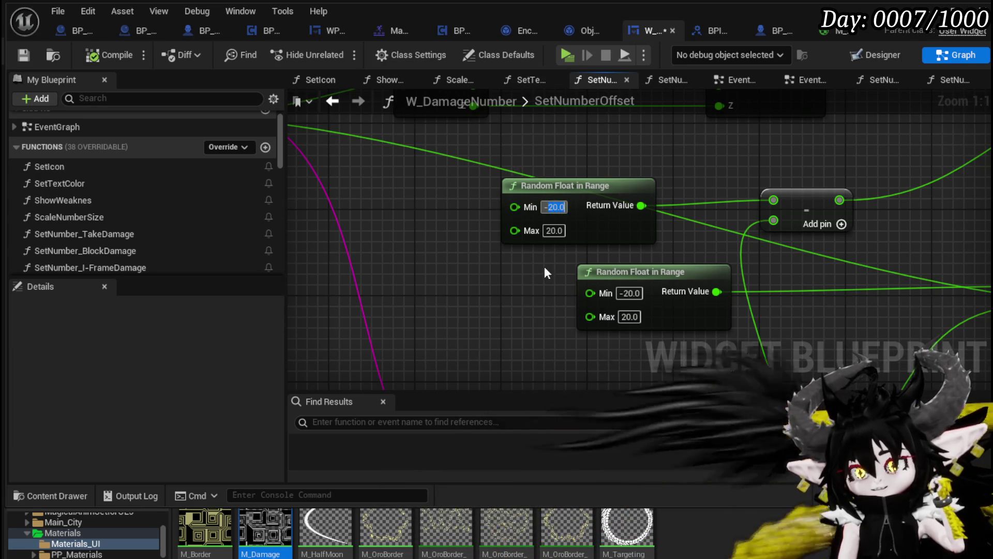
pyautogui.moveTo(543, 266); pyautogui.dragTo(528, 234)
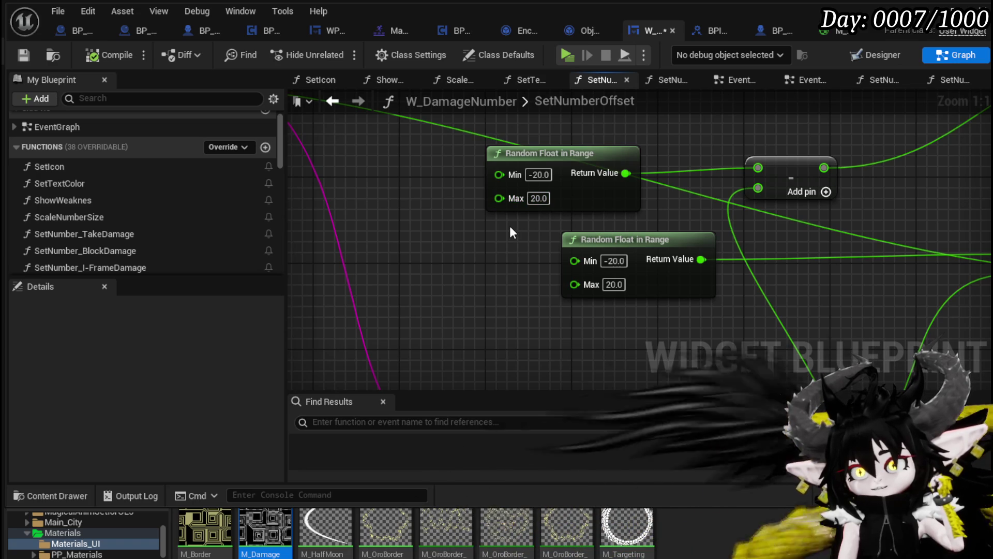
pyautogui.moveTo(574, 159); pyautogui.dragTo(562, 149)
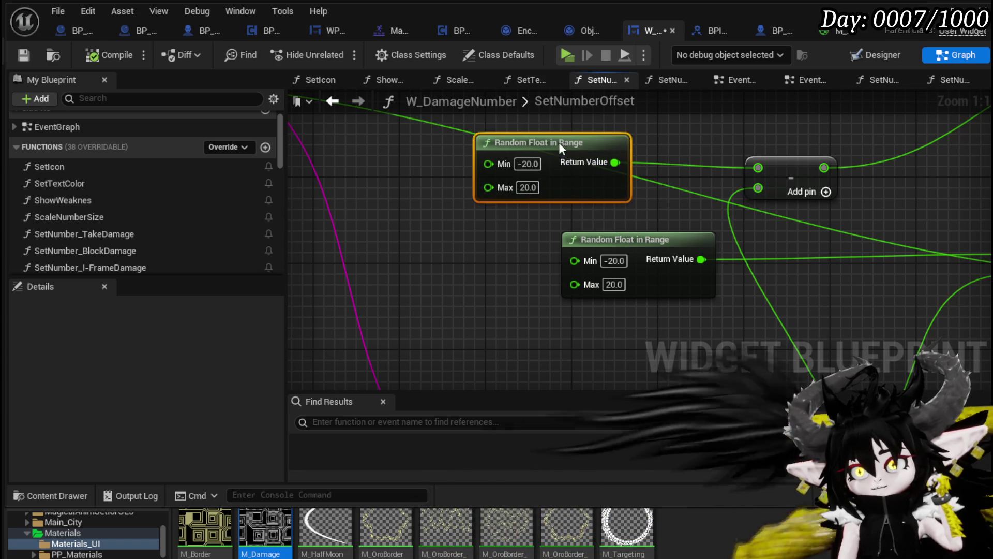
pyautogui.moveTo(646, 236)
pyautogui.mouseDown()
pyautogui.moveTo(625, 269)
pyautogui.moveTo(527, 279)
pyautogui.moveTo(575, 310)
pyautogui.mouseUp()
# - Review the SetNumberOffset graph through Make Vector and Project World to Screen, and save the blueprint
pyautogui.scroll(-3, 603, 256)
pyautogui.scroll(3, 494, 233)
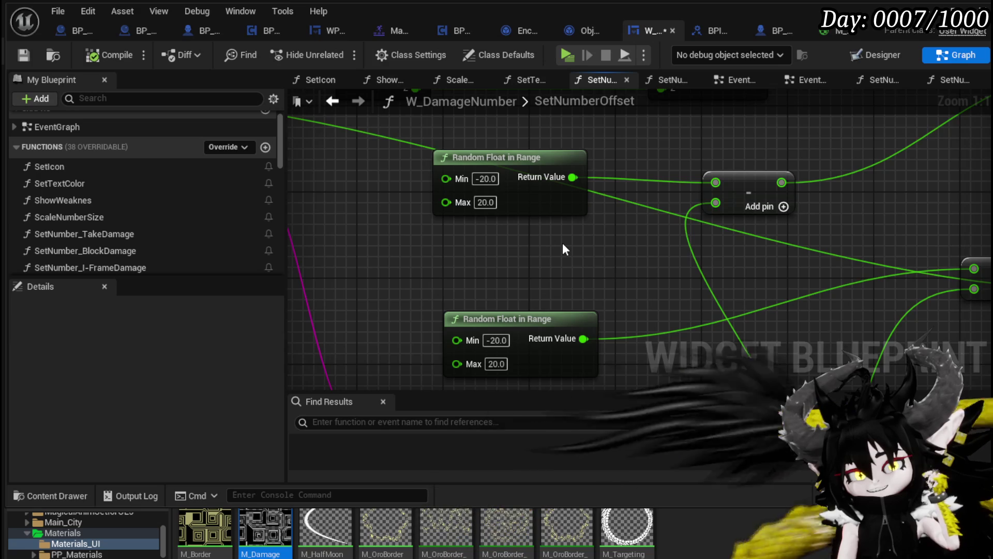
pyautogui.scroll(-2, 565, 250)
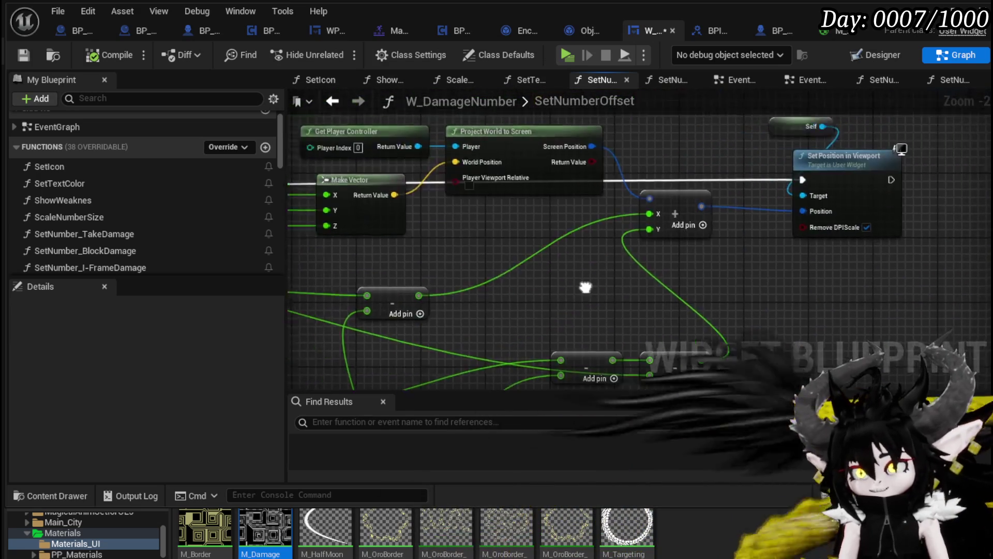
pyautogui.moveTo(418, 239)
pyautogui.mouseDown()
pyautogui.moveTo(417, 257)
pyautogui.moveTo(452, 271)
pyautogui.moveTo(458, 288)
pyautogui.moveTo(421, 204)
pyautogui.moveTo(443, 237)
pyautogui.mouseUp()
pyautogui.moveTo(589, 257)
pyautogui.mouseDown()
pyautogui.moveTo(536, 201)
pyautogui.moveTo(435, 238)
pyautogui.moveTo(536, 254)
pyautogui.moveTo(534, 238)
pyautogui.moveTo(424, 202)
pyautogui.mouseUp()
pyautogui.scroll(2, 518, 201)
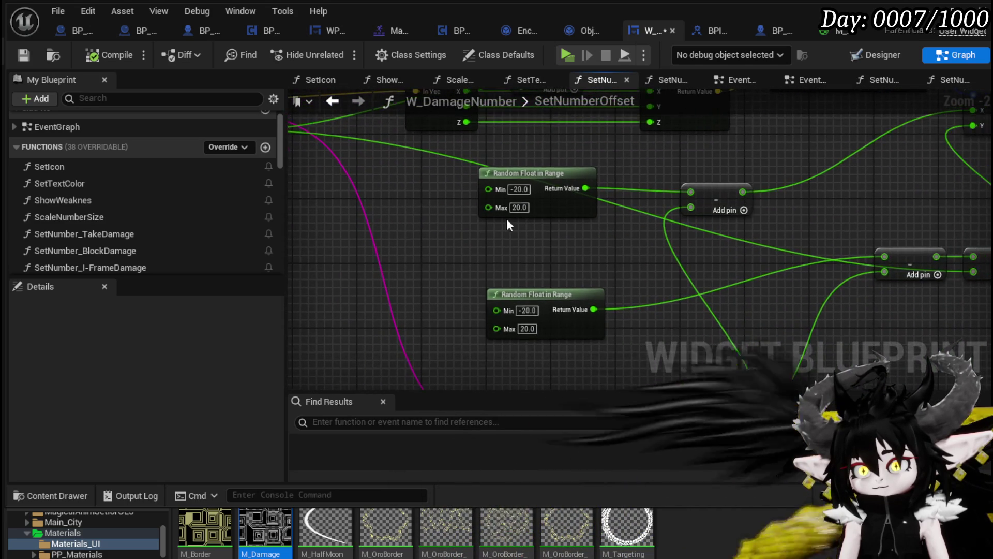
pyautogui.scroll(-2, 521, 186)
pyautogui.moveTo(613, 166)
pyautogui.mouseDown()
pyautogui.moveTo(428, 254)
pyautogui.moveTo(672, 247)
pyautogui.moveTo(673, 109)
pyautogui.moveTo(863, 223)
pyautogui.mouseUp()
pyautogui.click(22, 57)
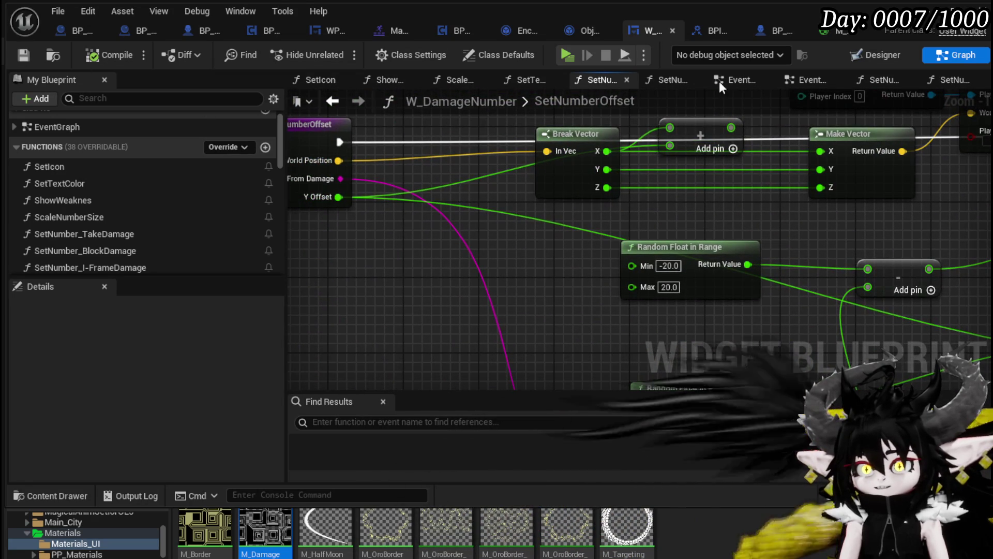
# - Return to SetNumber_BlockDamage and view the visibility, Set Text, Switch on String and Scale Number Size nodes
pyautogui.click(332, 101)
pyautogui.scroll(-5, 466, 207)
pyautogui.moveTo(460, 181); pyautogui.dragTo(693, 235)
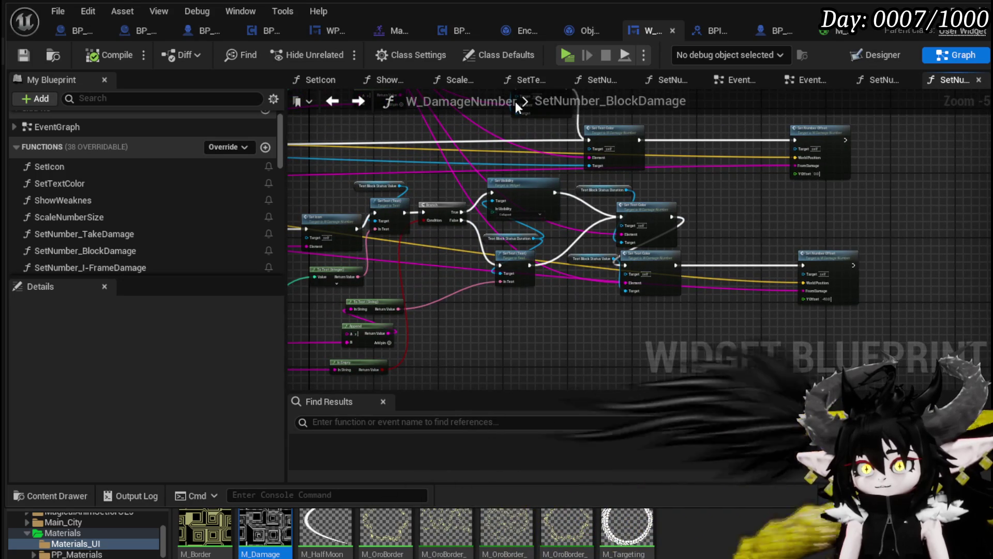
pyautogui.click(555, 103)
pyautogui.moveTo(765, 203)
pyautogui.mouseDown()
pyautogui.moveTo(638, 186)
pyautogui.moveTo(902, 292)
pyautogui.mouseUp()
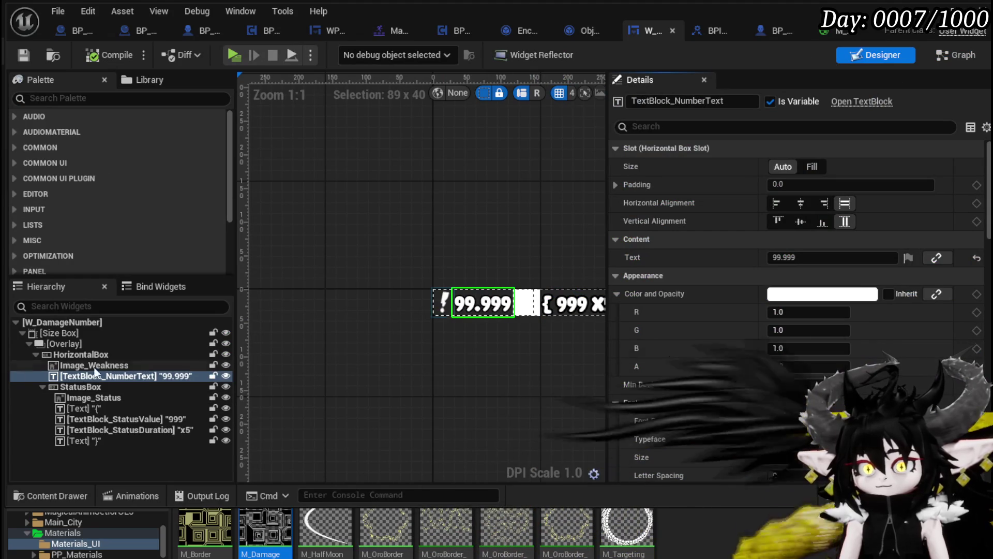
# - Find Image in the Palette, add it into the Overlay, and select the new Image_333
pyautogui.click(75, 99)
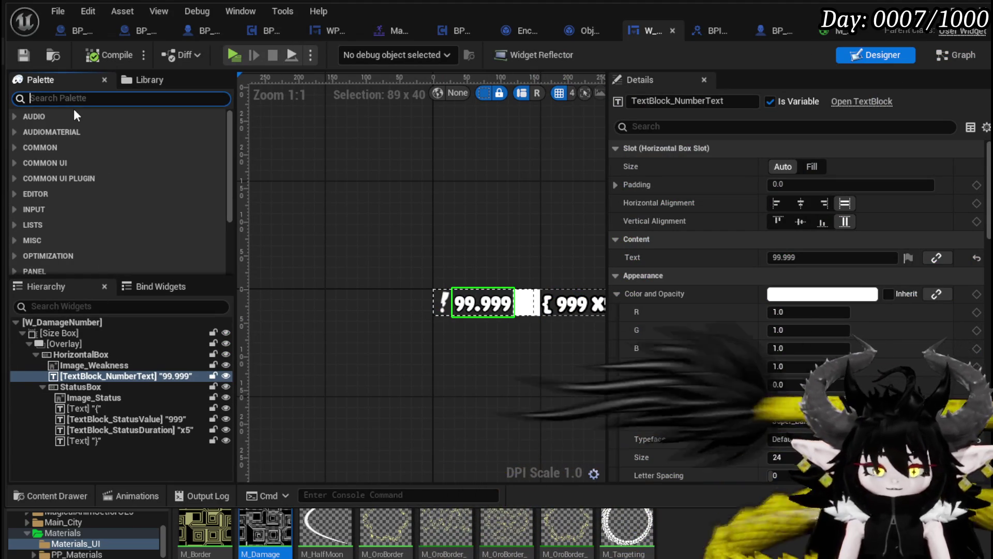
pyautogui.write('Image')
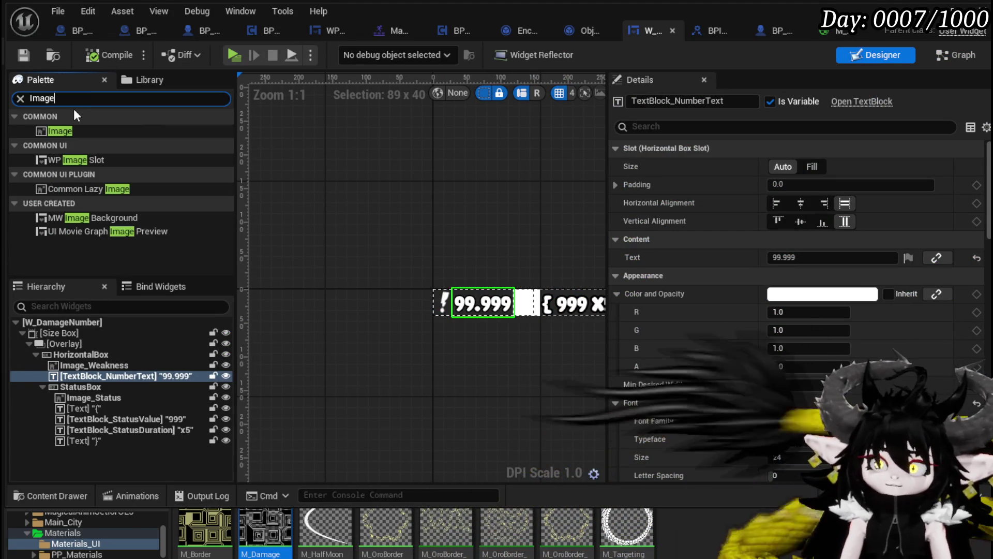
pyautogui.moveTo(84, 135)
pyautogui.mouseDown()
pyautogui.moveTo(176, 272)
pyautogui.moveTo(71, 352)
pyautogui.moveTo(70, 343)
pyautogui.moveTo(101, 363)
pyautogui.moveTo(75, 344)
pyautogui.mouseUp()
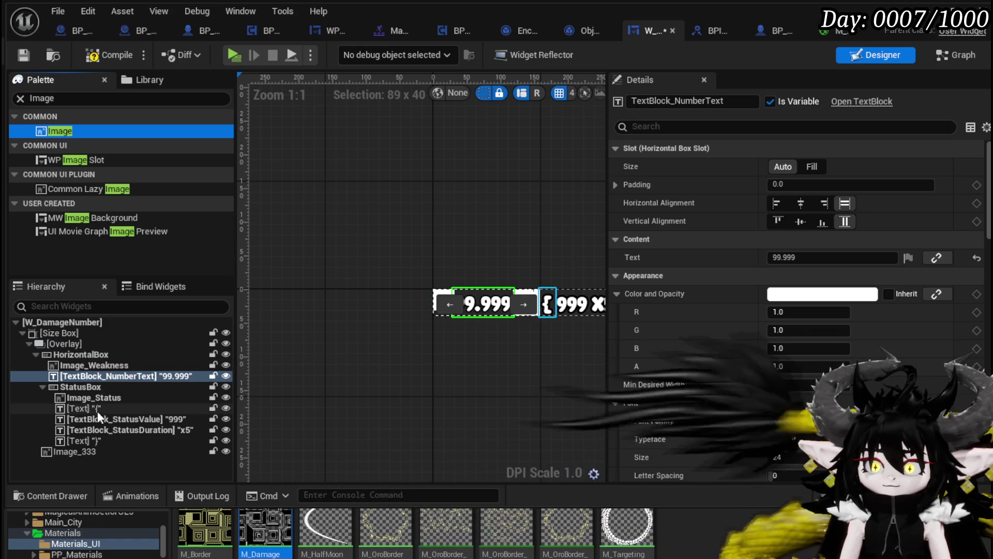
pyautogui.click(84, 450)
pyautogui.moveTo(449, 341); pyautogui.dragTo(357, 325)
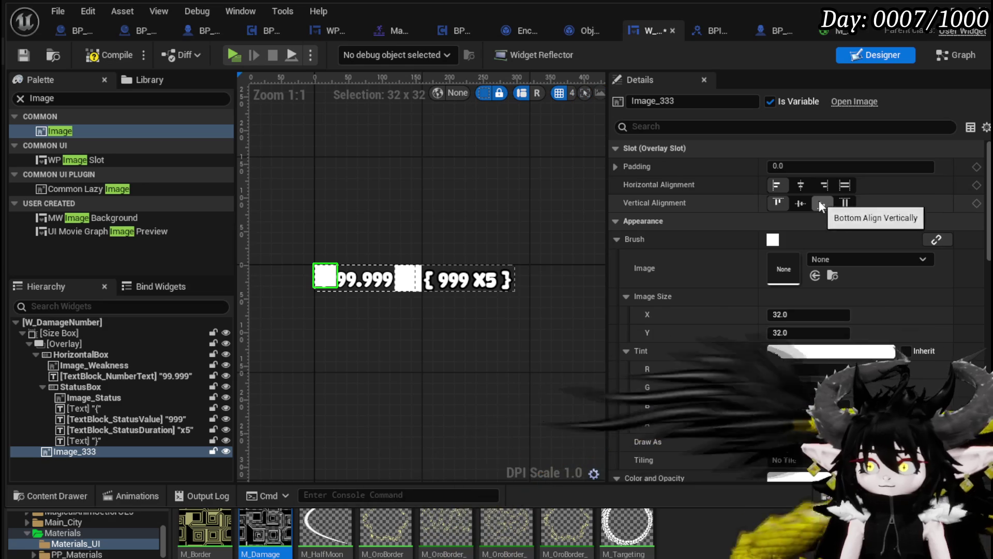
# - Centre Image_333 horizontally and vertically in the overlay, with a provisional 150 image size
pyautogui.click(808, 190)
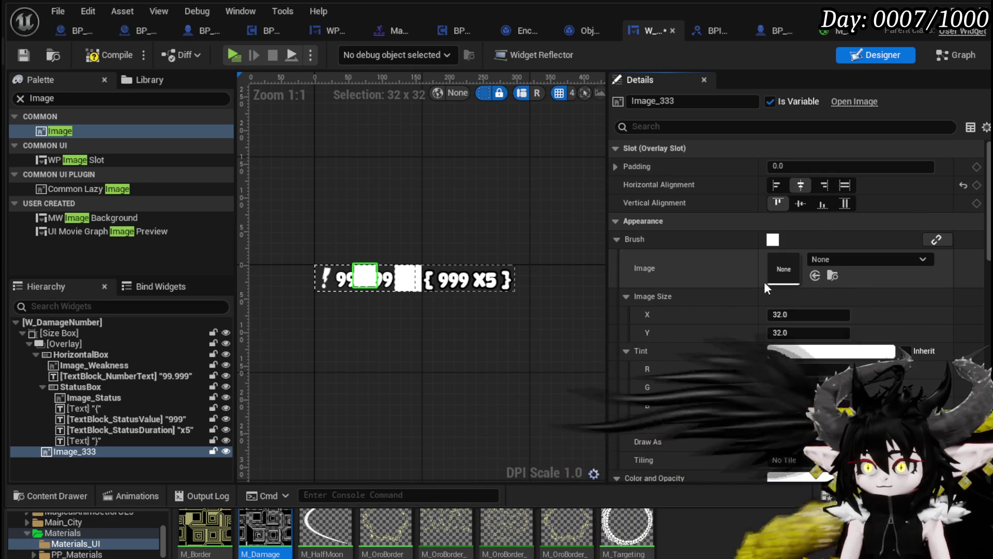
pyautogui.click(803, 316)
pyautogui.write('150')
pyautogui.press('Return')
pyautogui.click(808, 332)
pyautogui.write('1')
pyautogui.press('Return')
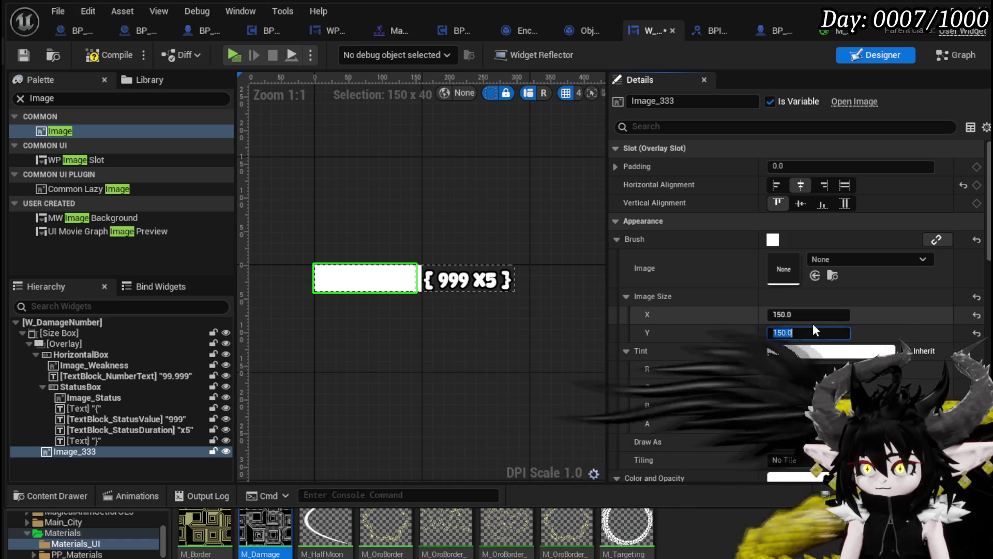
pyautogui.click(803, 209)
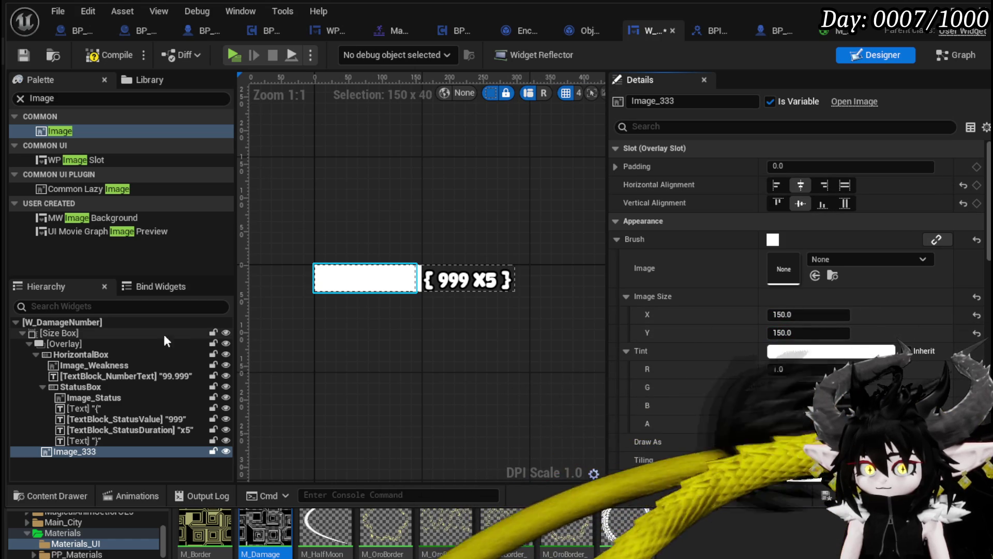
pyautogui.click(125, 334)
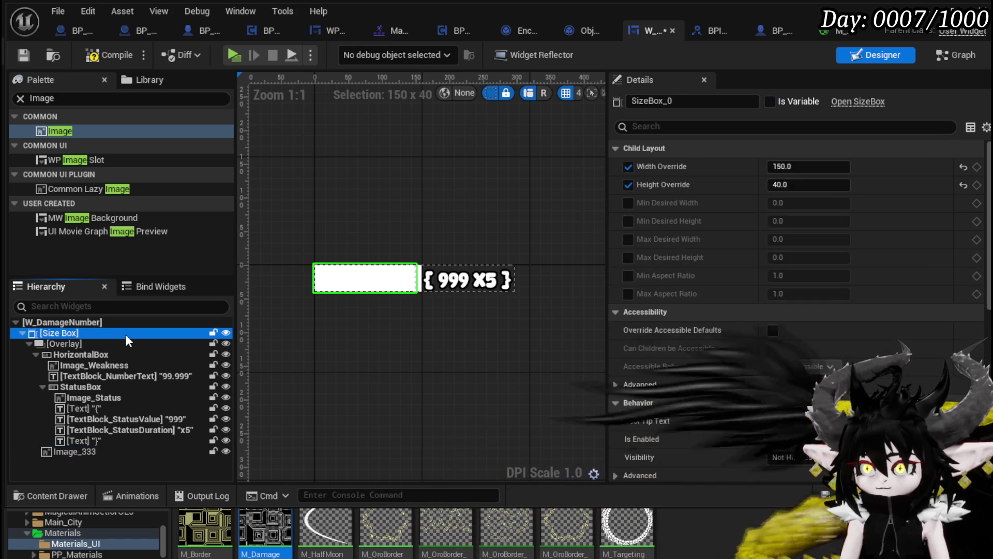
pyautogui.click(103, 451)
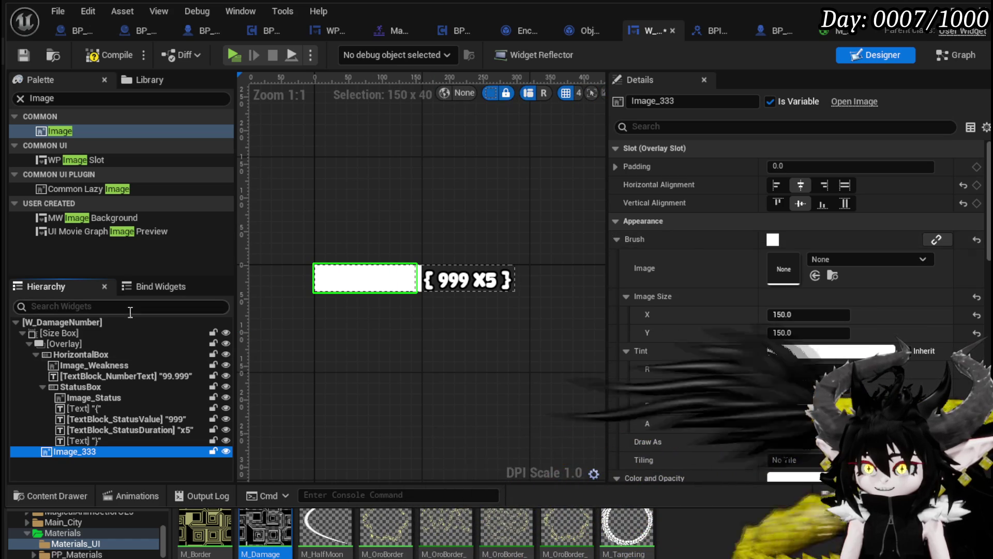
# - Resize Image_333 to 40×40 and compile the widget blueprint
pyautogui.click(823, 315)
pyautogui.write('40')
pyautogui.click(821, 333)
pyautogui.write('40')
pyautogui.press('Return')
pyautogui.click(96, 57)
# - Browse the brush texture list for the image, then close it without assigning a texture
pyautogui.click(883, 257)
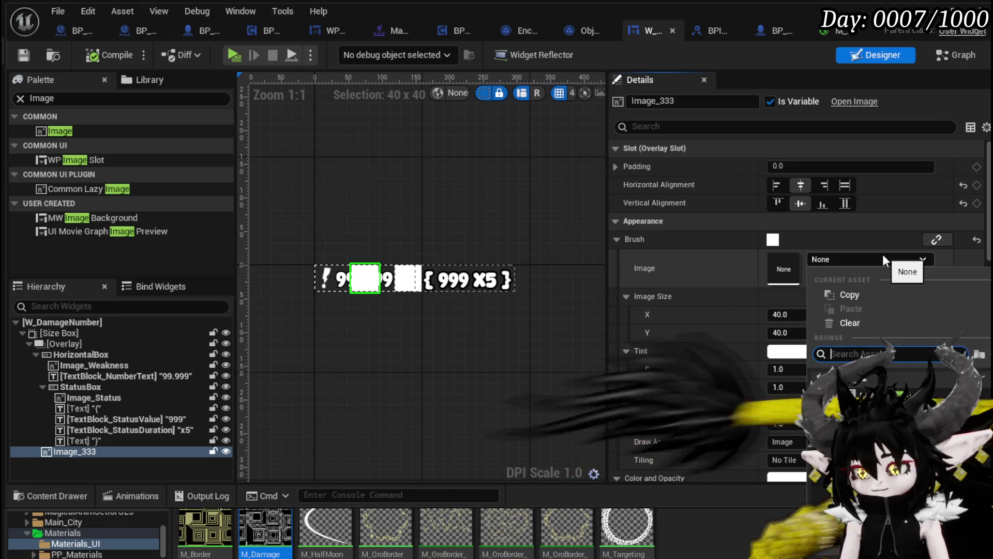
pyautogui.write('MP')
pyautogui.press('BackSpace')
pyautogui.press('BackSpace')
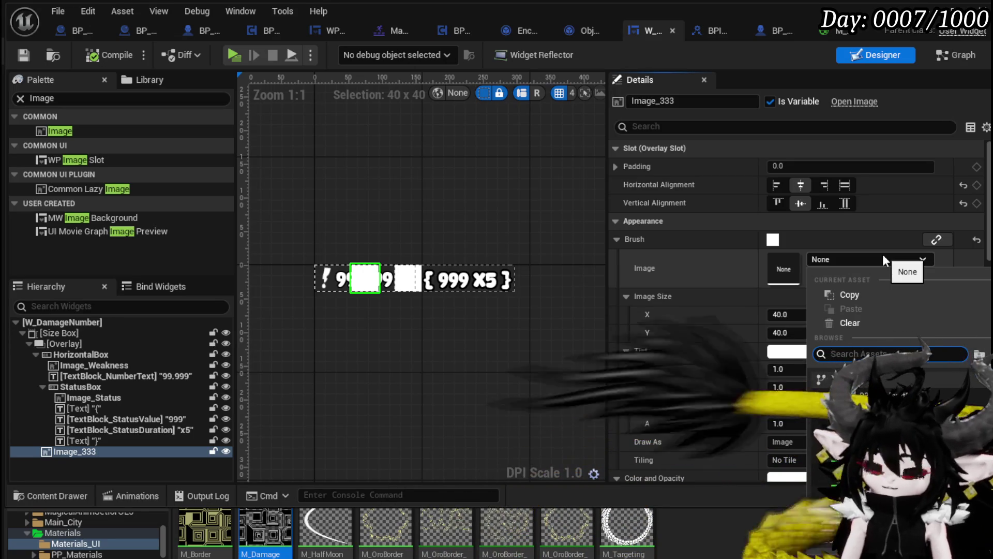
pyautogui.click(435, 385)
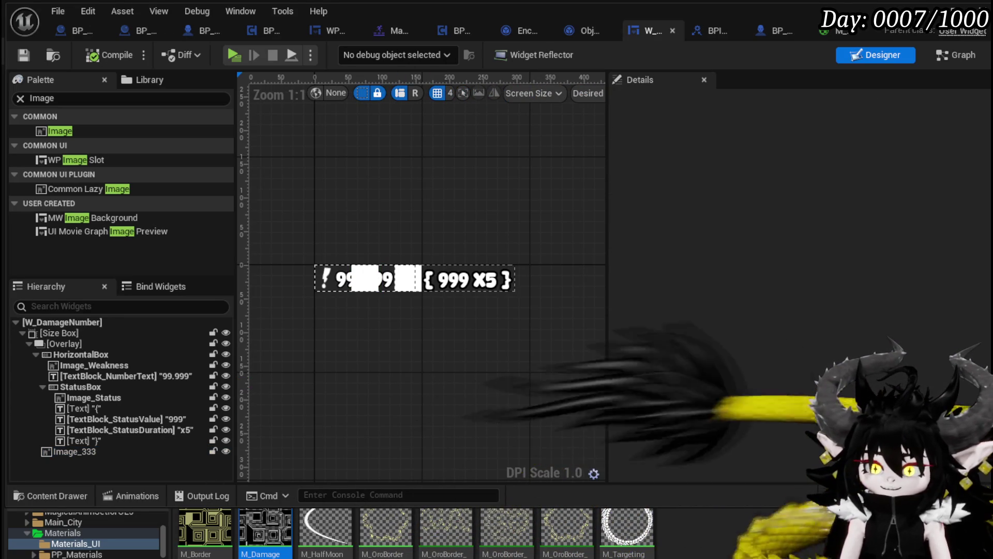
pyautogui.scroll(10, 88, 538)
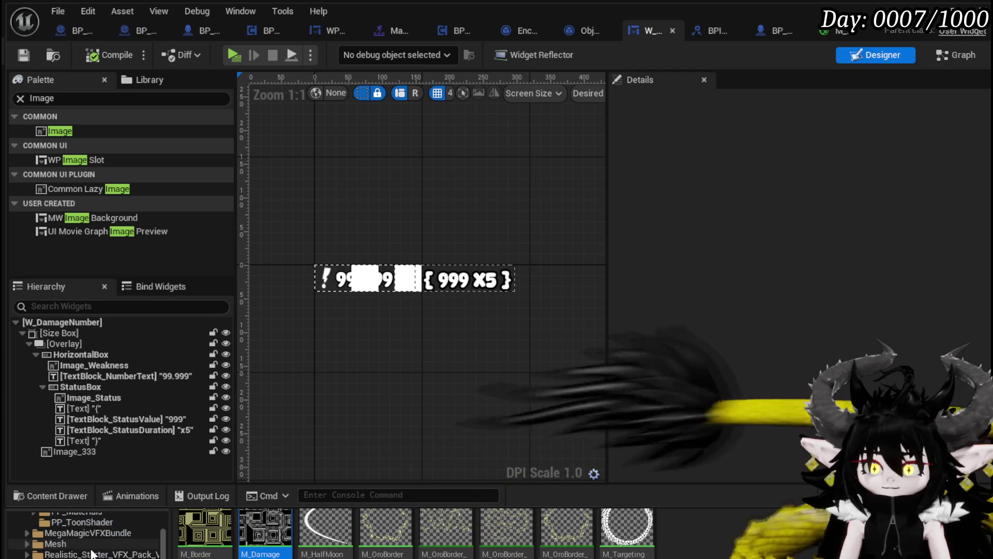
pyautogui.scroll(-10, 88, 535)
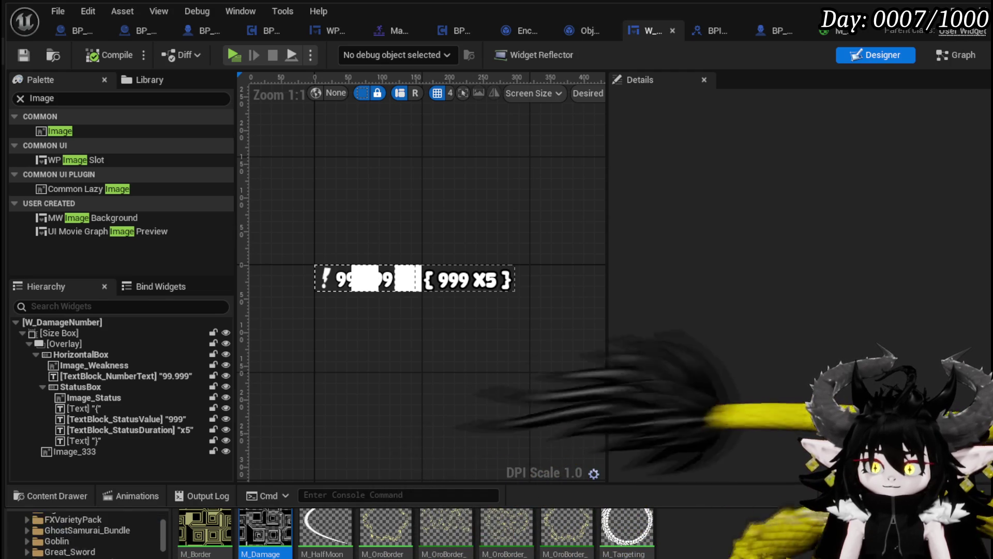
pyautogui.scroll(3, 88, 535)
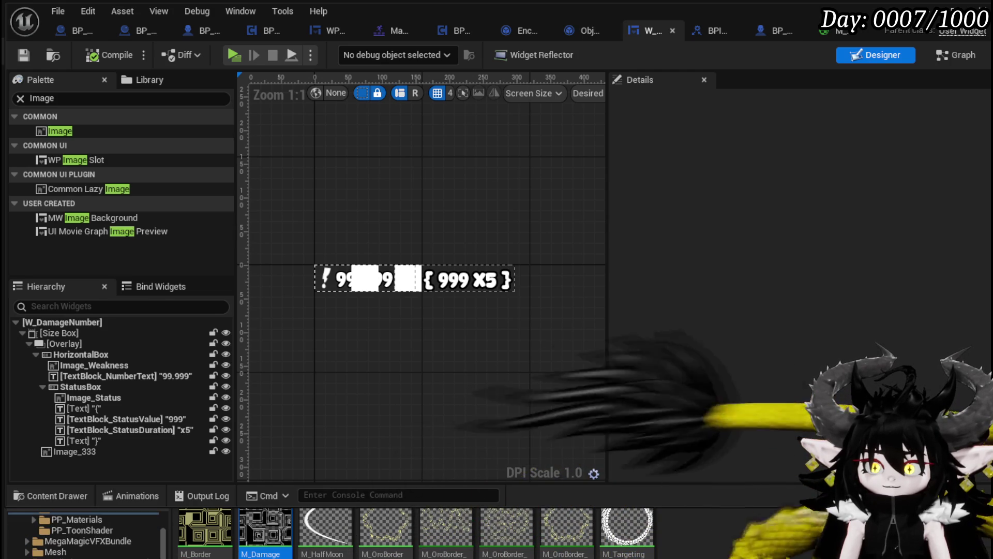
pyautogui.scroll(3, 88, 535)
pyautogui.scroll(-5, 88, 535)
pyautogui.scroll(6, 88, 536)
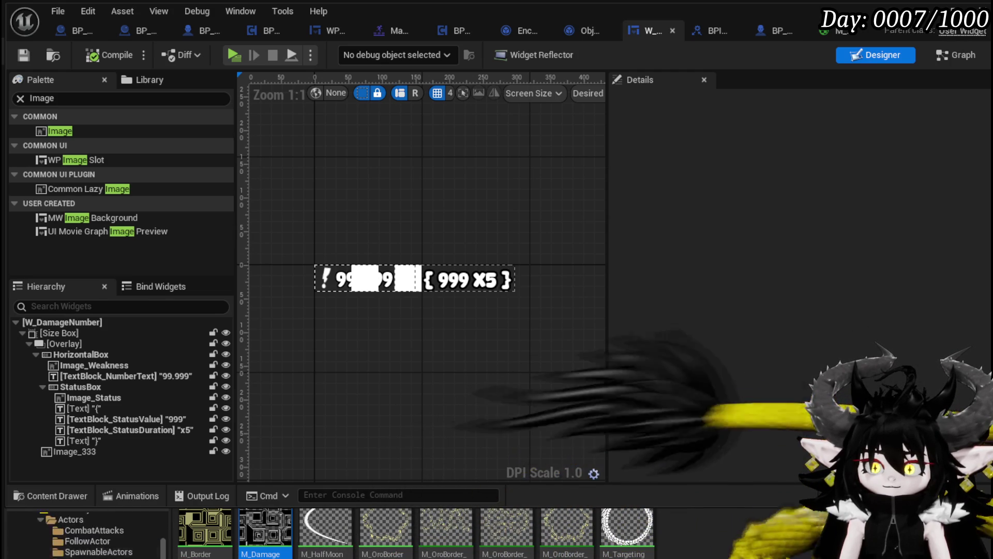
pyautogui.scroll(-5, 88, 535)
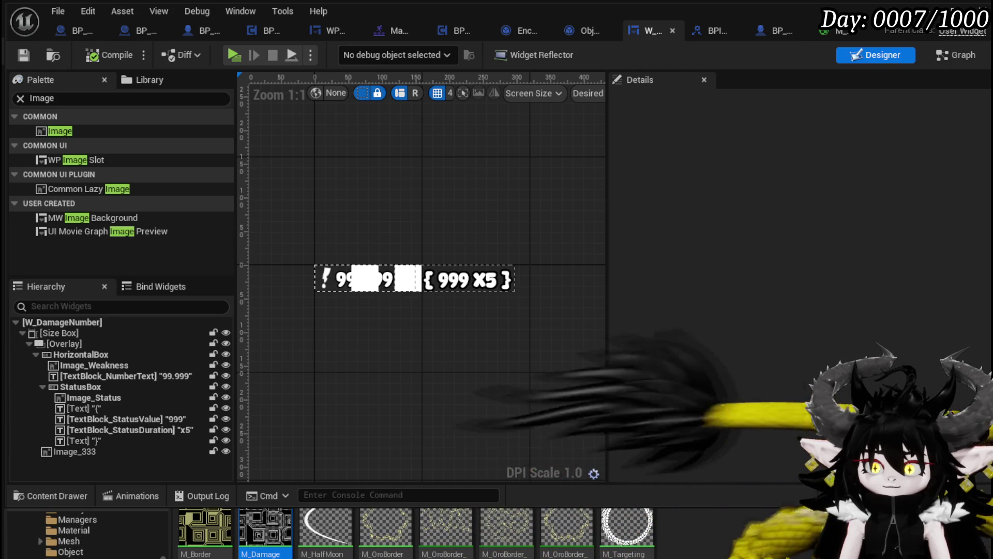
pyautogui.scroll(-5, 88, 536)
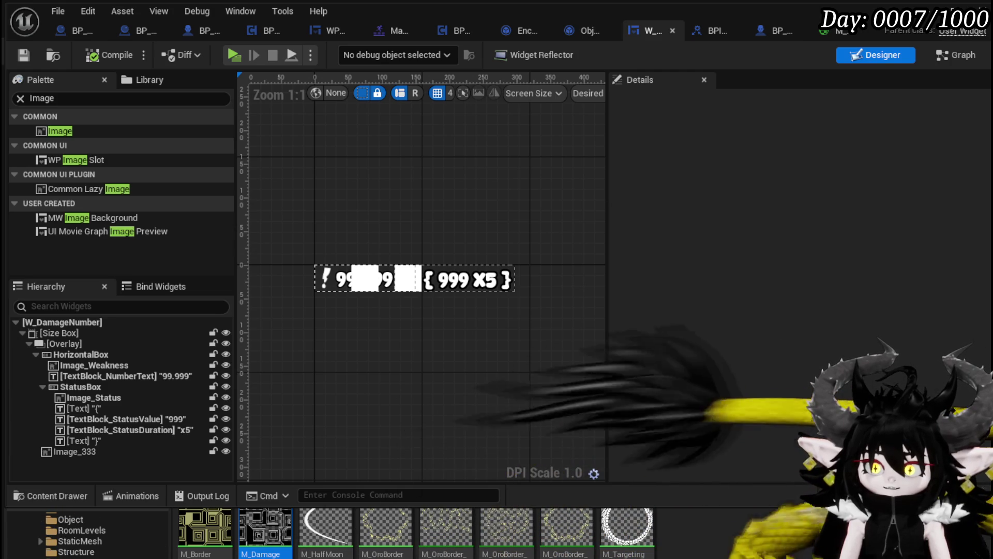
pyautogui.scroll(2, 88, 536)
pyautogui.click(98, 530)
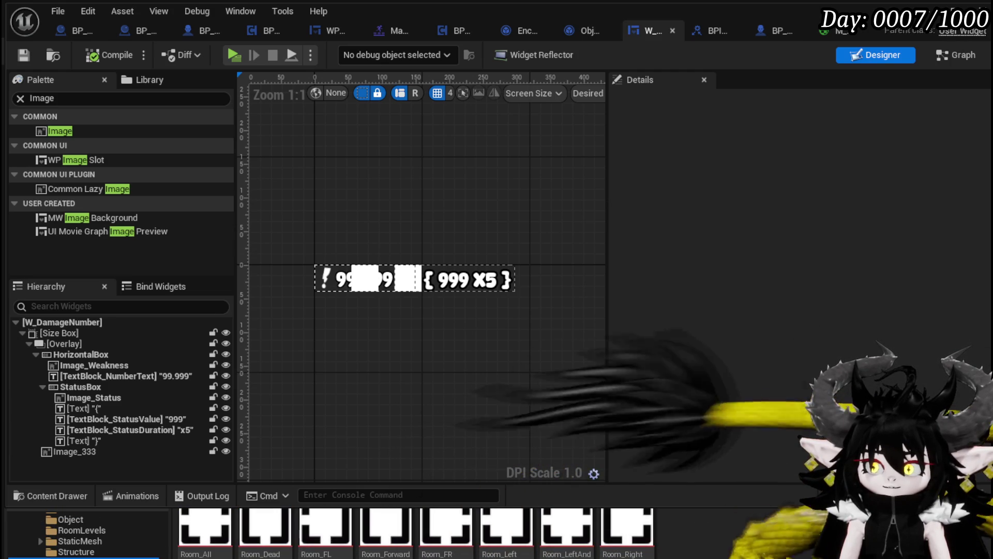
pyautogui.scroll(-3, 88, 535)
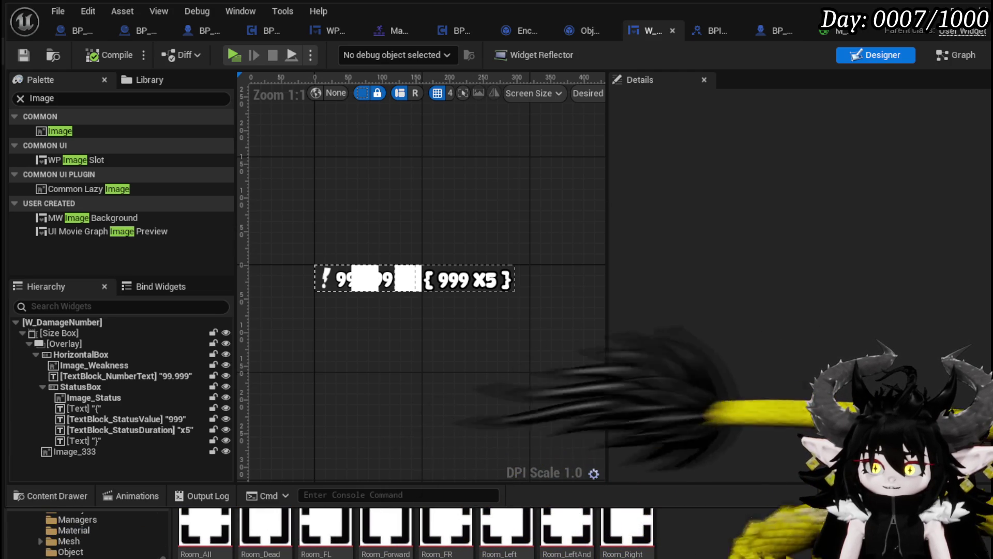
pyautogui.scroll(-3, 88, 535)
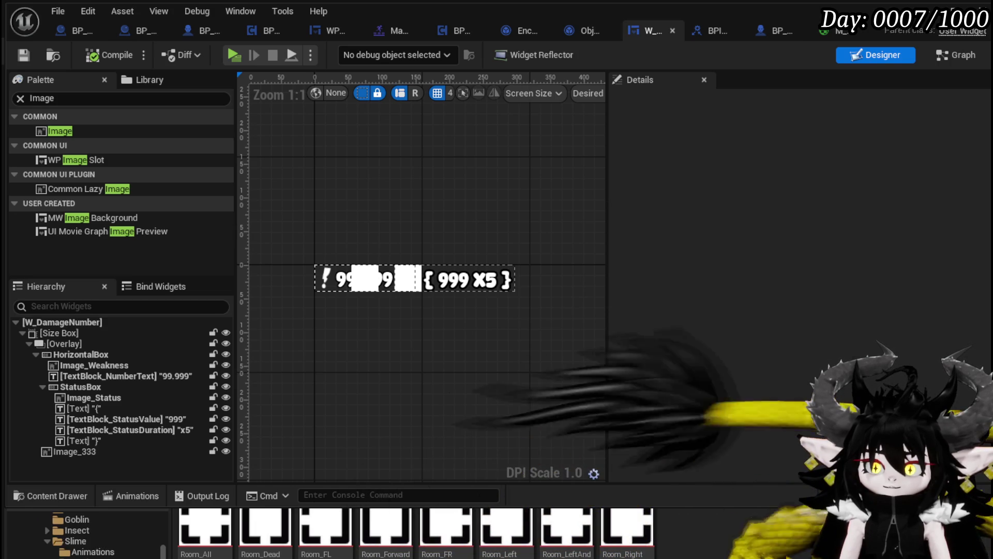
pyautogui.scroll(4, 88, 535)
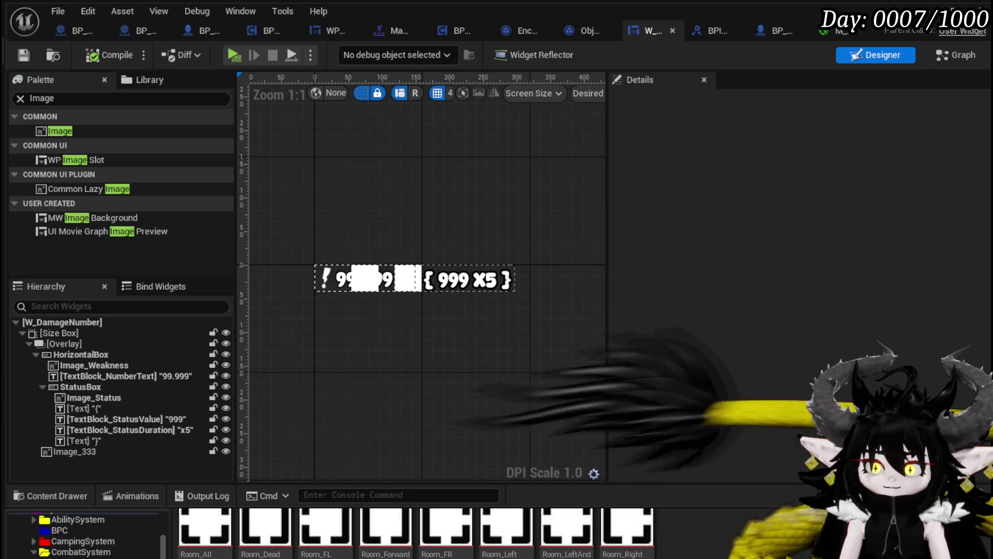
pyautogui.scroll(-3, 88, 535)
pyautogui.scroll(5, 219, 540)
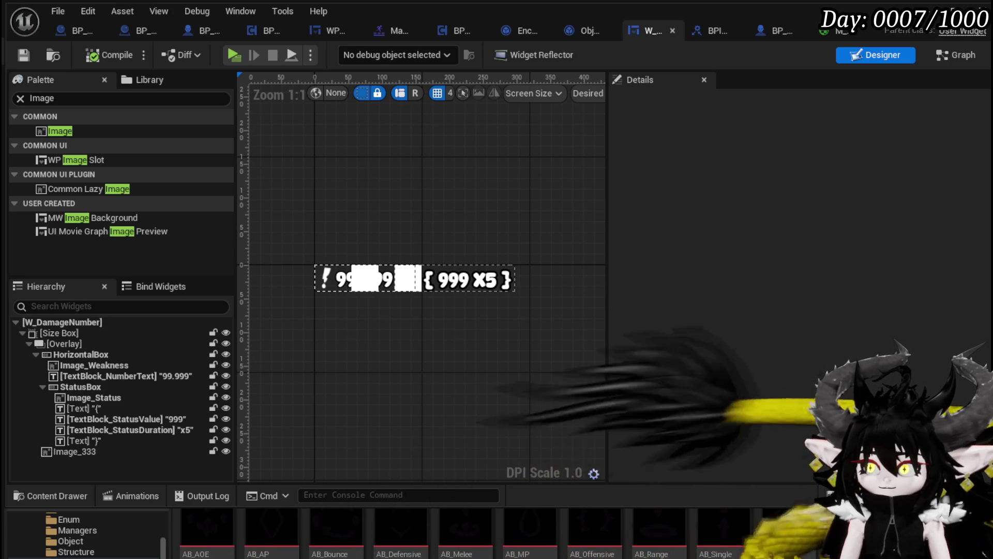
pyautogui.scroll(5, 86, 535)
pyautogui.scroll(-5, 86, 535)
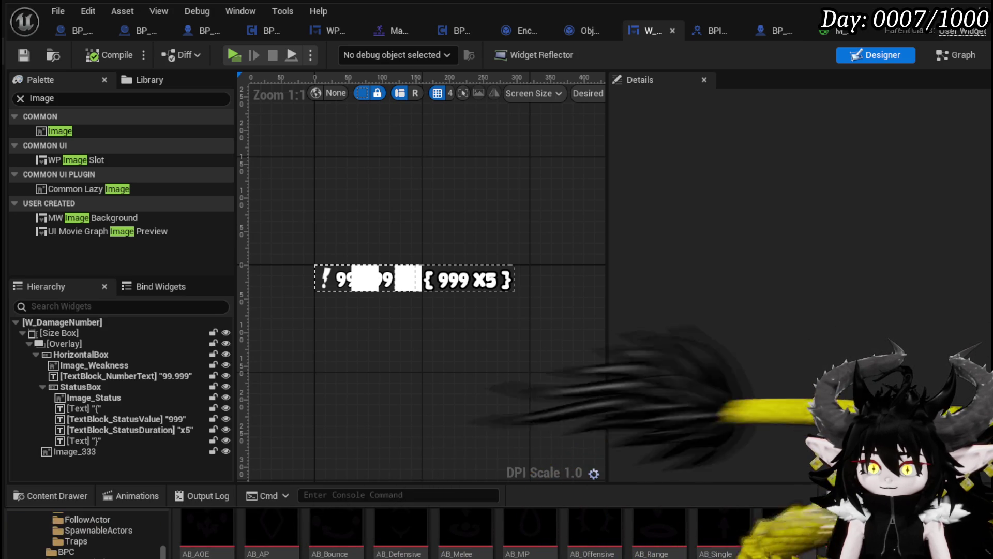
pyautogui.scroll(3, 85, 536)
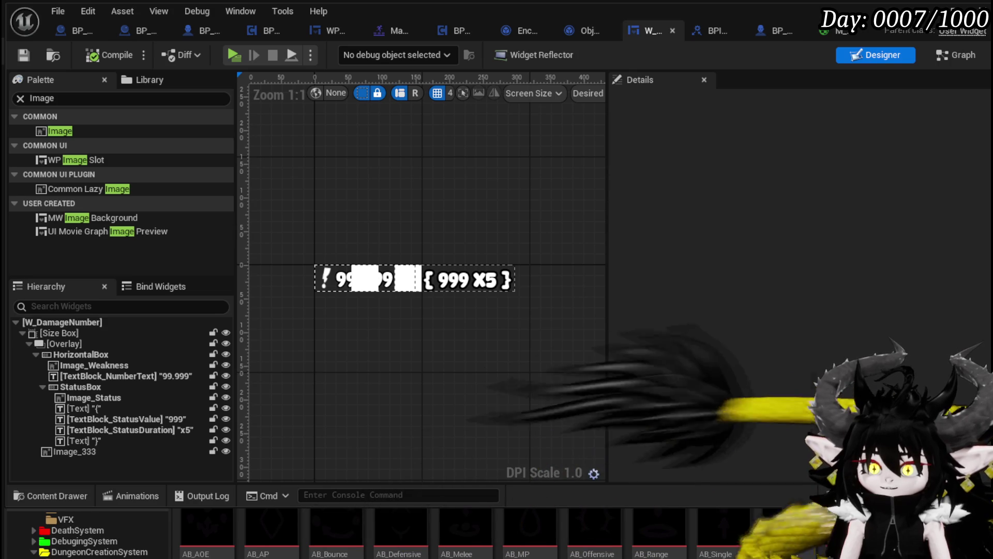
pyautogui.scroll(-5, 38, 549)
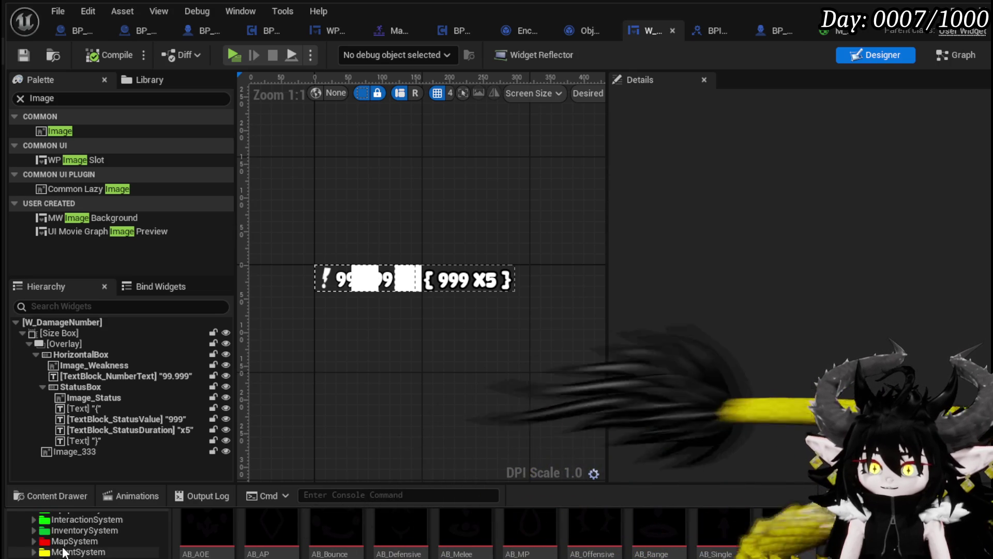
pyautogui.scroll(2, 37, 551)
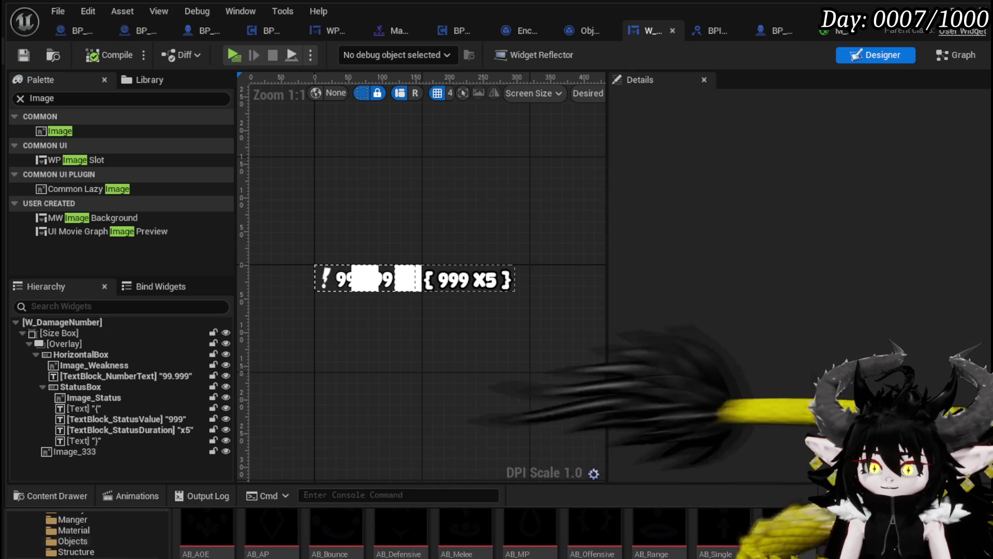
pyautogui.scroll(-3, 466, 528)
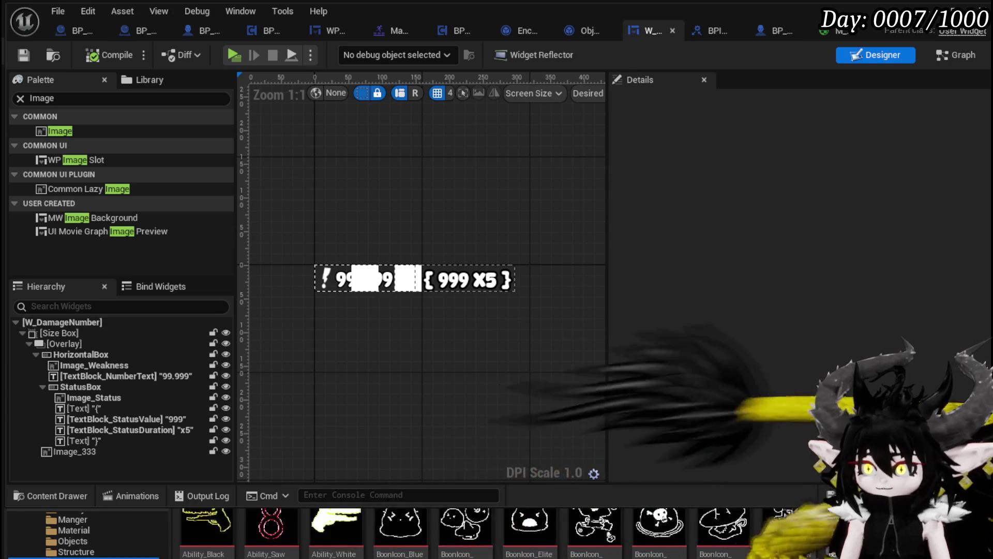
pyautogui.scroll(-2, 465, 532)
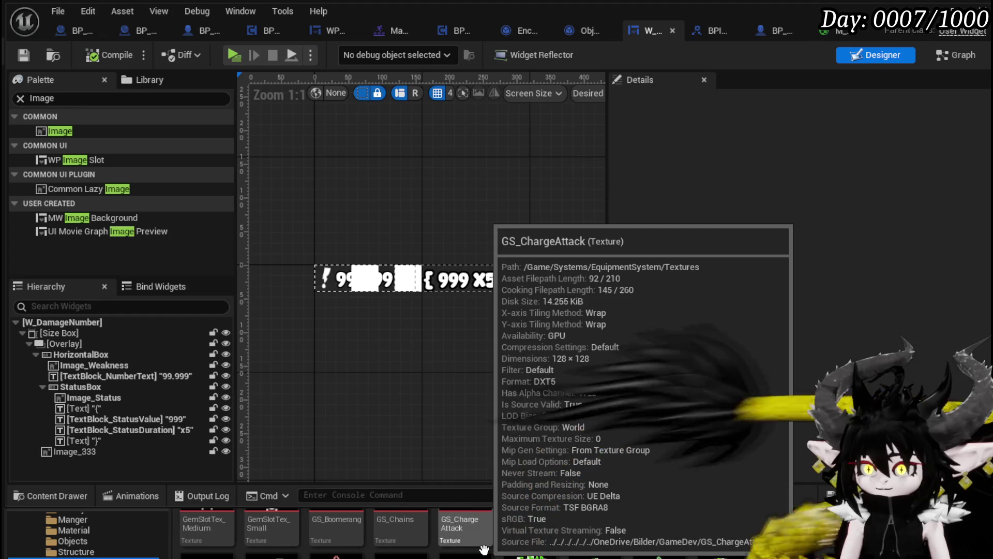
pyautogui.scroll(-1, 465, 533)
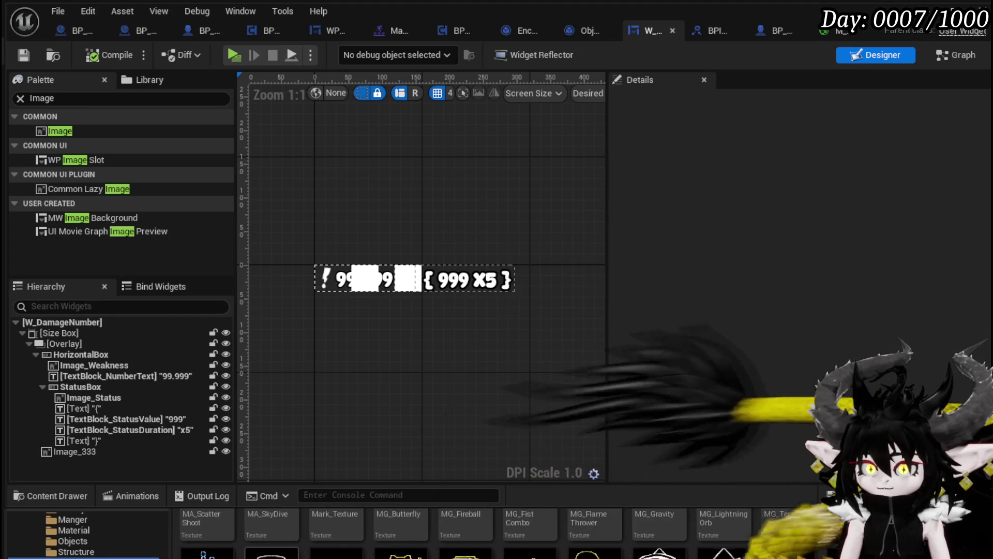
pyautogui.scroll(-1, 517, 532)
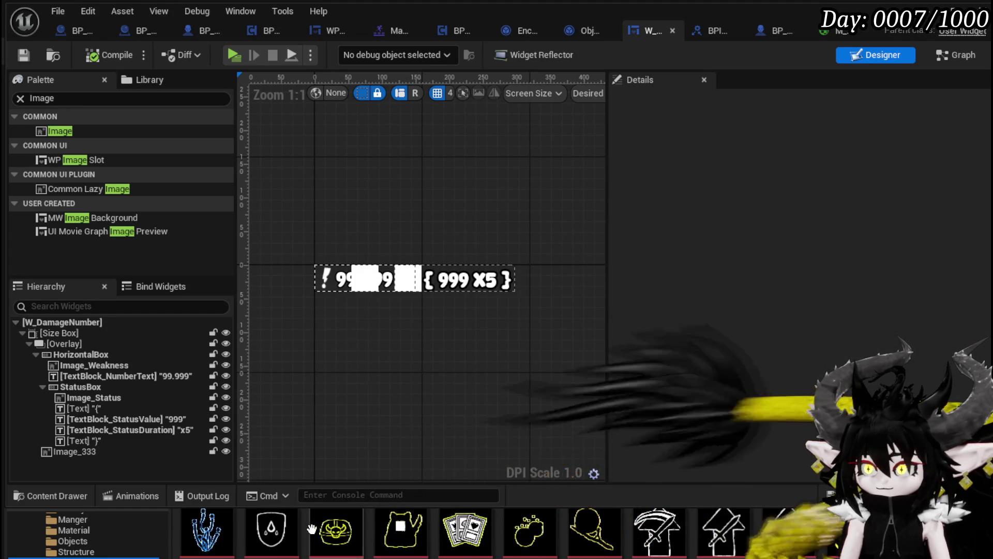
pyautogui.scroll(-2, 612, 539)
pyautogui.scroll(-3, 497, 533)
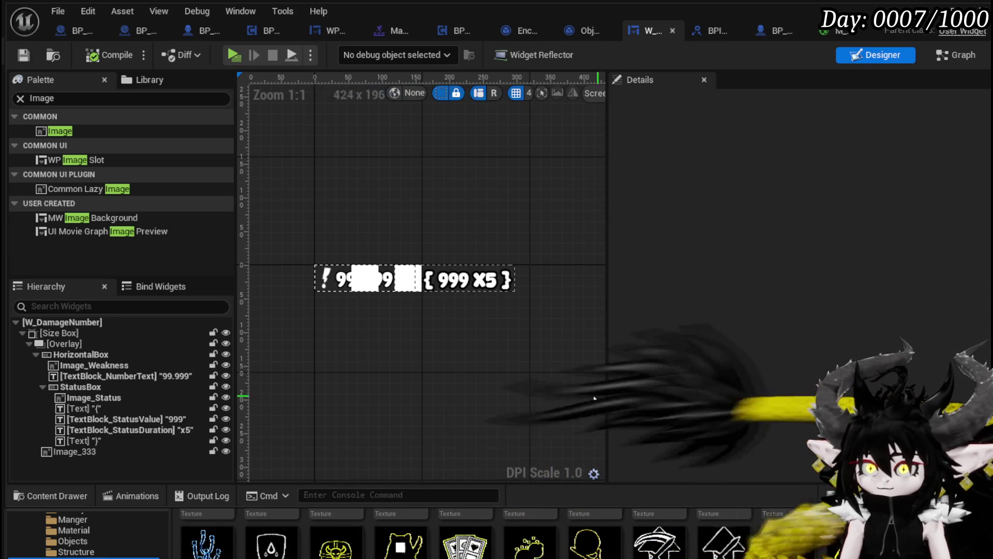
# - Assign the Passive_ManaBlock texture to Image_333's brush and set its size to 40×40
pyautogui.click(362, 280)
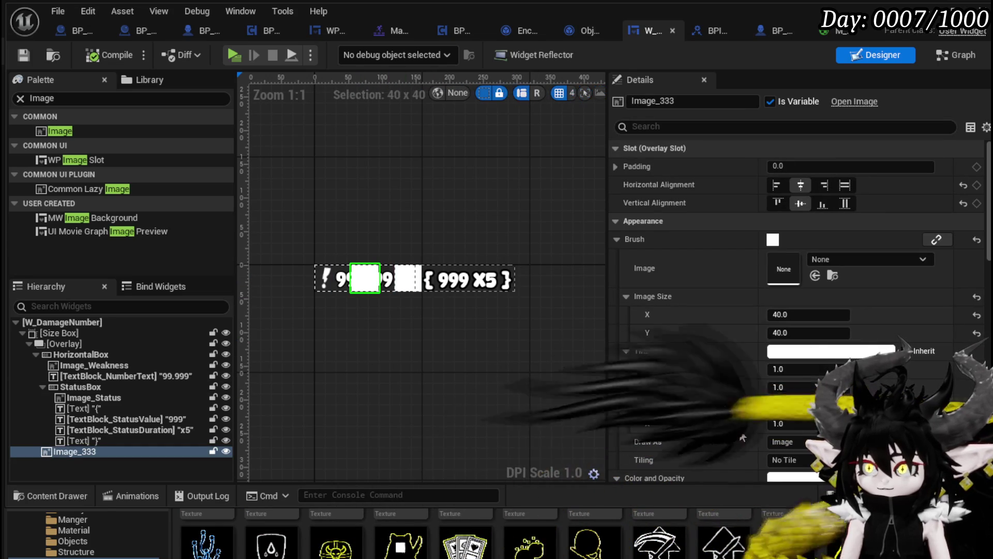
pyautogui.moveTo(272, 544)
pyautogui.mouseDown()
pyautogui.moveTo(840, 299)
pyautogui.moveTo(843, 263)
pyautogui.mouseUp()
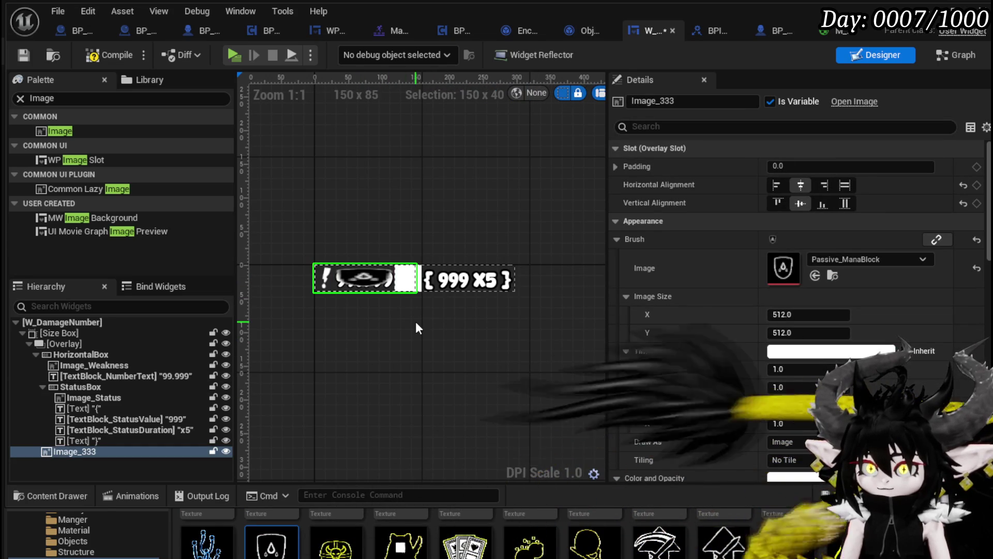
pyautogui.scroll(4, 403, 318)
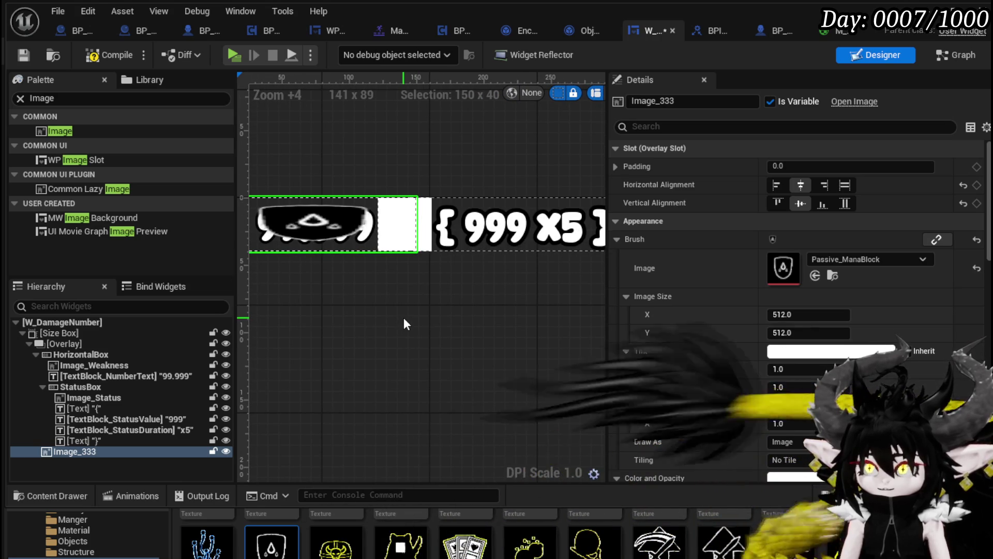
pyautogui.moveTo(403, 324)
pyautogui.mouseDown()
pyautogui.moveTo(452, 409)
pyautogui.moveTo(453, 354)
pyautogui.mouseUp()
pyautogui.click(810, 316)
pyautogui.write('40')
pyautogui.press('Return')
pyautogui.click(814, 332)
pyautogui.write('40')
pyautogui.press('Return')
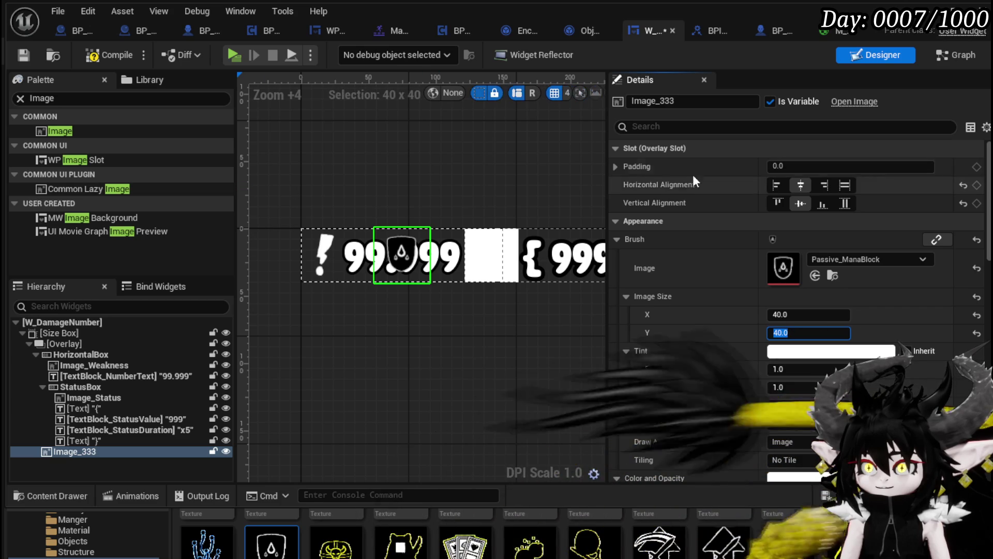
# - Reset Image_333's padding to 0 and expand it to edit each side separately
pyautogui.hotkey('ctrl', 'a')
pyautogui.write('500')
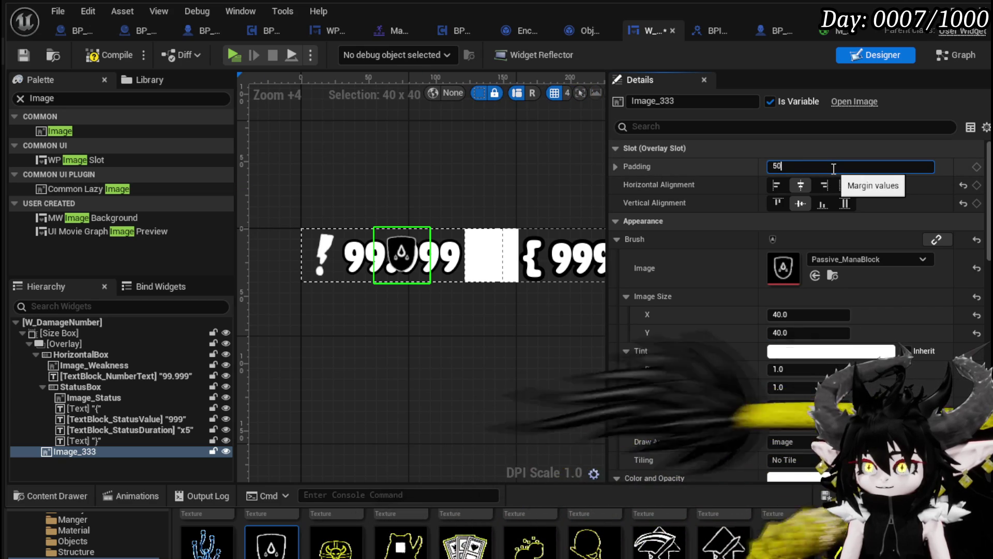
pyautogui.scroll(-4, 346, 200)
pyautogui.scroll(8, 386, 196)
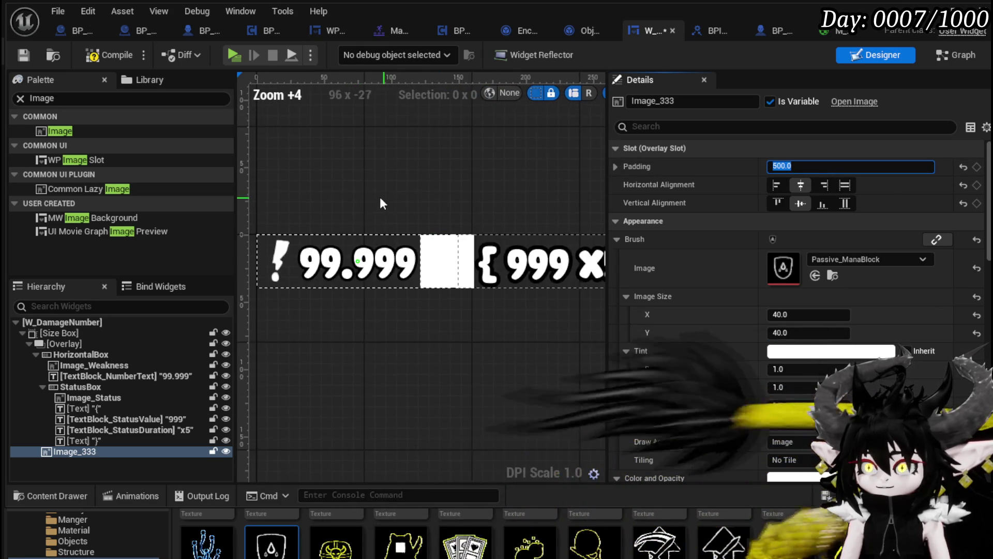
pyautogui.write('0')
pyautogui.press('Return')
pyautogui.scroll(-1, 445, 203)
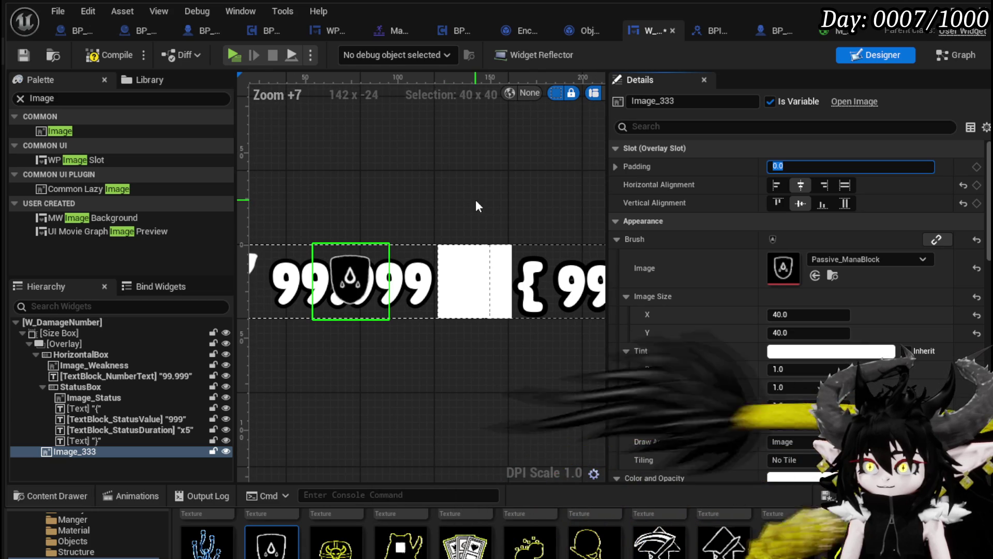
pyautogui.click(617, 167)
pyautogui.click(800, 185)
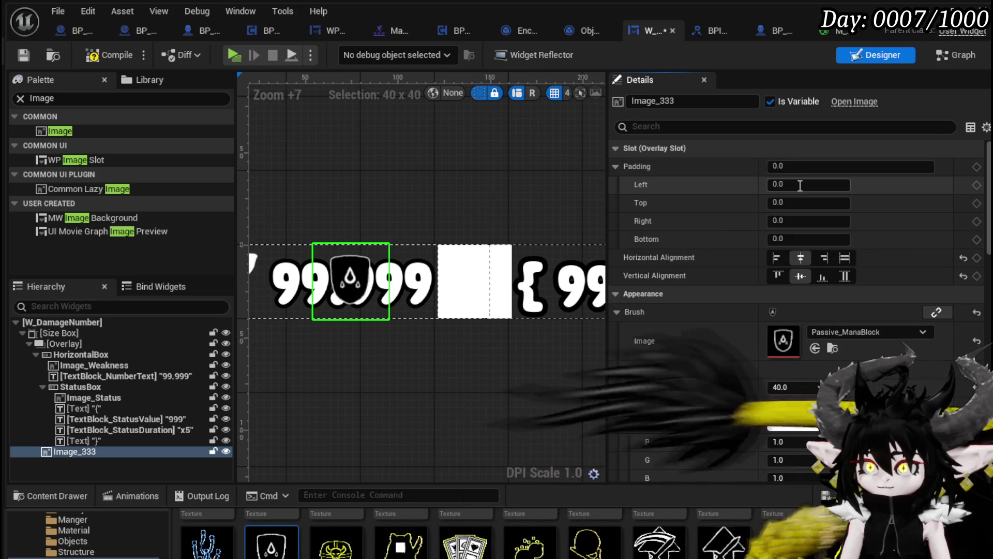
# - Enter -50 padding and set the shield image's width and height to 400
pyautogui.write('-50')
pyautogui.press('Return')
pyautogui.scroll(-3, 456, 176)
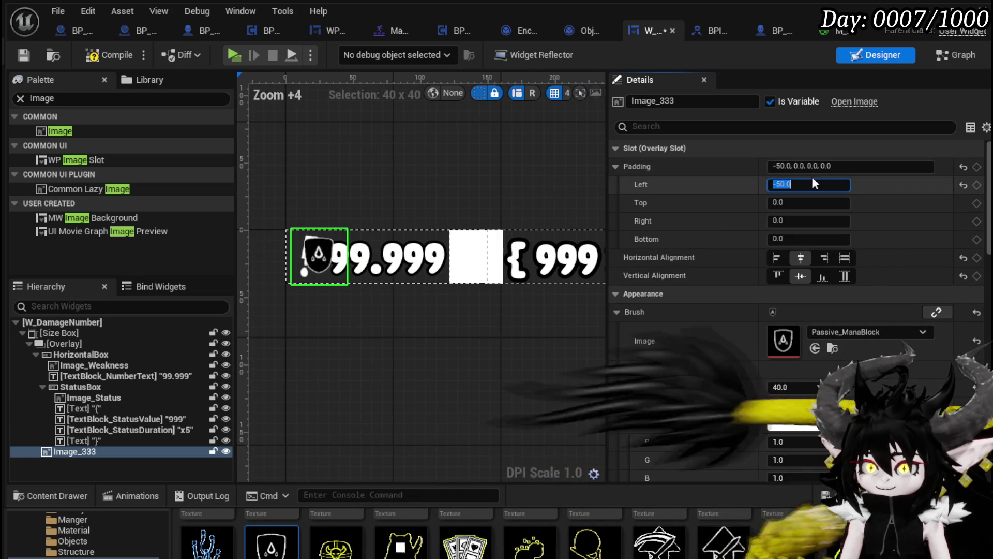
pyautogui.click(828, 387)
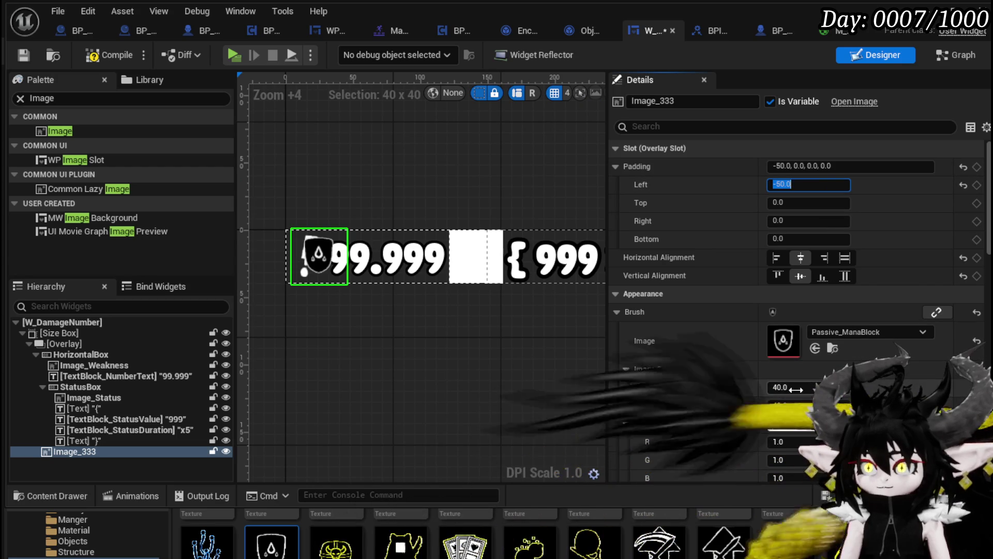
pyautogui.write('4200')
pyautogui.press('Tab')
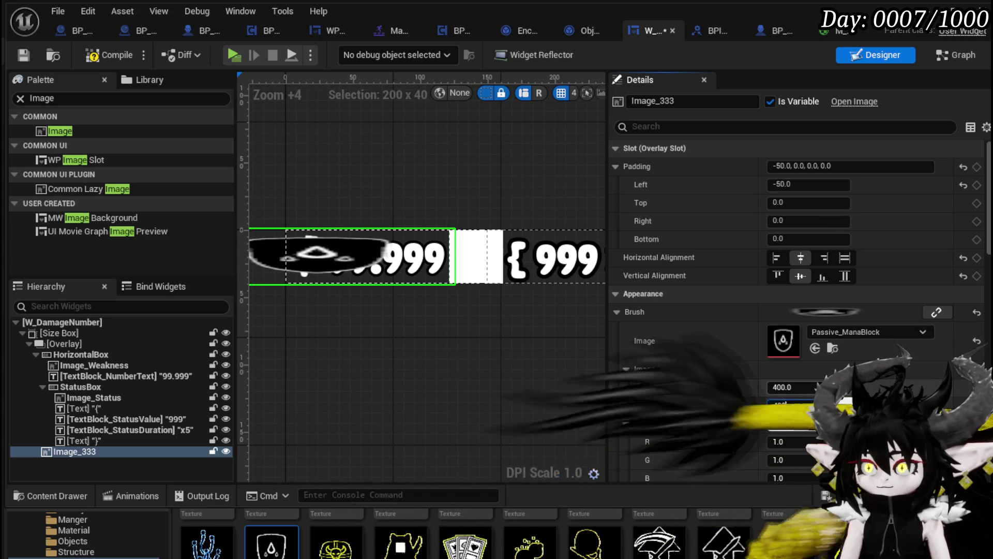
# - Try larger shield paddings: top -500, -400 and -200, bottom -200
pyautogui.click(817, 203)
pyautogui.write('-500')
pyautogui.press('Return')
pyautogui.scroll(-11, 408, 228)
pyautogui.scroll(3, 409, 228)
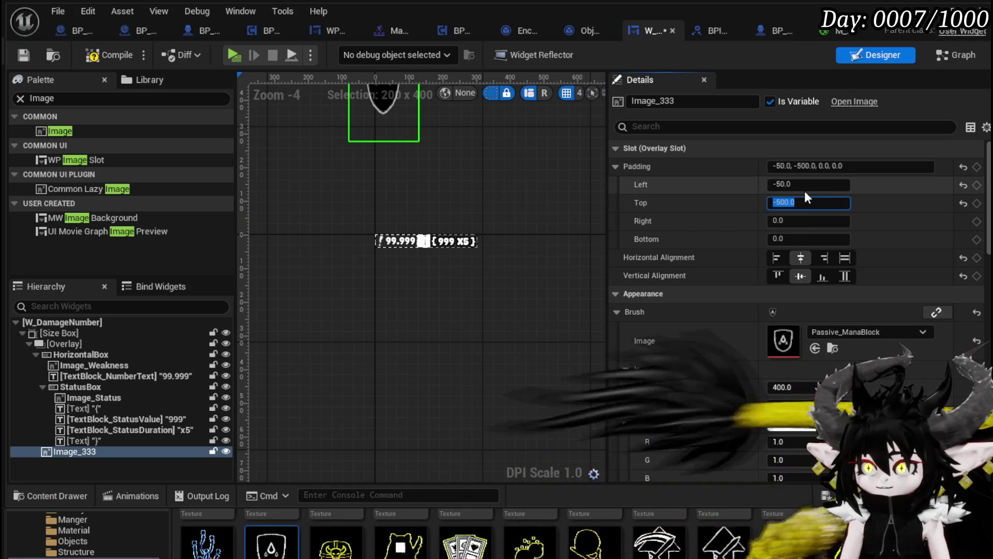
pyautogui.click(781, 204)
pyautogui.press('Return')
pyautogui.click(778, 184)
pyautogui.write('0')
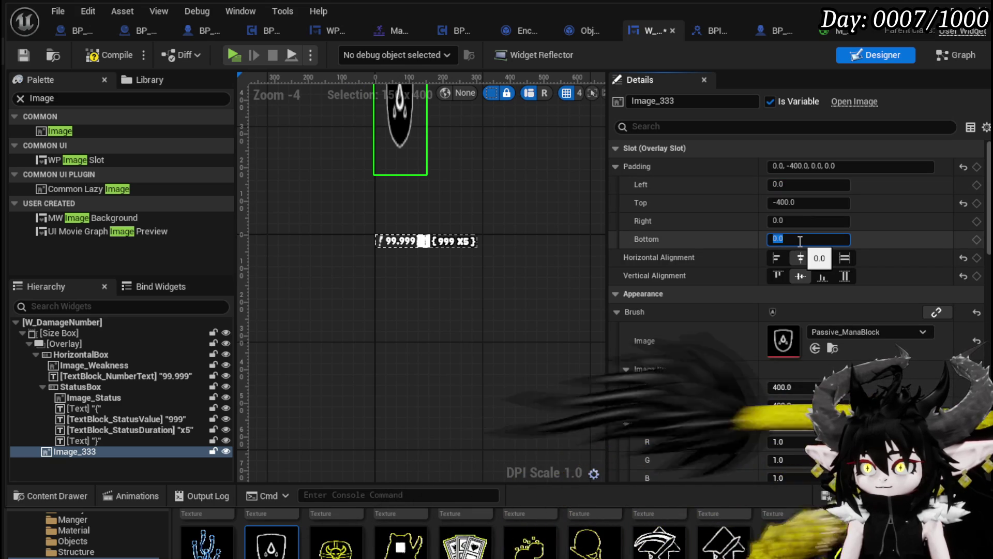
pyautogui.write('0')
pyautogui.press('Return')
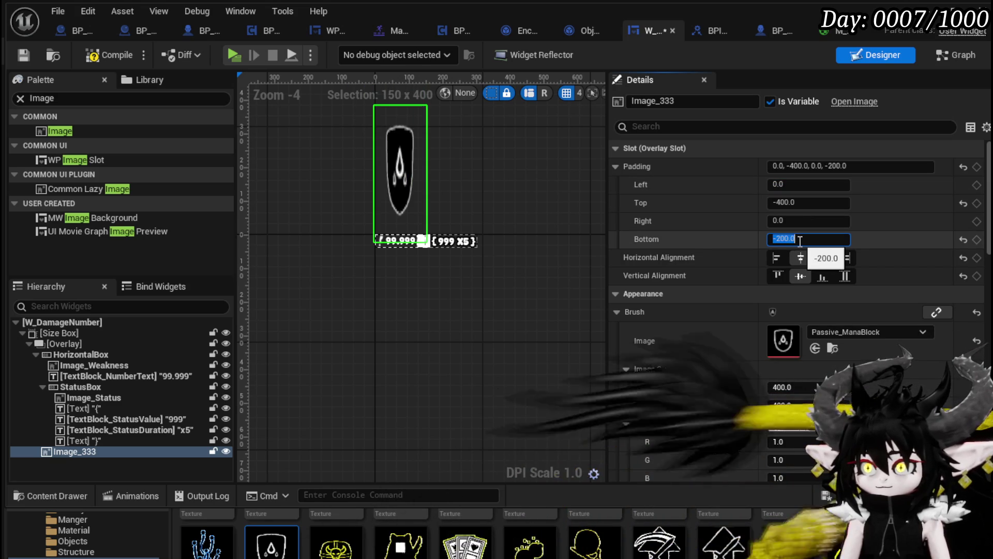
pyautogui.click(776, 202)
pyautogui.write('-200')
pyautogui.press('Return')
pyautogui.scroll(4, 437, 250)
pyautogui.scroll(3, 508, 276)
# - Set the shield image's top and bottom padding to -50 each
pyautogui.click(778, 239)
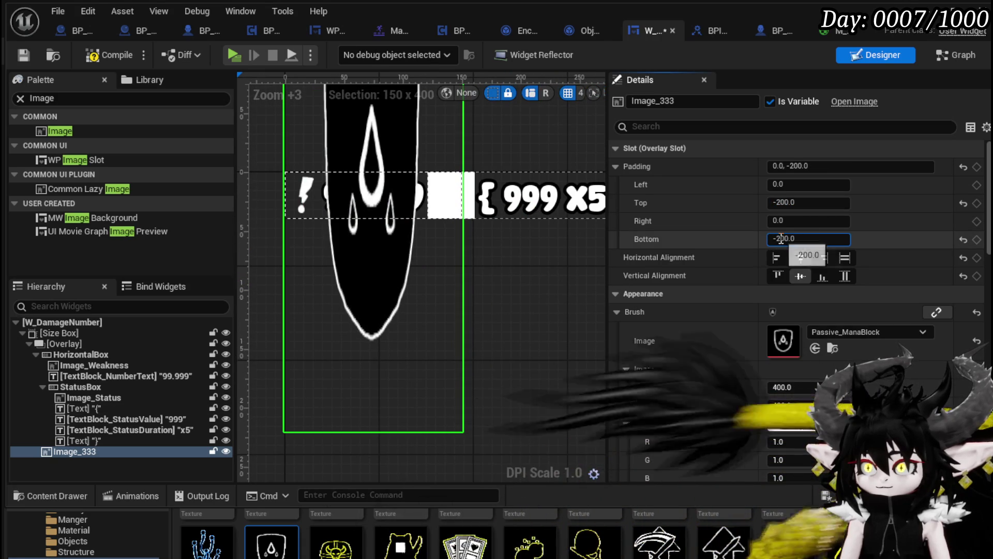
pyautogui.write('-100')
pyautogui.press('Return')
pyautogui.click(777, 202)
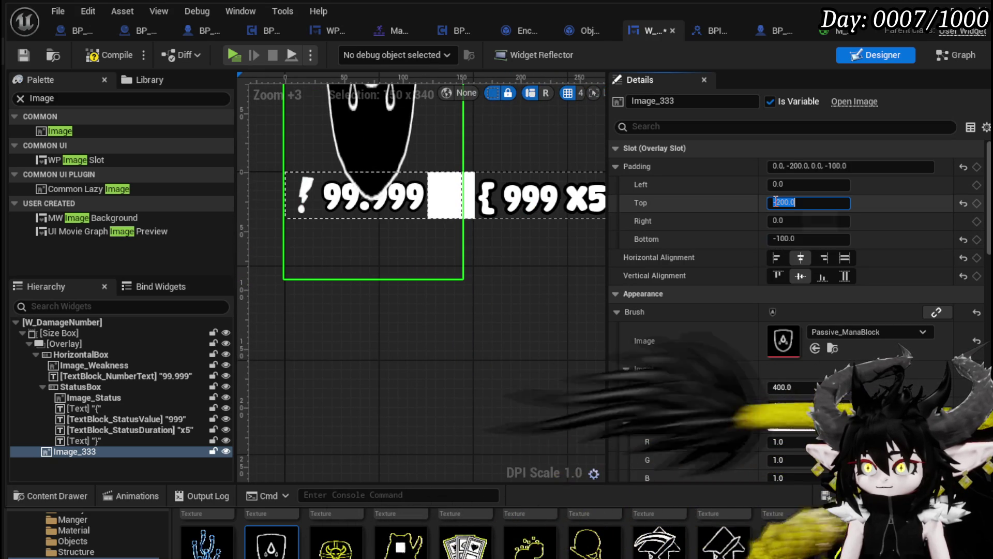
pyautogui.press('Return')
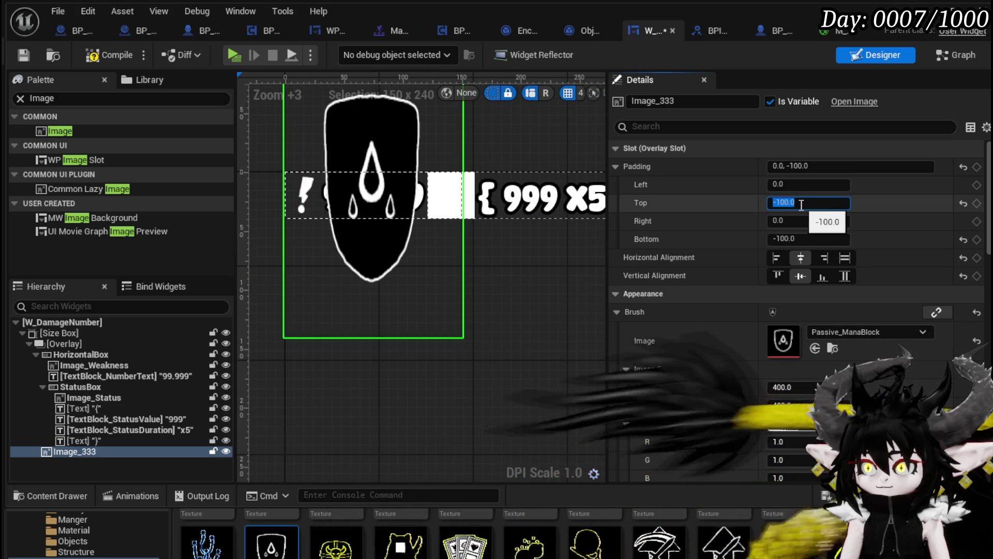
pyautogui.scroll(2, 569, 290)
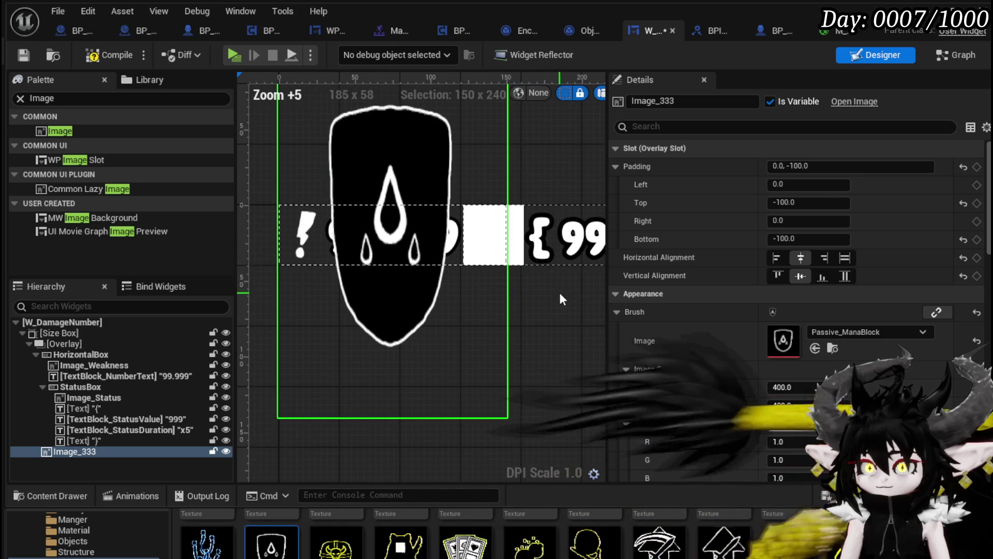
pyautogui.click(777, 203)
pyautogui.write('-500')
pyautogui.press('Return')
pyautogui.click(785, 202)
pyautogui.press('Return')
pyautogui.click(778, 239)
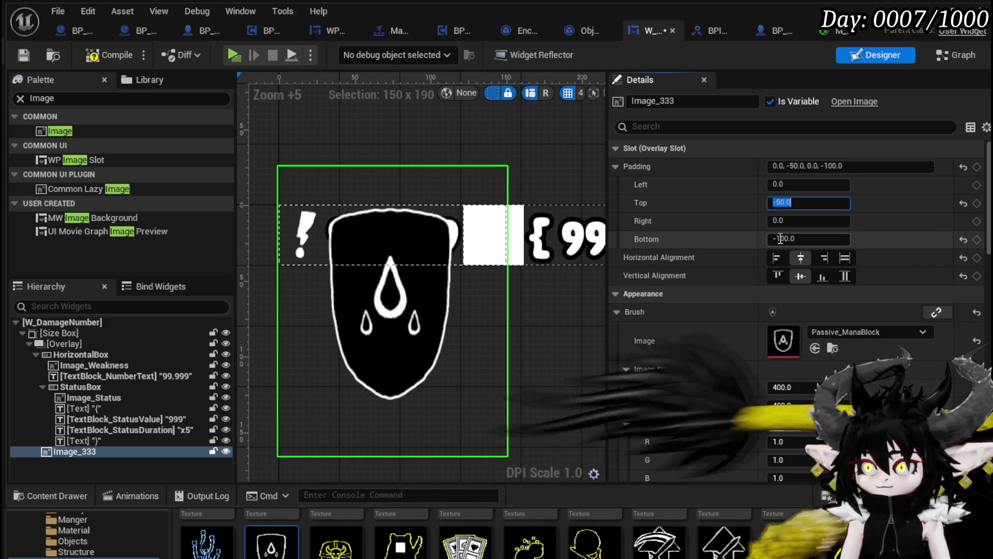
pyautogui.write('5')
pyautogui.press('Return')
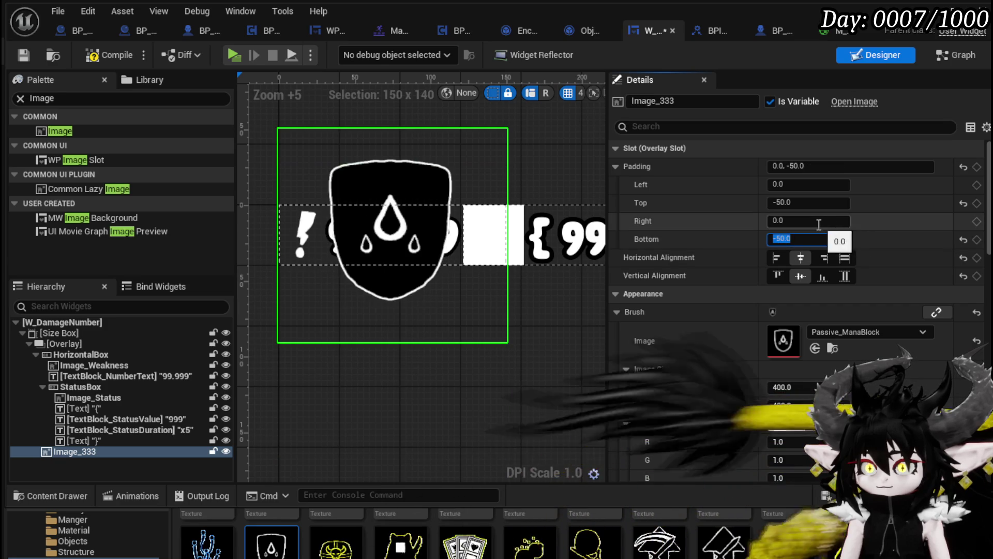
# - Save the widget and inspect the HorizontalBox, StatusBox, Size Box, Overlay and text and weakness widgets
pyautogui.click(24, 54)
pyautogui.scroll(-6, 715, 212)
pyautogui.scroll(-8, 716, 229)
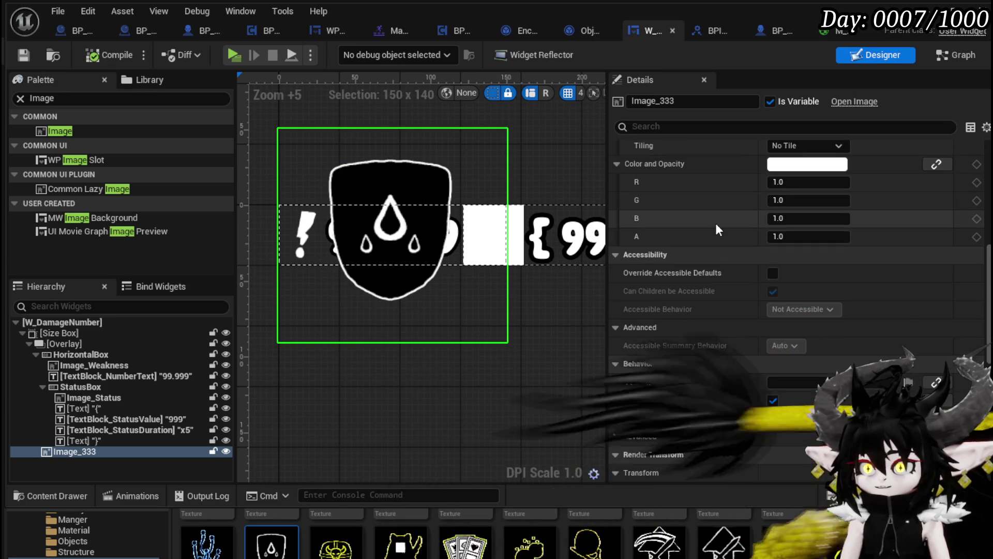
pyautogui.scroll(10, 715, 223)
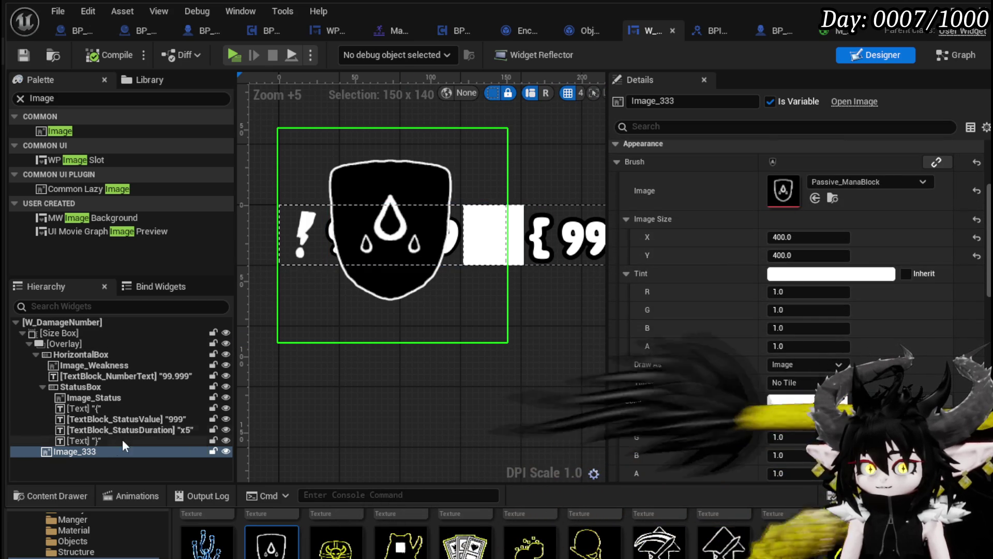
pyautogui.click(69, 357)
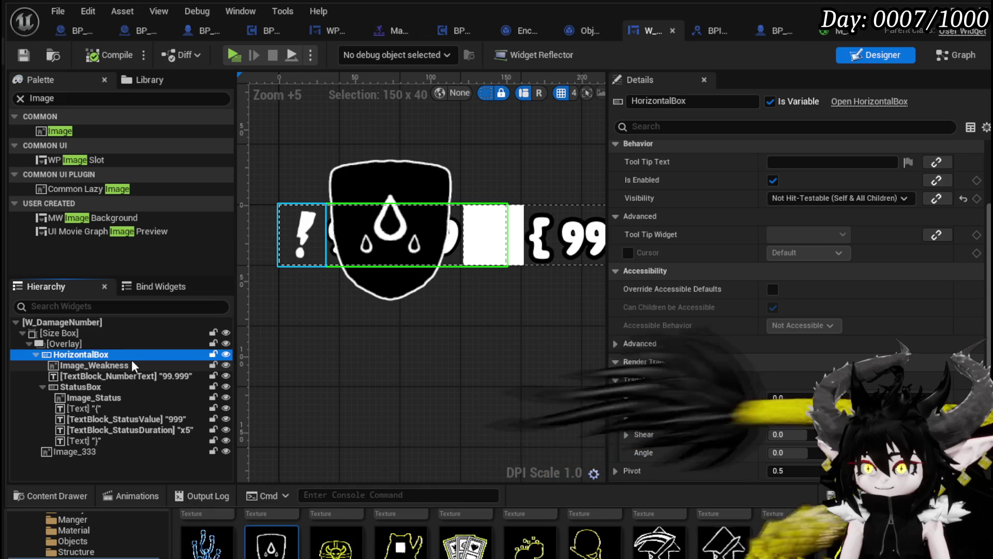
pyautogui.click(63, 451)
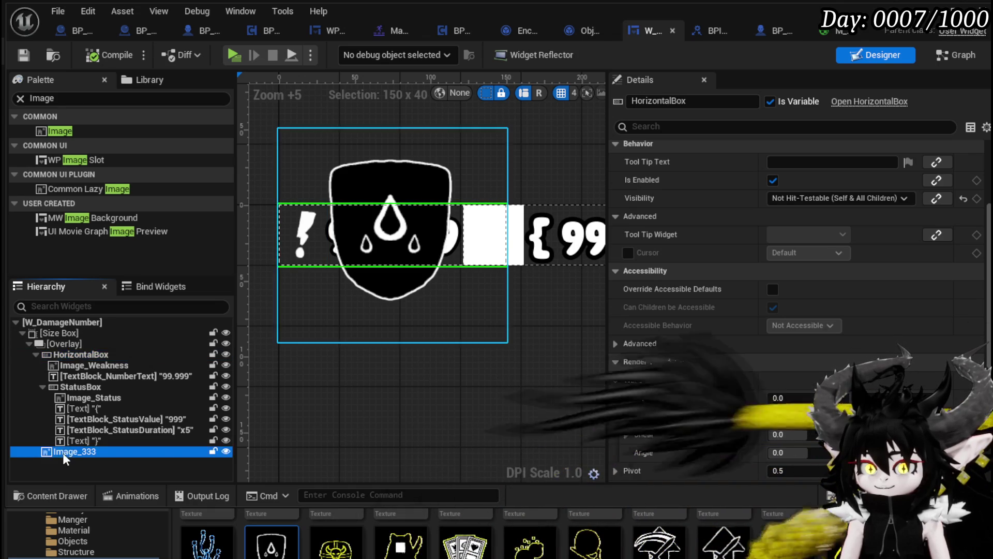
pyautogui.click(70, 389)
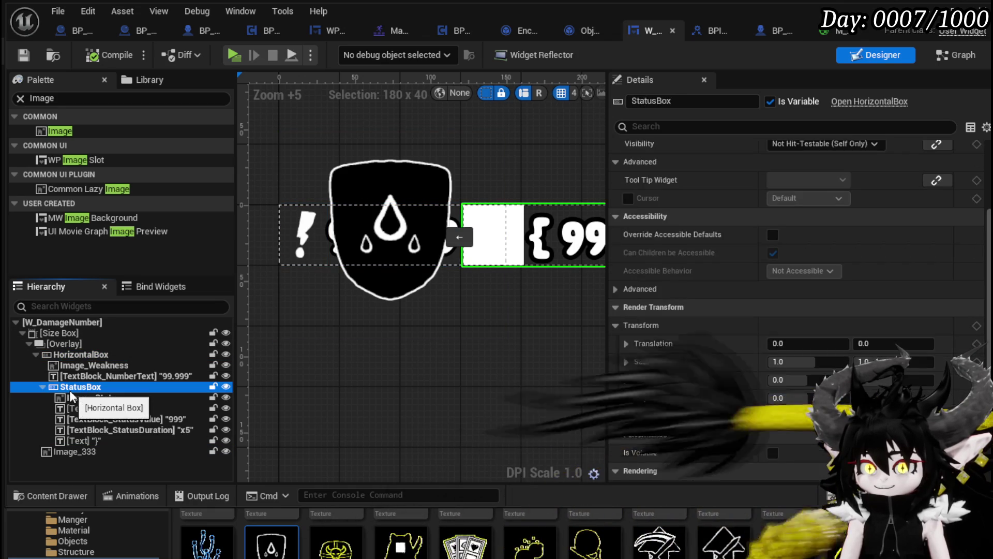
pyautogui.click(73, 333)
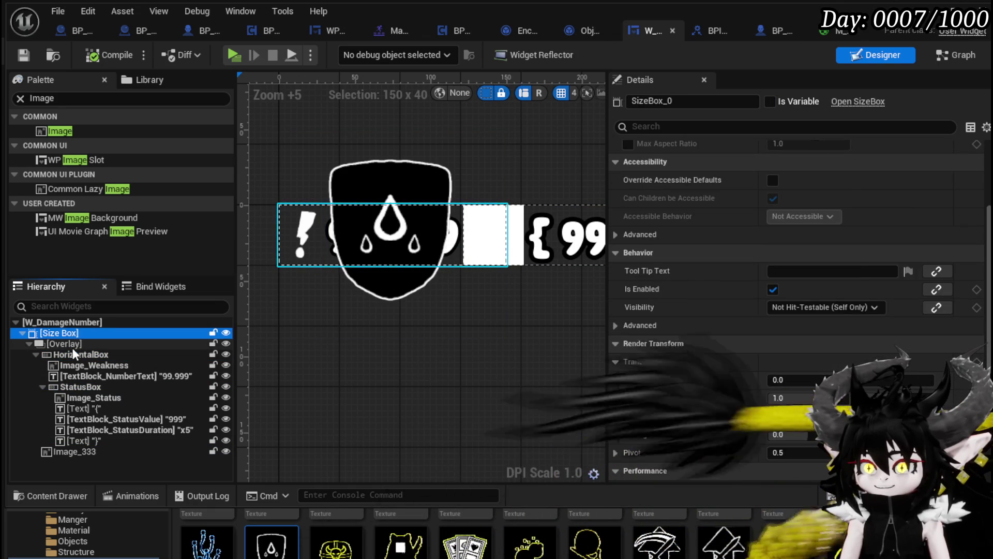
pyautogui.click(72, 346)
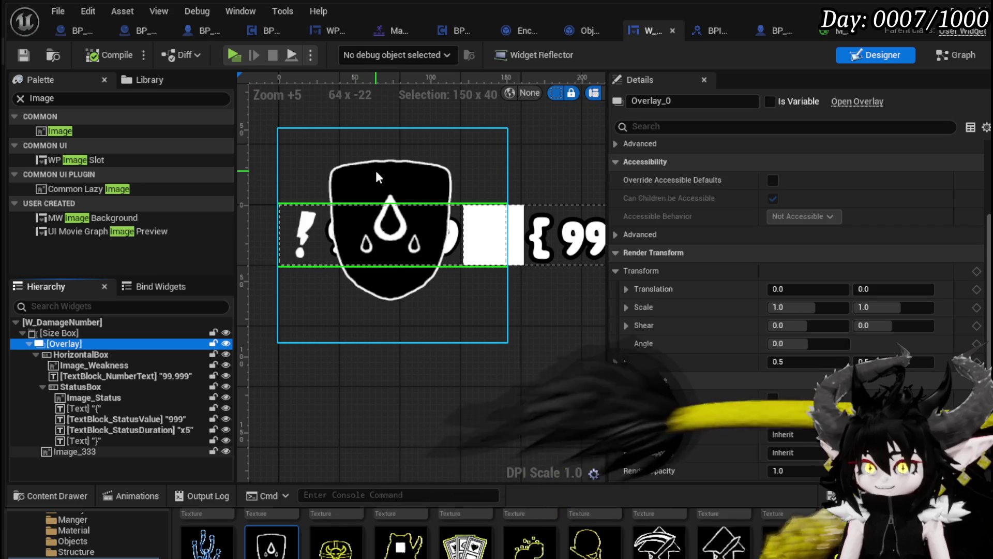
pyautogui.click(374, 169)
pyautogui.scroll(5, 835, 287)
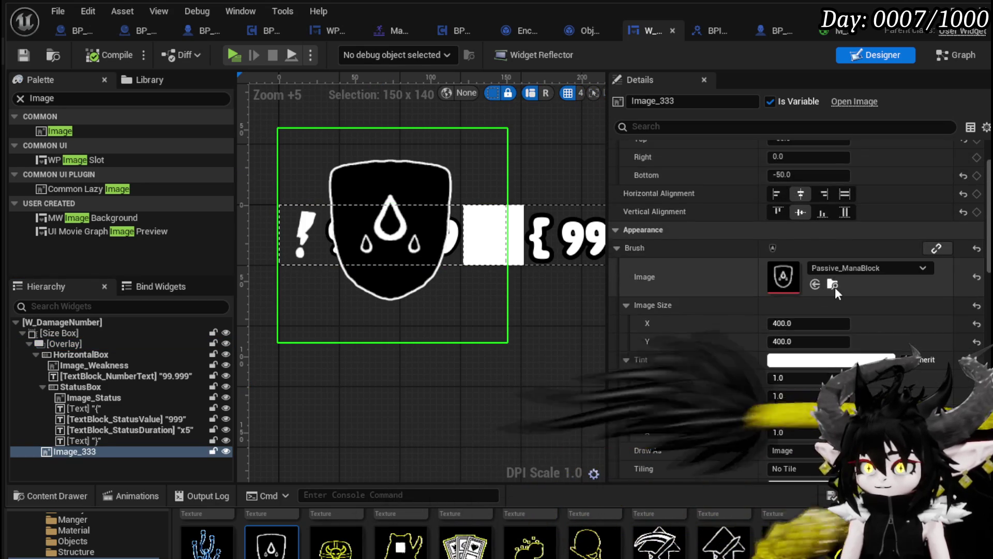
pyautogui.scroll(-5, 663, 261)
pyautogui.scroll(-10, 666, 258)
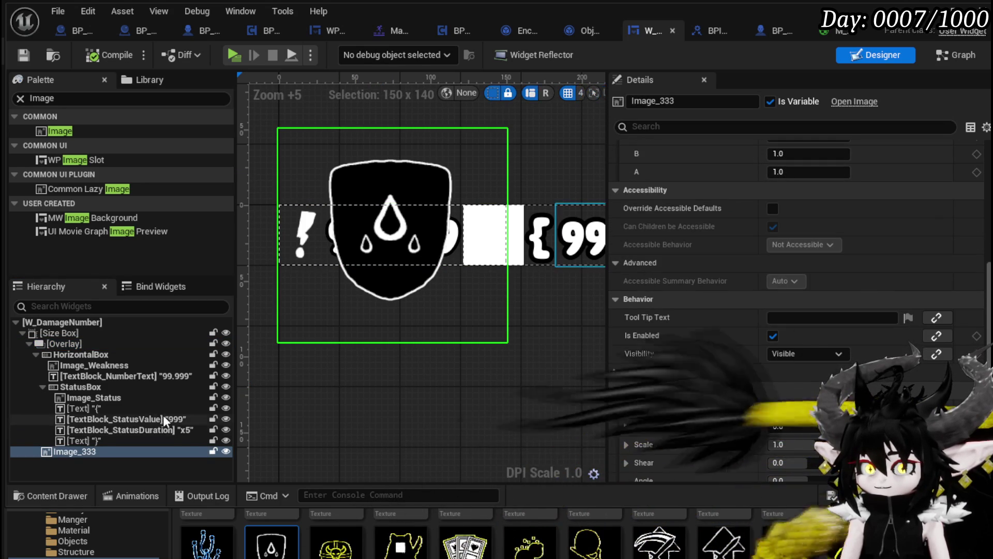
pyautogui.click(96, 390)
pyautogui.scroll(10, 782, 351)
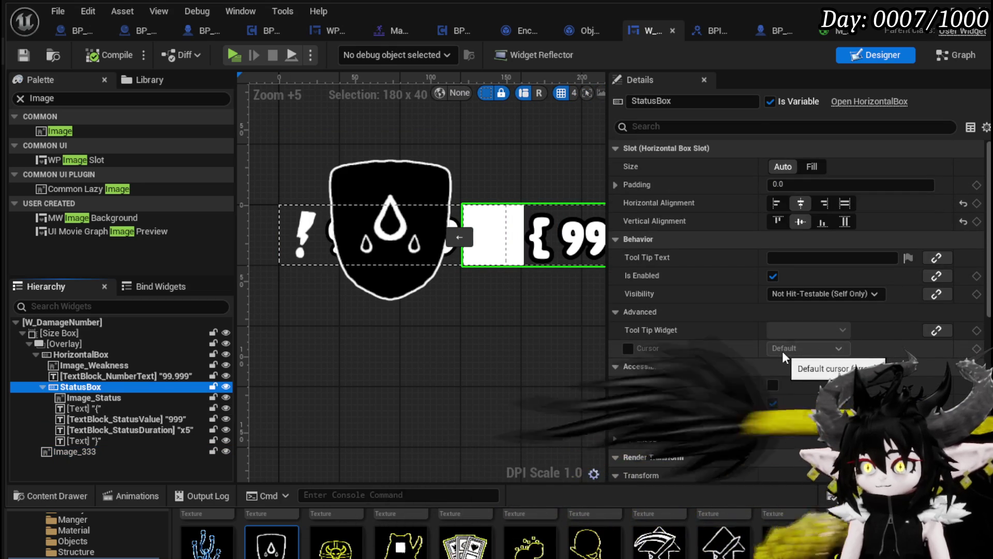
pyautogui.scroll(-10, 783, 351)
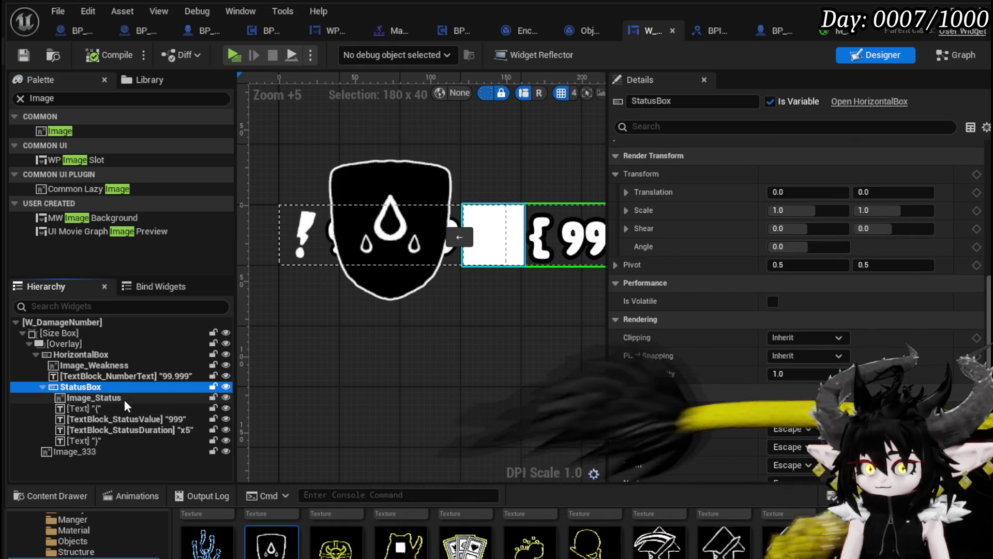
pyautogui.click(115, 377)
pyautogui.click(114, 366)
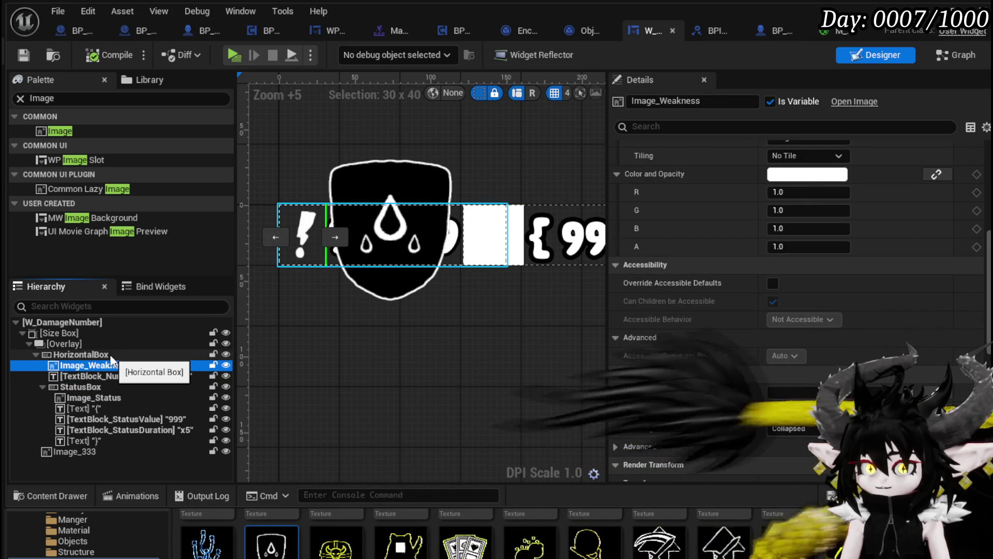
# - Collapse StatusBox and HorizontalBox in the Hierarchy and select Image_333
pyautogui.click(44, 387)
pyautogui.click(36, 354)
pyautogui.click(62, 365)
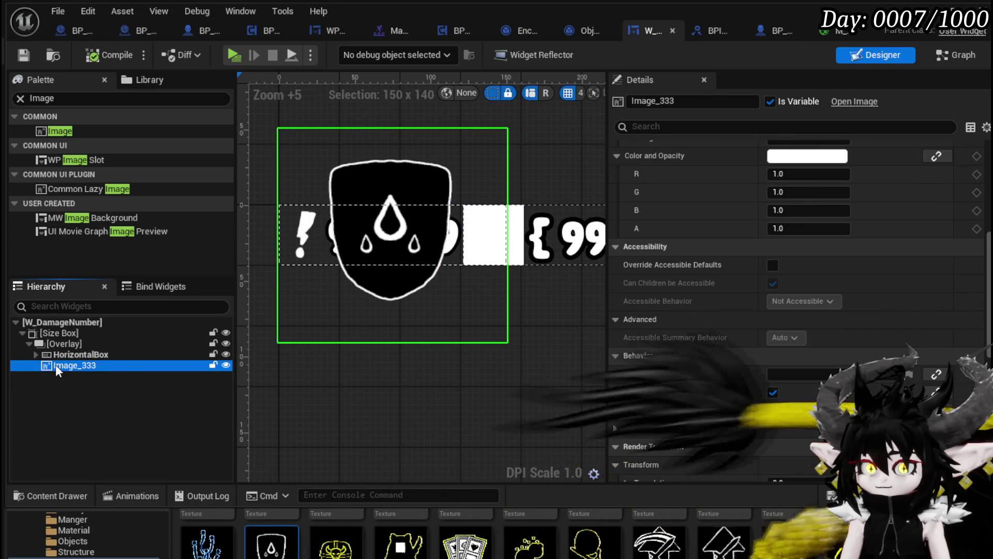
# - Move Image_333 above HorizontalBox and set its top padding to -38
pyautogui.moveTo(54, 364); pyautogui.dragTo(65, 354)
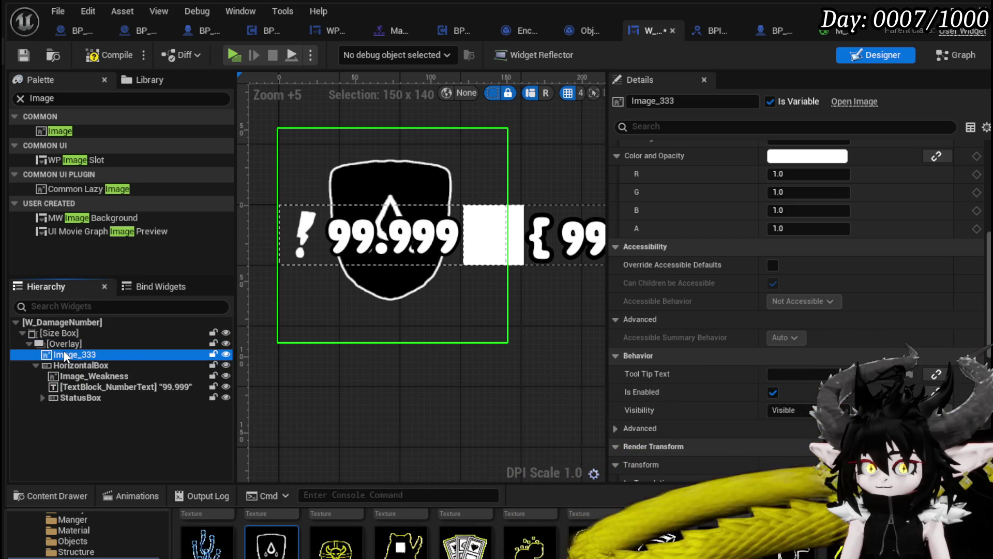
pyautogui.click(98, 57)
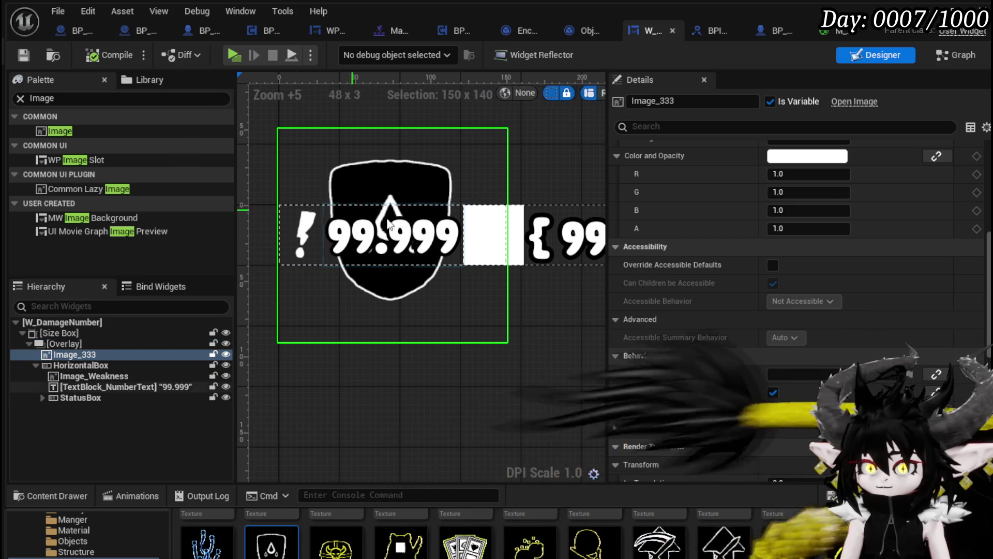
pyautogui.scroll(10, 822, 207)
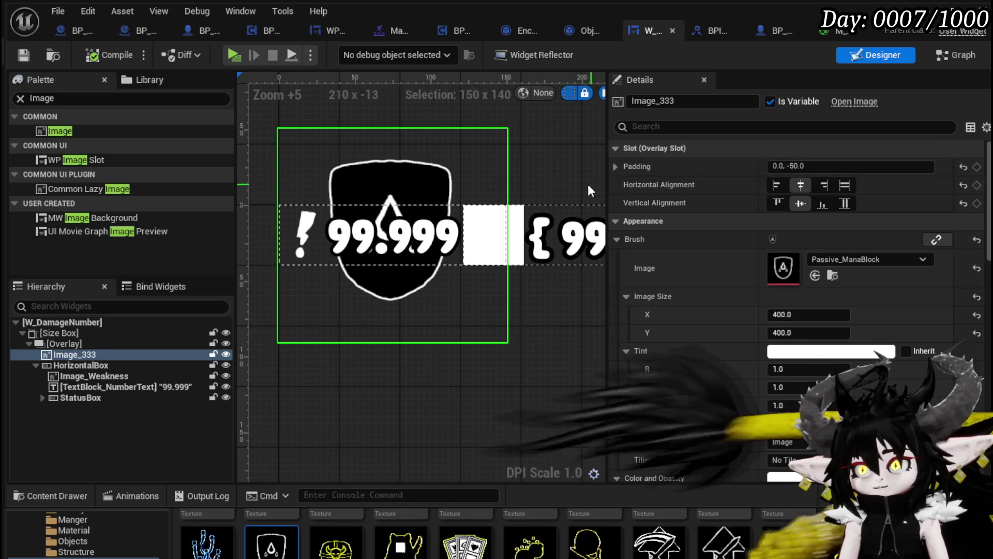
pyautogui.click(616, 167)
pyautogui.click(778, 202)
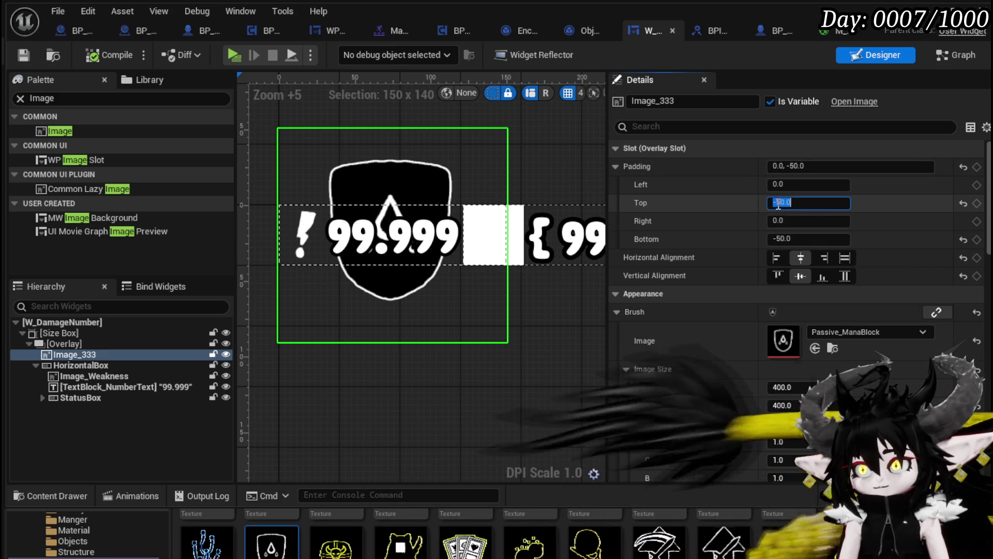
pyautogui.press('Delete')
pyautogui.write('4')
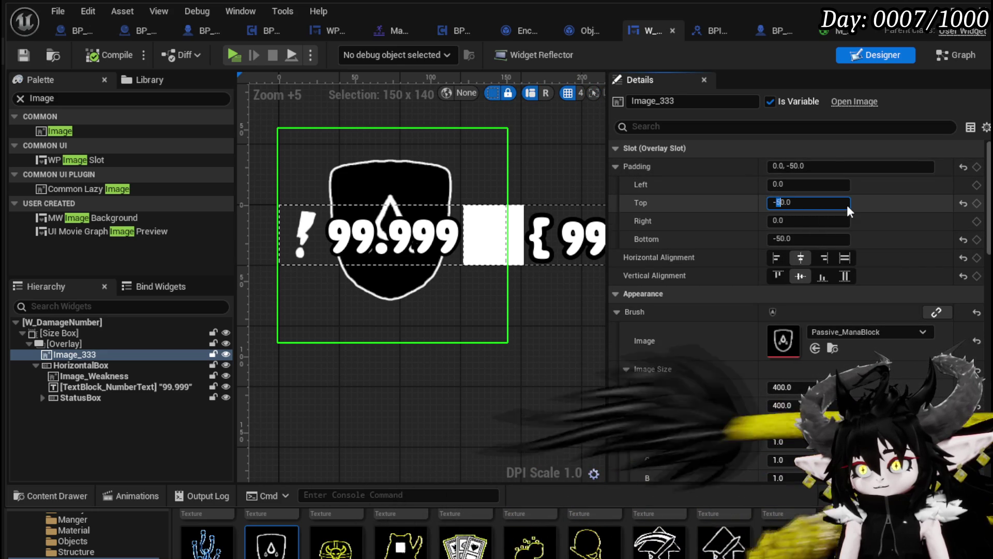
pyautogui.write('-40')
pyautogui.press('Return')
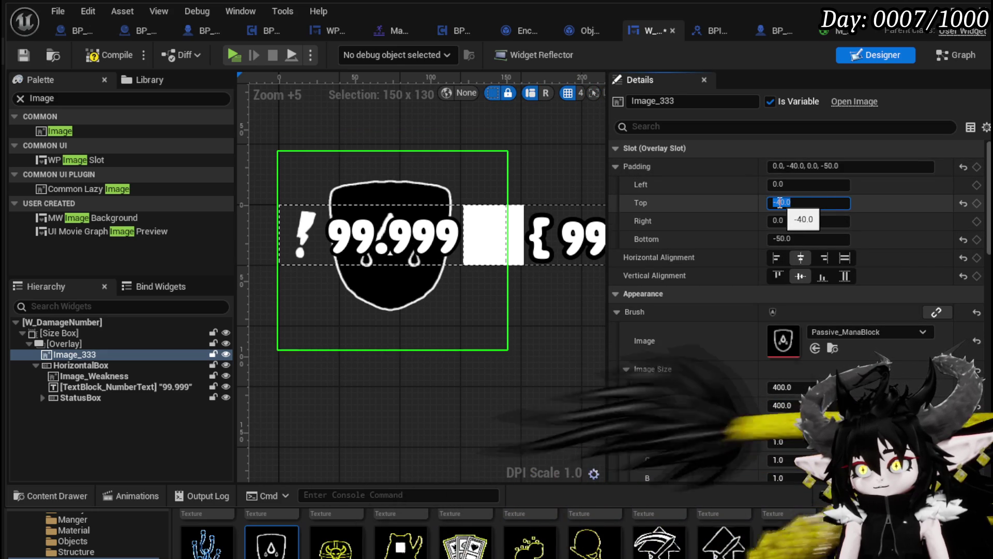
pyautogui.write('35')
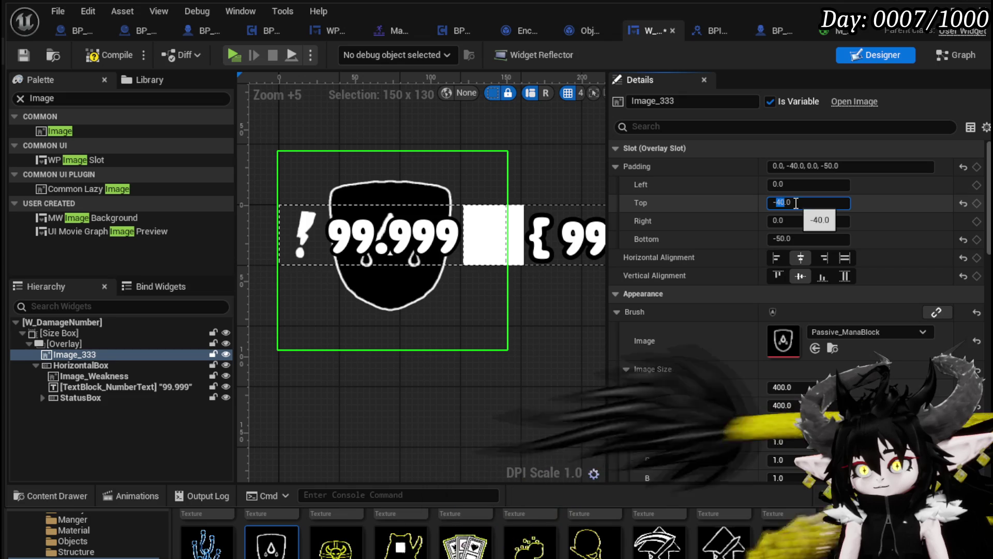
pyautogui.press('Return')
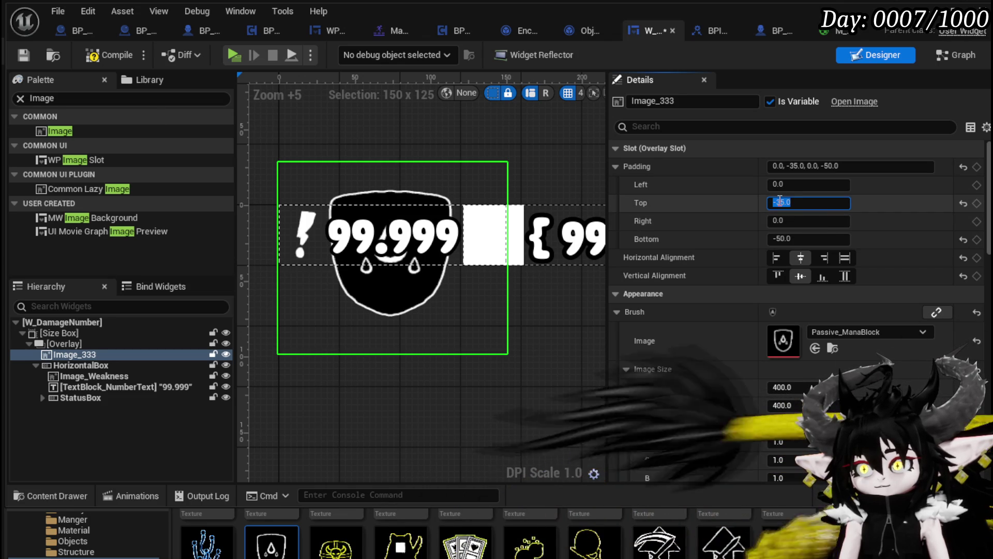
pyautogui.write('8')
pyautogui.press('Return')
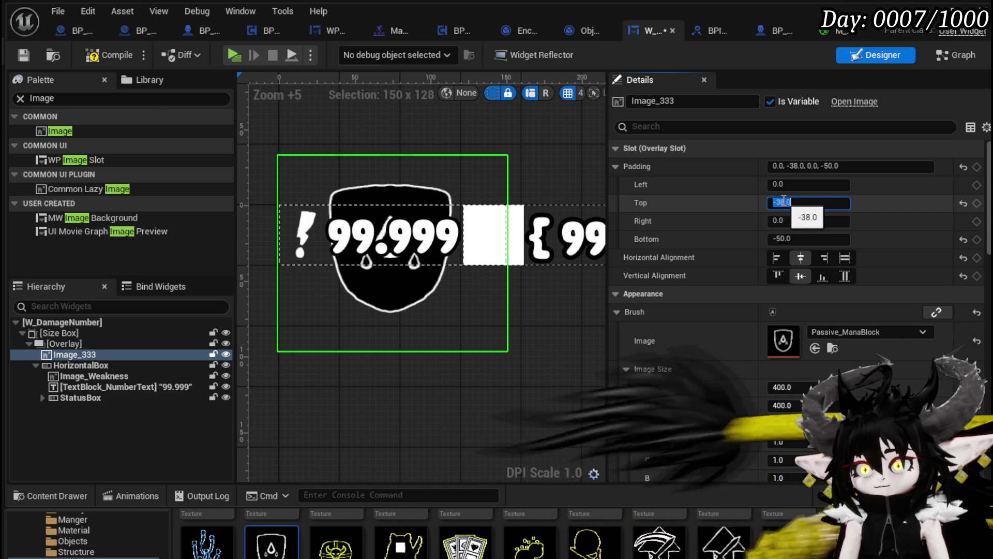
pyautogui.click(111, 52)
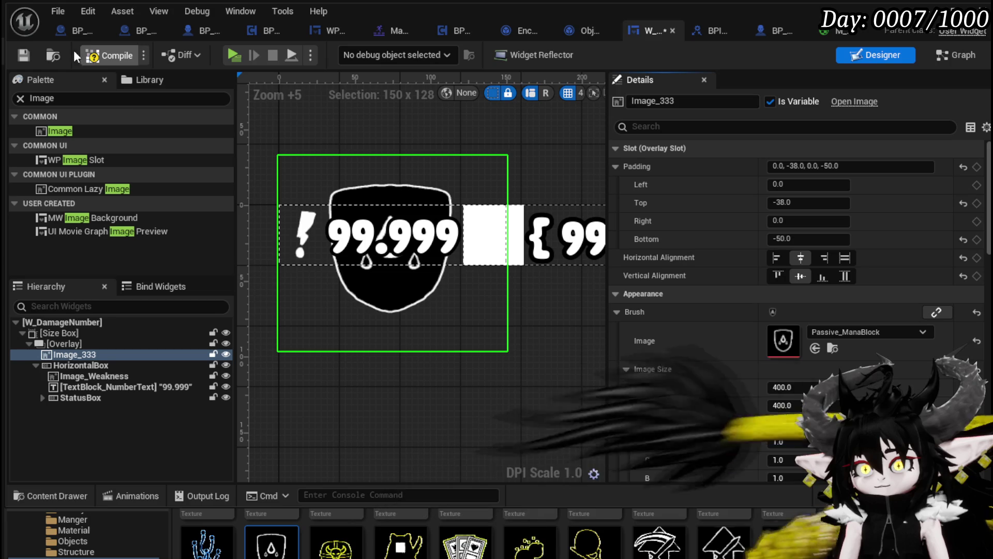
# - Set Image_333's visibility to Collapsed and compile the widget
pyautogui.scroll(-10, 922, 349)
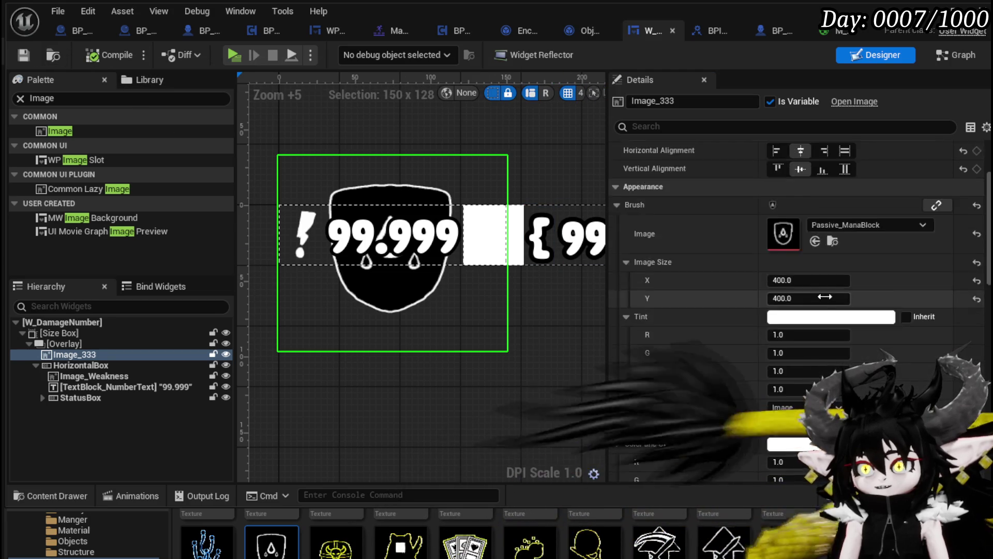
pyautogui.click(806, 312)
pyautogui.click(791, 331)
pyautogui.click(103, 52)
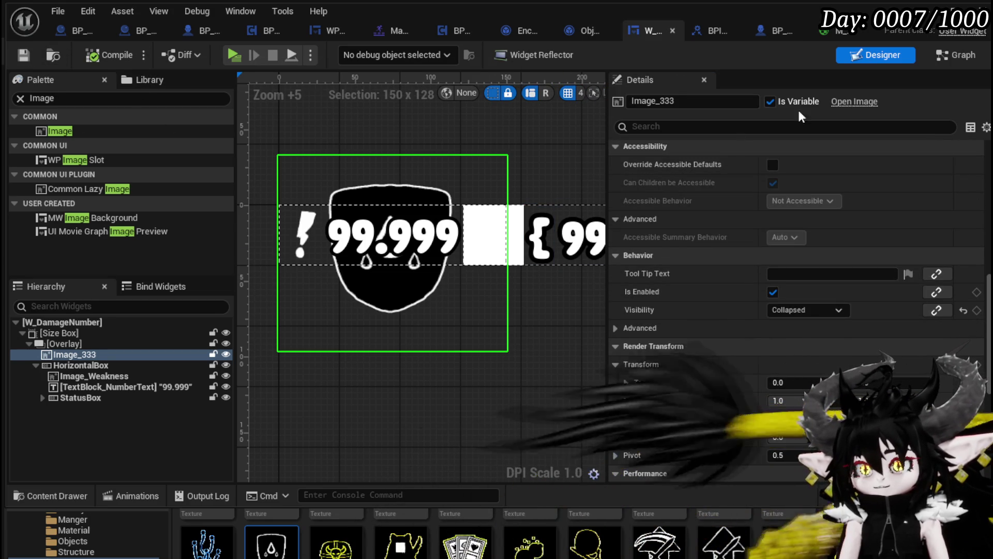
# - Delete the Switch on E_DamageReductionStates node and its variable, then compile and save
pyautogui.click(961, 55)
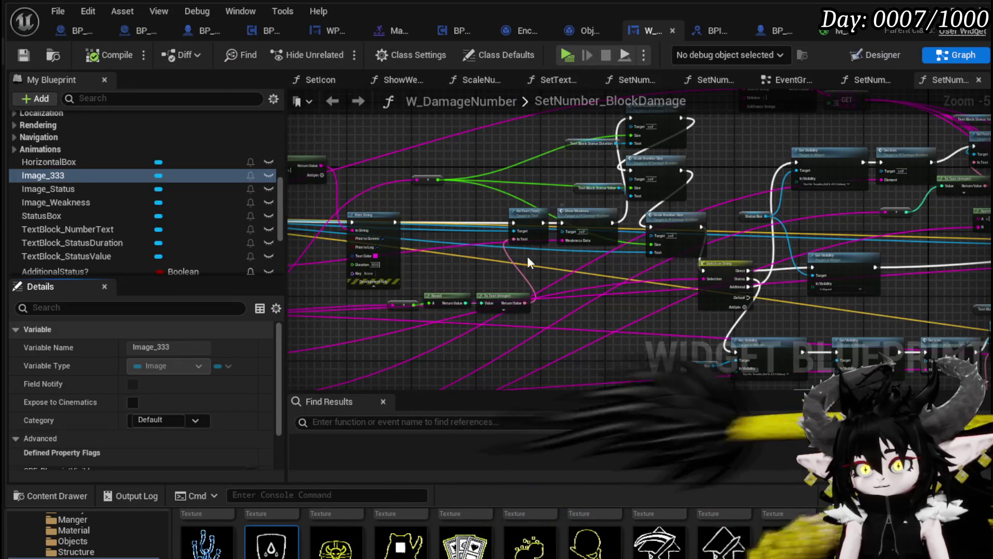
pyautogui.scroll(-2, 493, 259)
pyautogui.scroll(4, 496, 252)
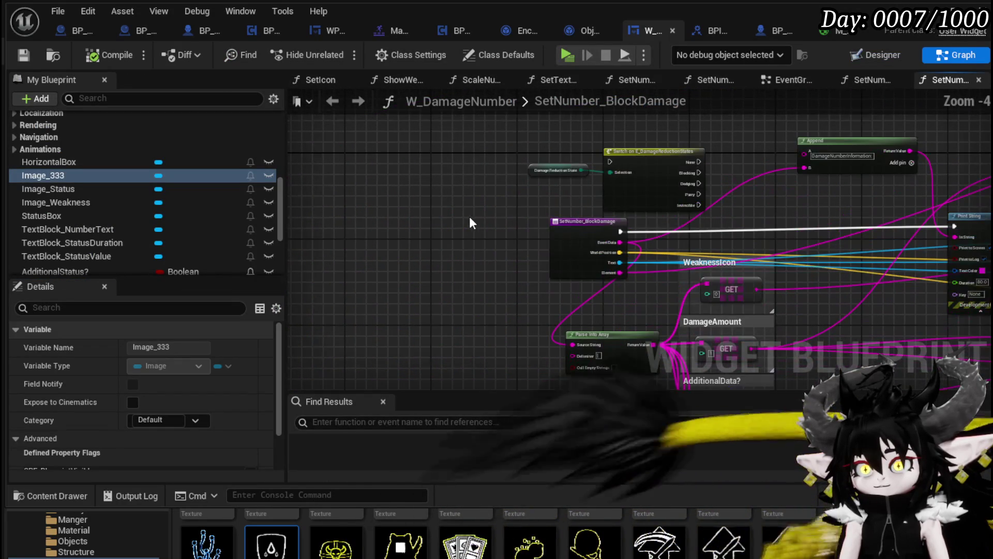
pyautogui.moveTo(603, 175); pyautogui.dragTo(526, 135)
pyautogui.press('Delete')
pyautogui.click(89, 57)
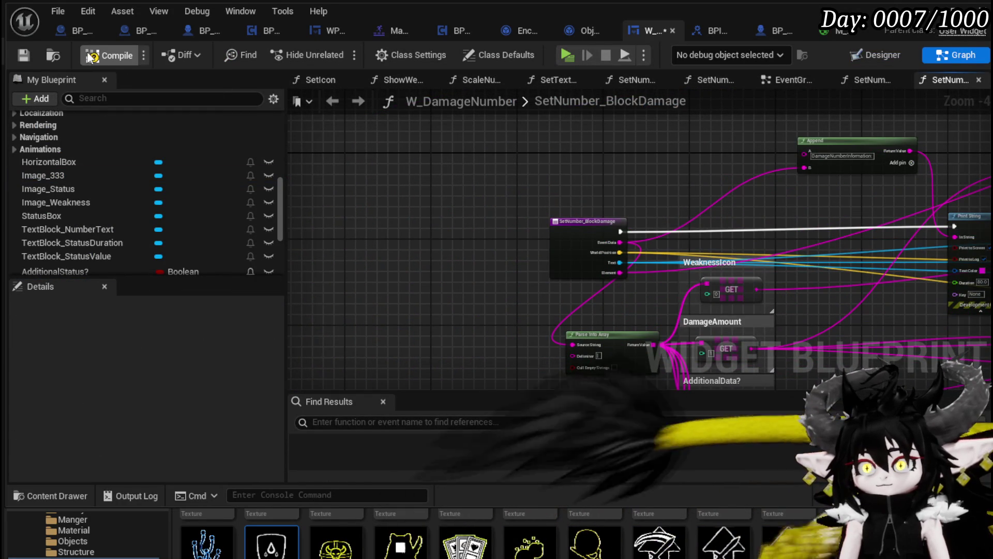
pyautogui.click(24, 55)
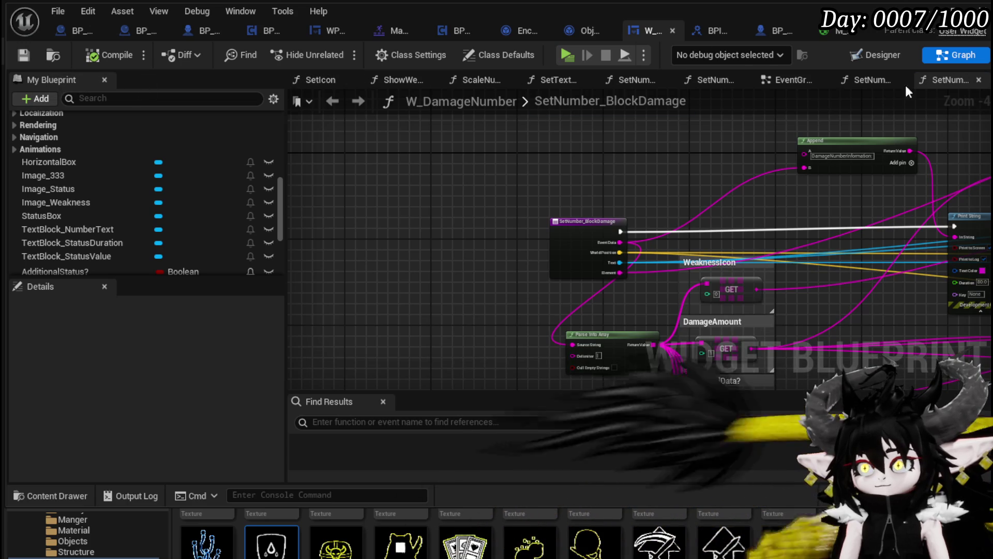
# - Bring up the EventGraph and pan to the damage-state nodes
pyautogui.click(791, 80)
pyautogui.moveTo(629, 232)
pyautogui.mouseDown()
pyautogui.moveTo(629, 309)
pyautogui.moveTo(517, 214)
pyautogui.moveTo(695, 221)
pyautogui.moveTo(608, 203)
pyautogui.mouseUp()
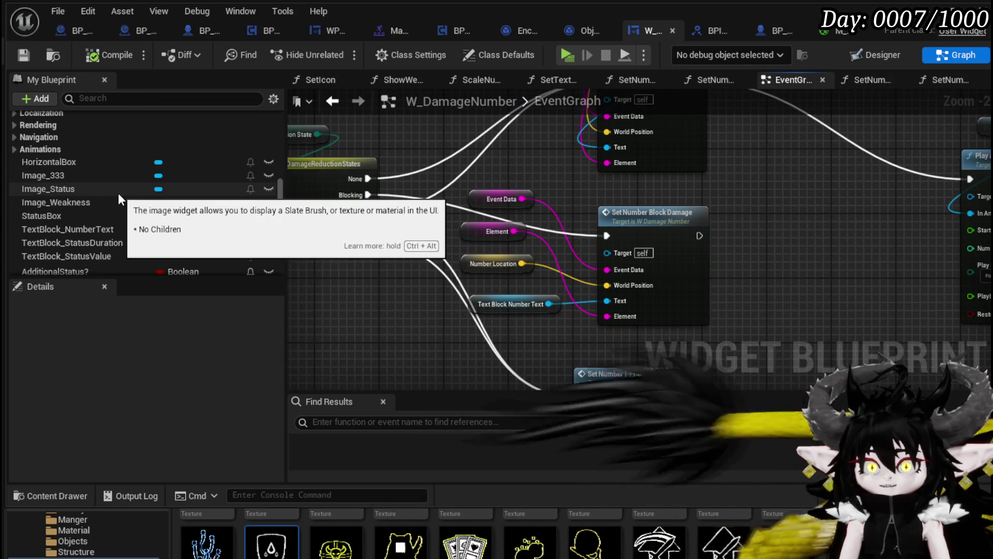
pyautogui.scroll(-5, 120, 199)
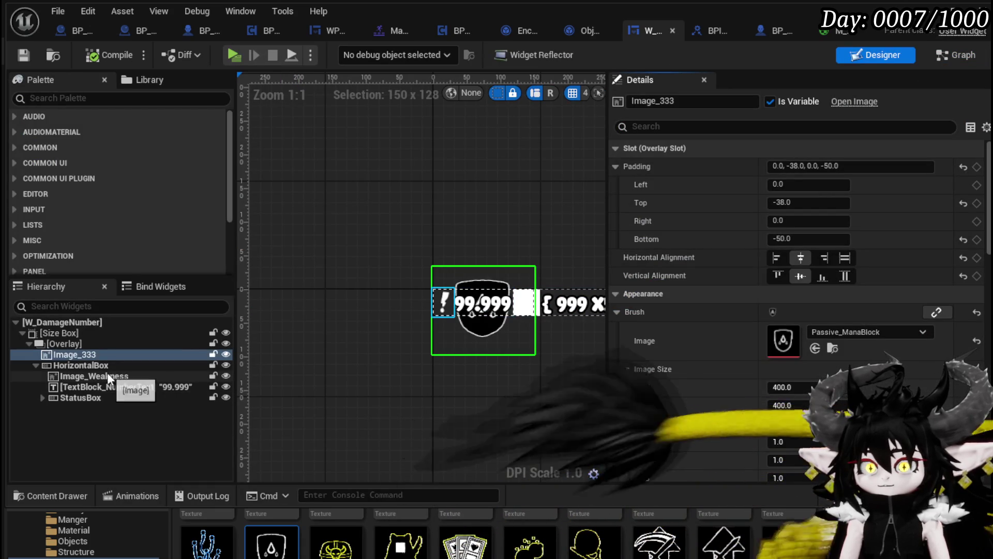
# - Rename Image_333 to Image_BlackBackground and compile the widget blueprint
pyautogui.click(659, 101)
pyautogui.write('l')
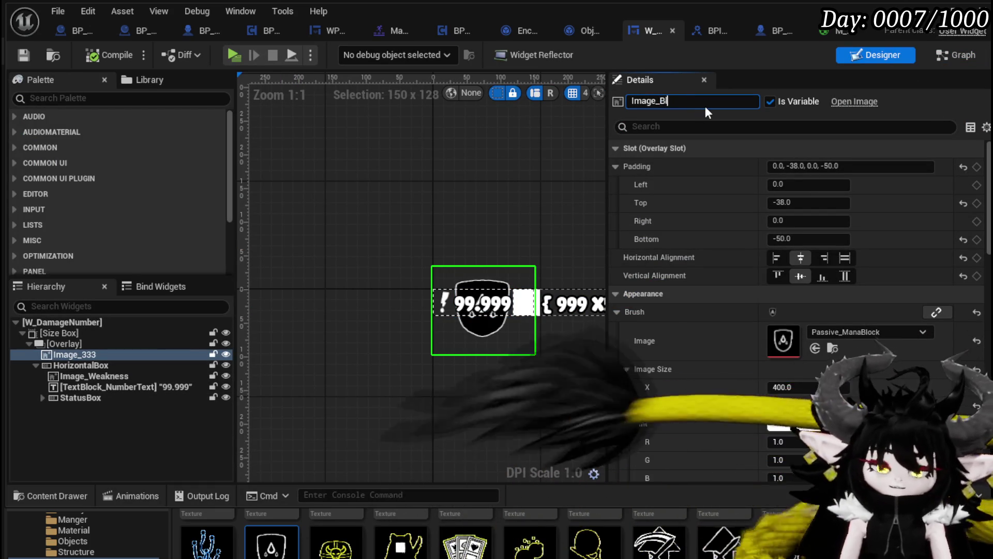
pyautogui.write('ackBackground')
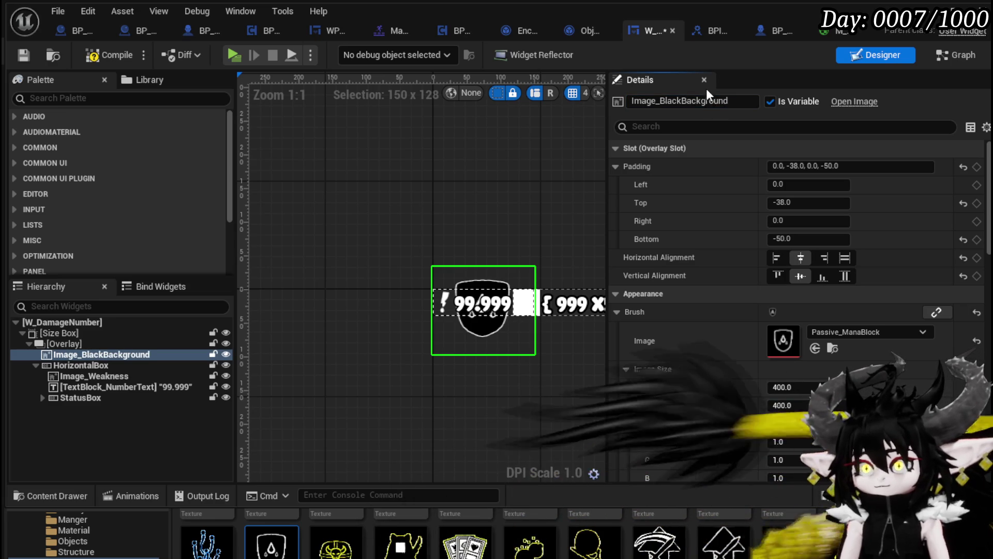
pyautogui.click(103, 58)
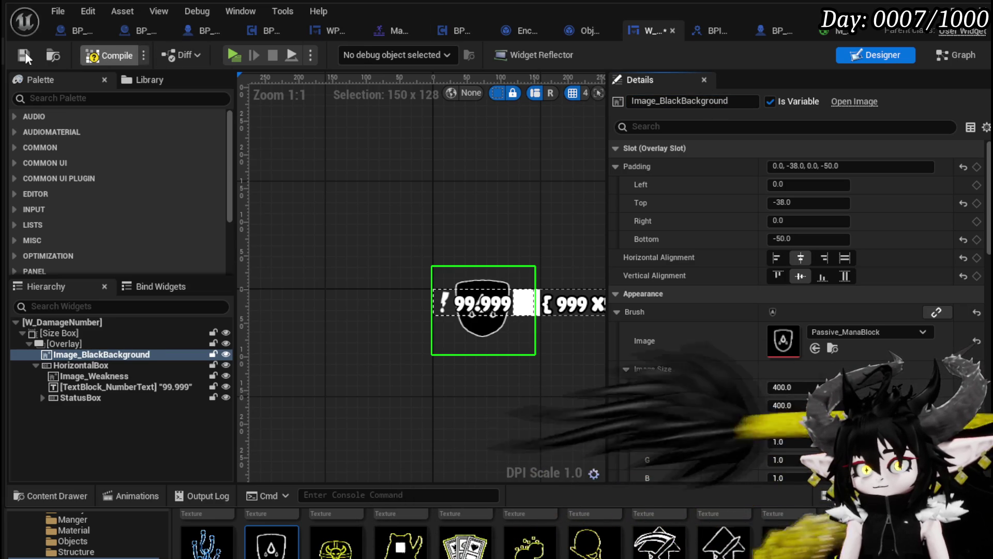
pyautogui.click(944, 61)
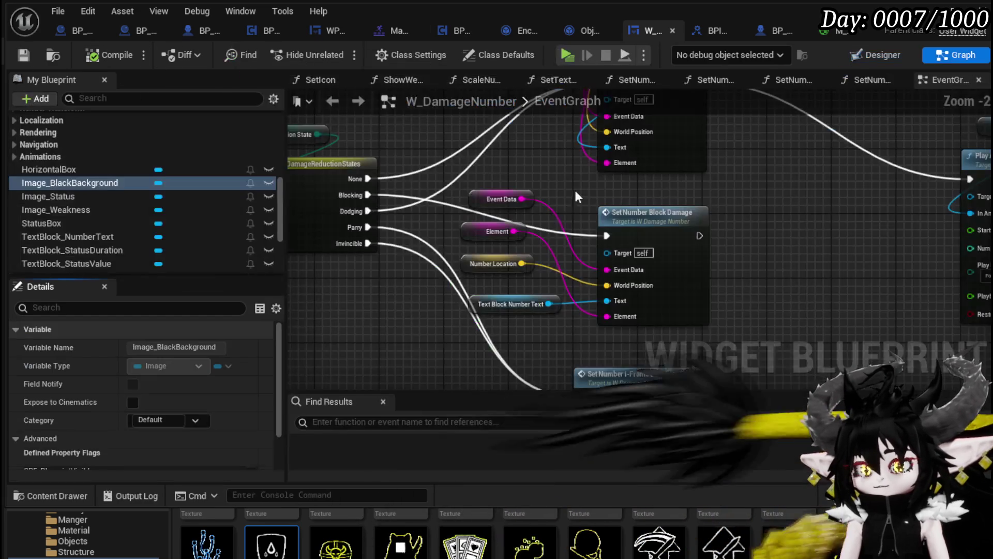
# - Add an Image_BlackBackground getter with a Set Visibility node to the EventGraph
pyautogui.moveTo(94, 183); pyautogui.dragTo(392, 340)
pyautogui.click(392, 336)
pyautogui.moveTo(406, 277); pyautogui.dragTo(362, 303)
pyautogui.write('Set Visi')
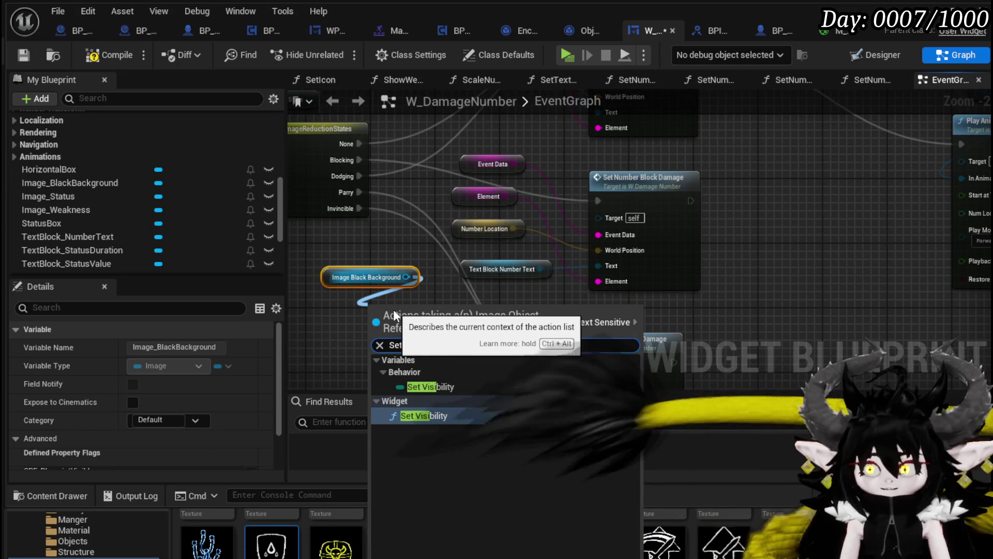
pyautogui.click(409, 416)
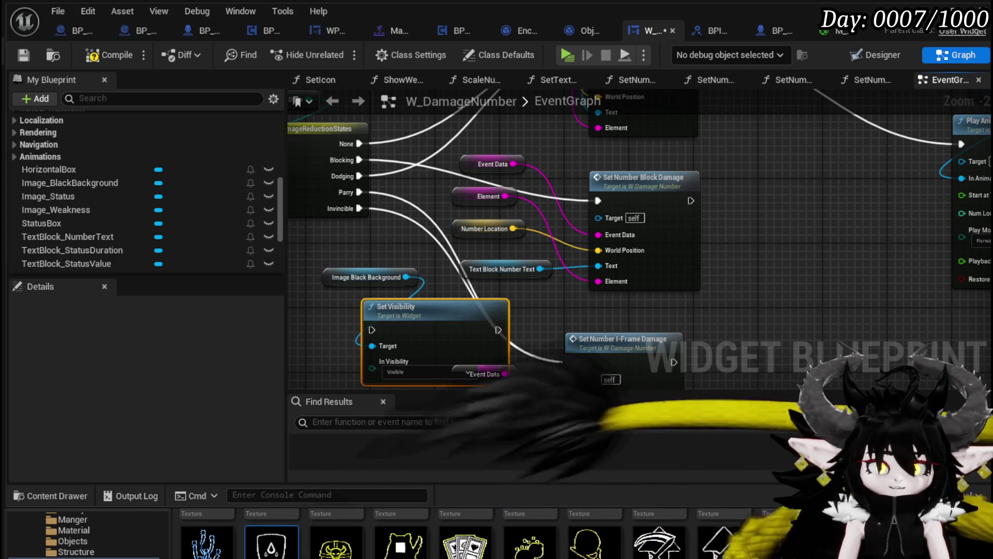
# - Wire Block Damage's exec output into Set Visibility, discarding a trial pasted copy
pyautogui.moveTo(333, 319); pyautogui.dragTo(412, 241)
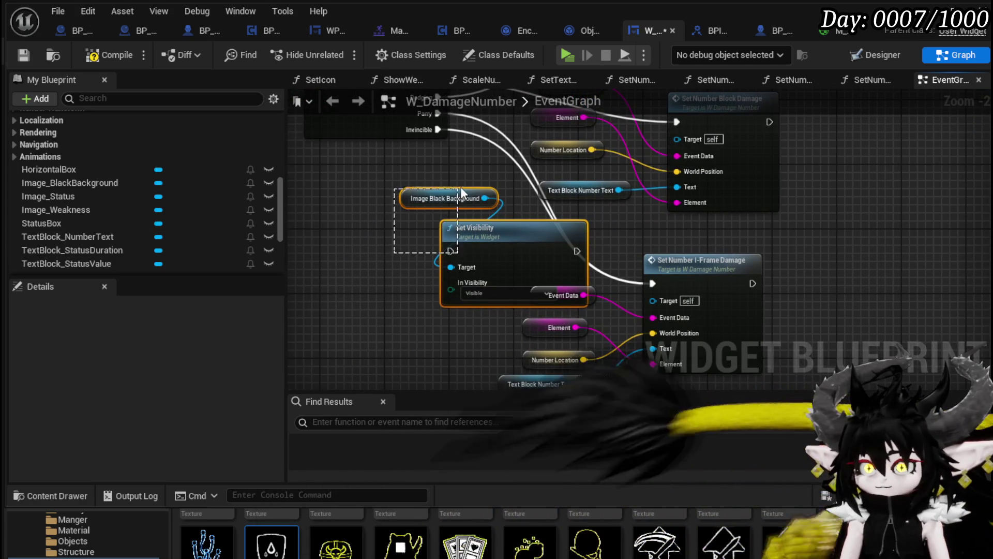
pyautogui.moveTo(458, 188); pyautogui.dragTo(458, 189)
pyautogui.moveTo(482, 234); pyautogui.dragTo(800, 154)
pyautogui.moveTo(731, 124)
pyautogui.mouseDown()
pyautogui.moveTo(654, 210)
pyautogui.moveTo(750, 258)
pyautogui.mouseUp()
pyautogui.moveTo(655, 209)
pyautogui.mouseDown()
pyautogui.moveTo(767, 275)
pyautogui.moveTo(753, 267)
pyautogui.moveTo(761, 202)
pyautogui.moveTo(734, 199)
pyautogui.mouseUp()
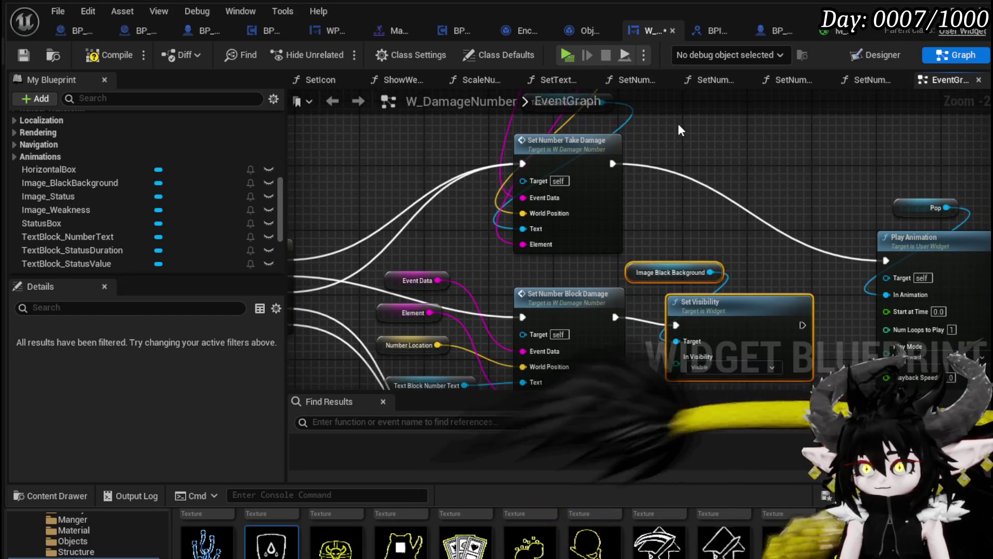
pyautogui.hotkey('ctrl', 'c')
pyautogui.hotkey('ctrl', 'v')
pyautogui.moveTo(611, 163); pyautogui.dragTo(623, 169)
pyautogui.moveTo(697, 192); pyautogui.dragTo(697, 192)
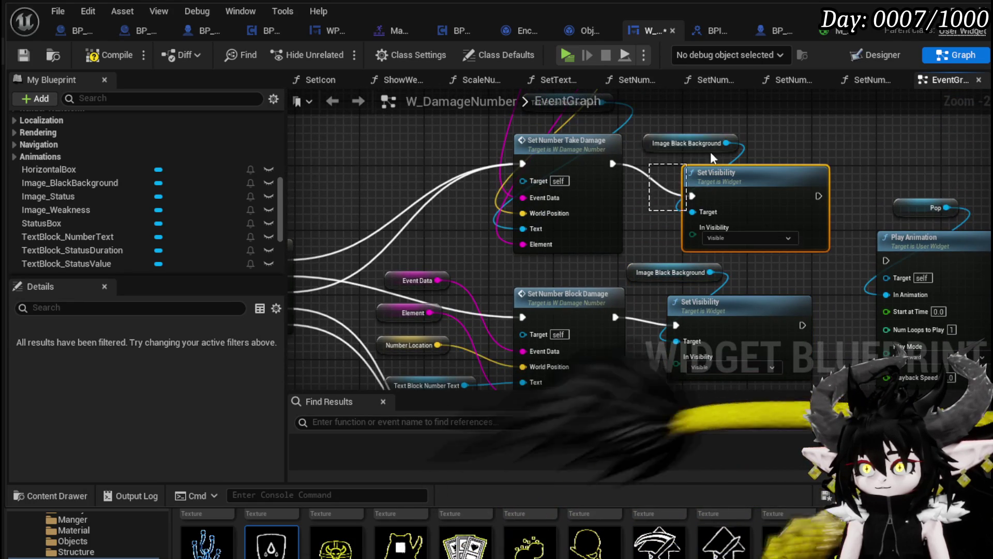
pyautogui.moveTo(657, 168); pyautogui.dragTo(515, 197)
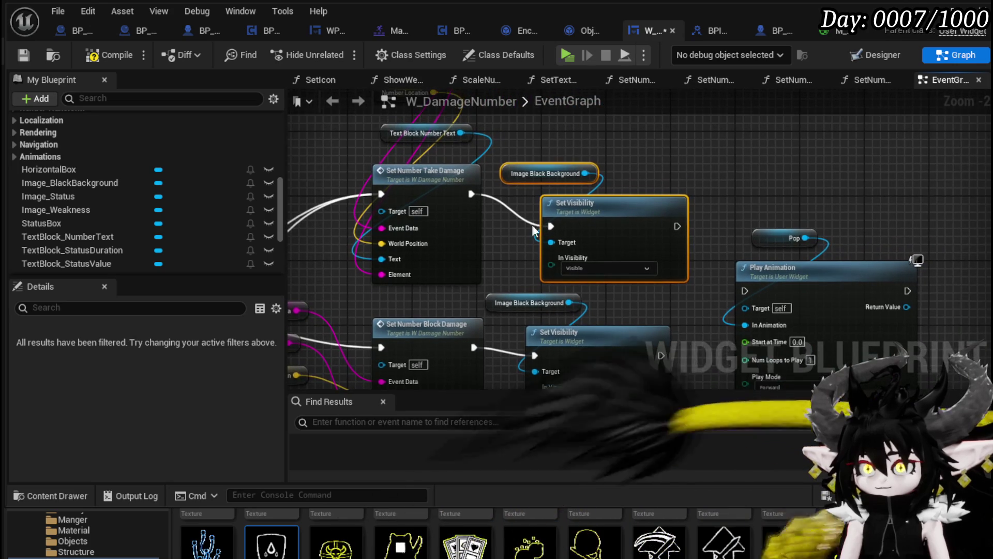
pyautogui.moveTo(651, 151); pyautogui.dragTo(650, 153)
pyautogui.press('Delete')
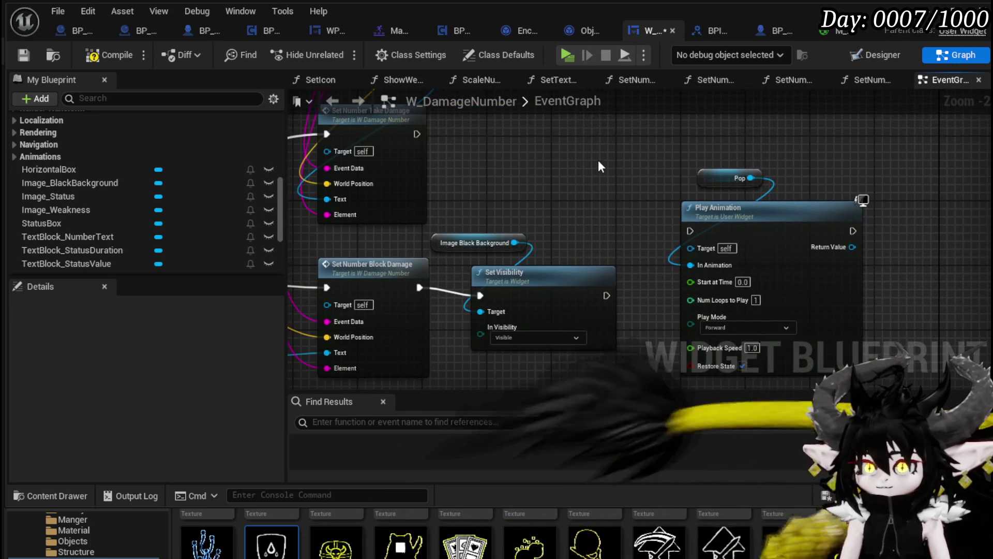
# - Compile and save W_DamageNumber and minimize its editor
pyautogui.moveTo(573, 211)
pyautogui.mouseDown()
pyautogui.moveTo(672, 155)
pyautogui.moveTo(560, 282)
pyautogui.moveTo(754, 317)
pyautogui.moveTo(654, 354)
pyautogui.mouseUp()
pyautogui.click(108, 60)
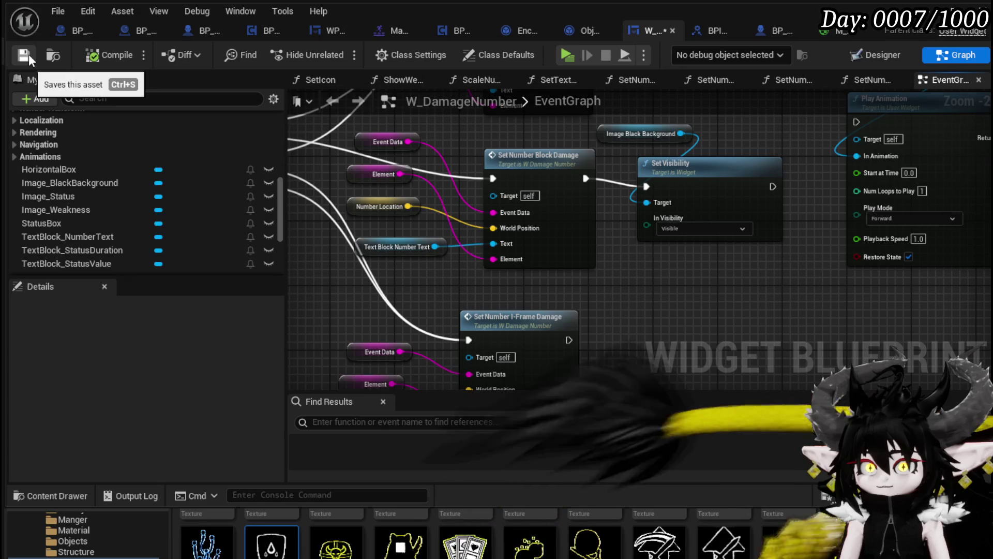
pyautogui.click(29, 54)
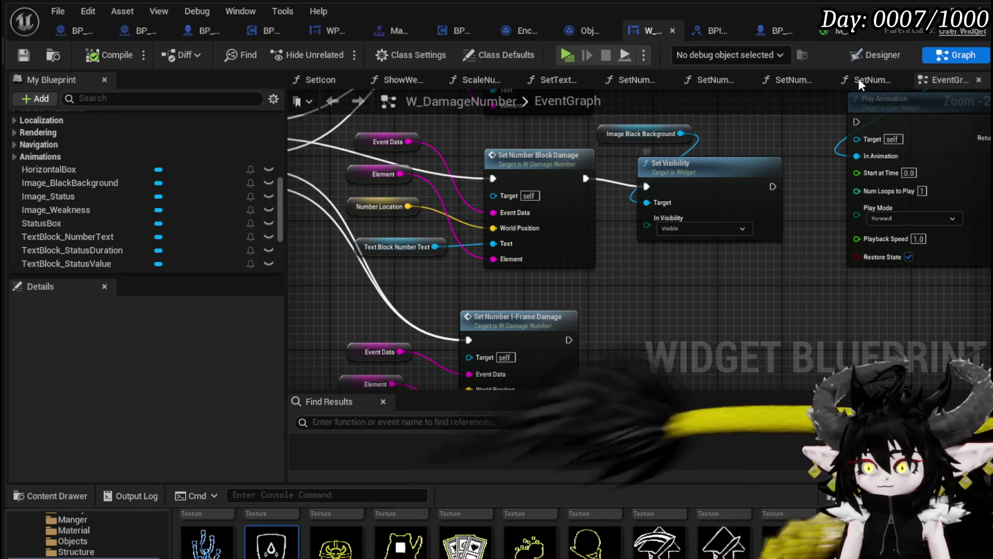
pyautogui.click(926, 10)
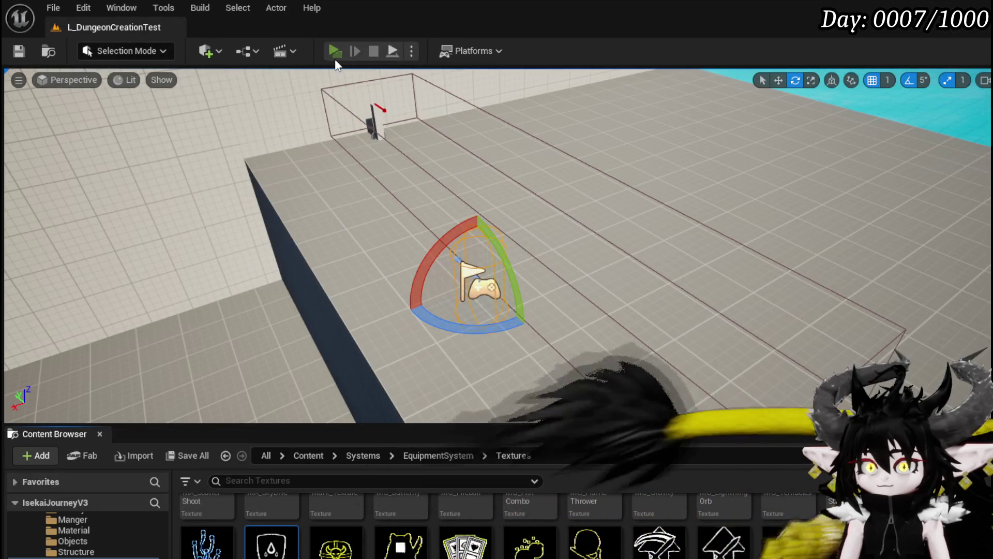
# - Play-test the level walking forward, then stop and save L_DungeonCreationTest
pyautogui.click(335, 52)
pyautogui.press('w')
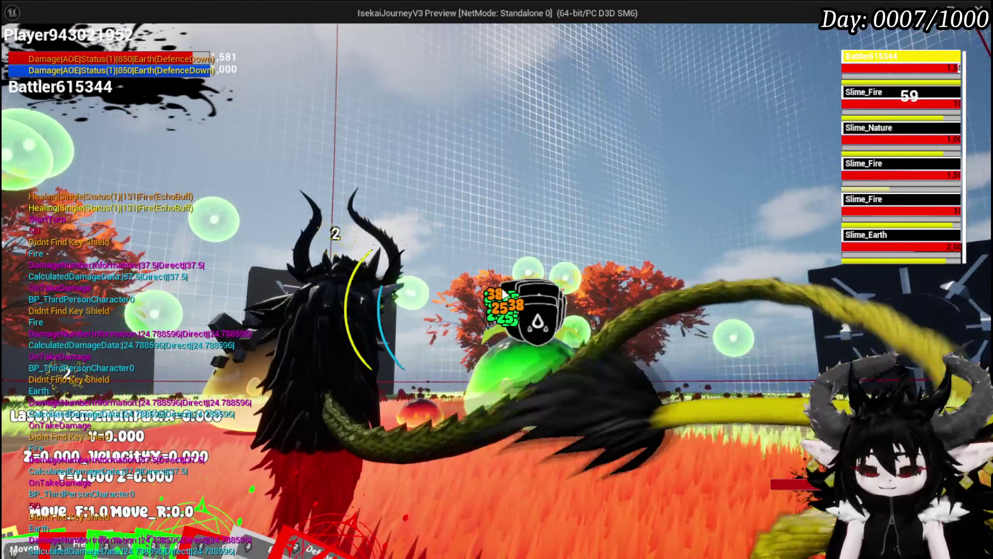
pyautogui.press('Escape')
pyautogui.click(19, 51)
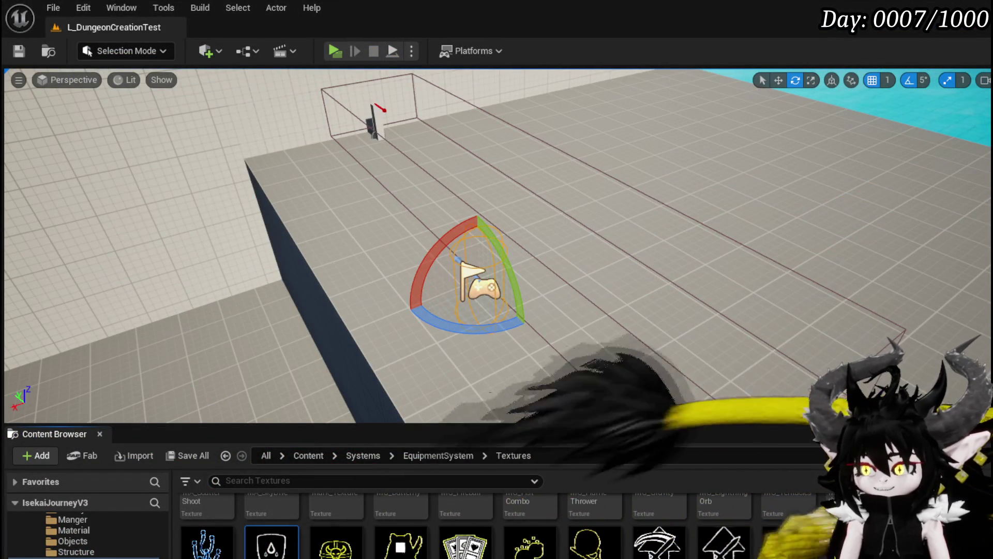
pyautogui.hotkey('alt', 'Tab')
# - Connect Take Damage, Set Visibility and I-Frame Damage exec outputs into Play Animation, then save
pyautogui.scroll(2, 697, 197)
pyautogui.scroll(-1, 698, 206)
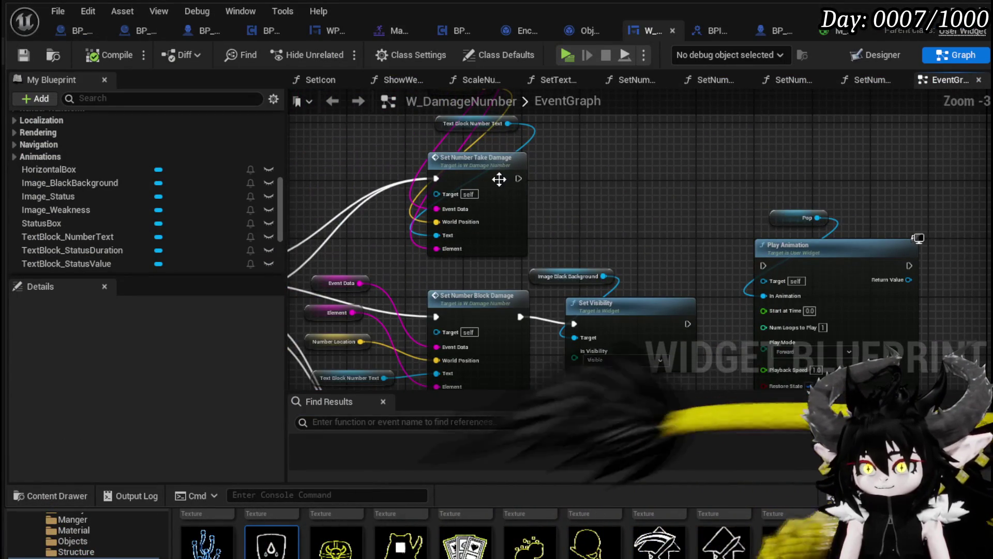
pyautogui.moveTo(518, 178)
pyautogui.mouseDown()
pyautogui.moveTo(793, 271)
pyautogui.moveTo(763, 267)
pyautogui.mouseUp()
pyautogui.moveTo(687, 324); pyautogui.dragTo(763, 265)
pyautogui.moveTo(624, 305)
pyautogui.mouseDown()
pyautogui.moveTo(580, 211)
pyautogui.moveTo(577, 175)
pyautogui.mouseUp()
pyautogui.moveTo(474, 350)
pyautogui.mouseDown()
pyautogui.moveTo(765, 152)
pyautogui.moveTo(727, 154)
pyautogui.mouseUp()
pyautogui.moveTo(634, 147)
pyautogui.mouseDown()
pyautogui.moveTo(737, 252)
pyautogui.moveTo(715, 259)
pyautogui.mouseUp()
pyautogui.moveTo(618, 209); pyautogui.dragTo(666, 197)
pyautogui.click(693, 171)
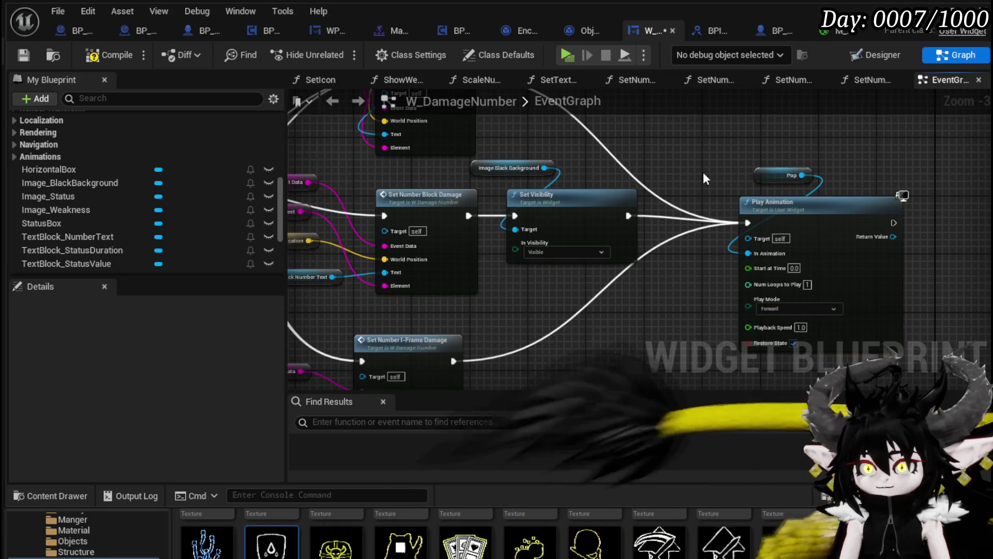
pyautogui.click(23, 55)
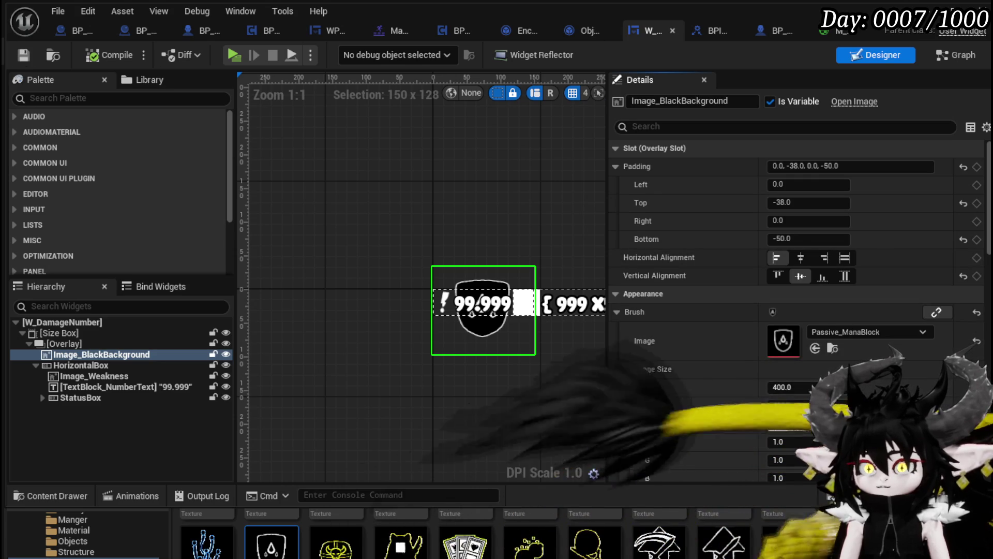
# - Play-test a slime fight to watch the damage numbers, then stop and save the level
pyautogui.click(954, 13)
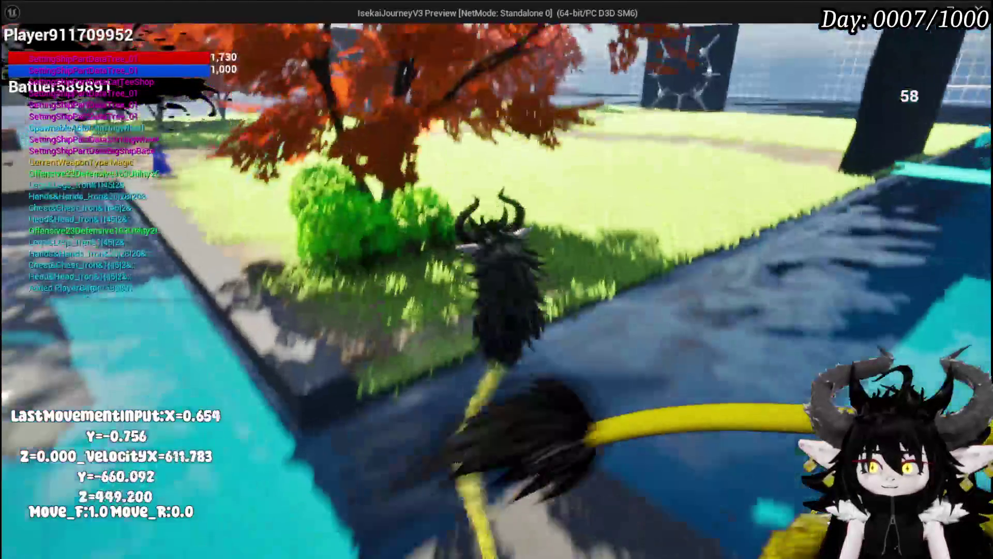
pyautogui.press('w')
pyautogui.press('w')
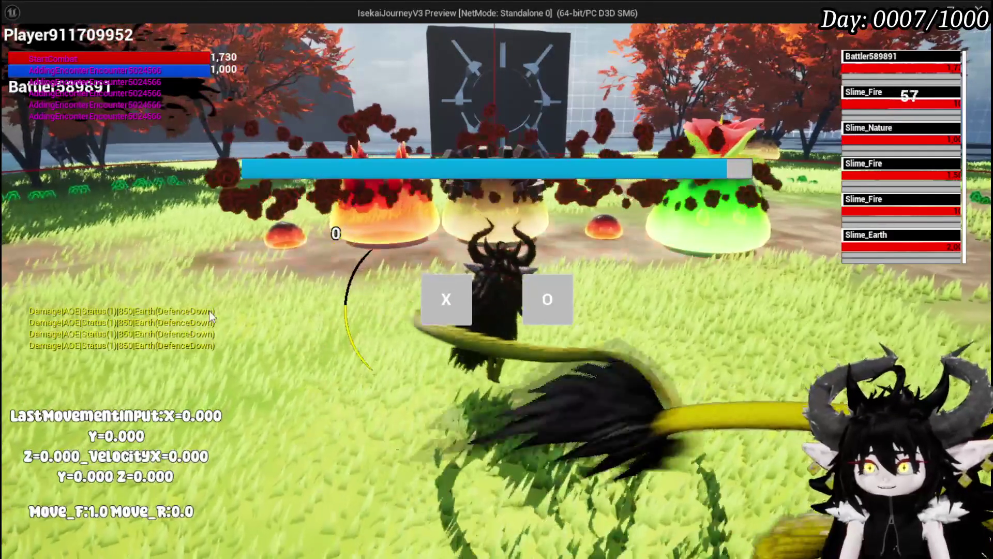
pyautogui.click(445, 288)
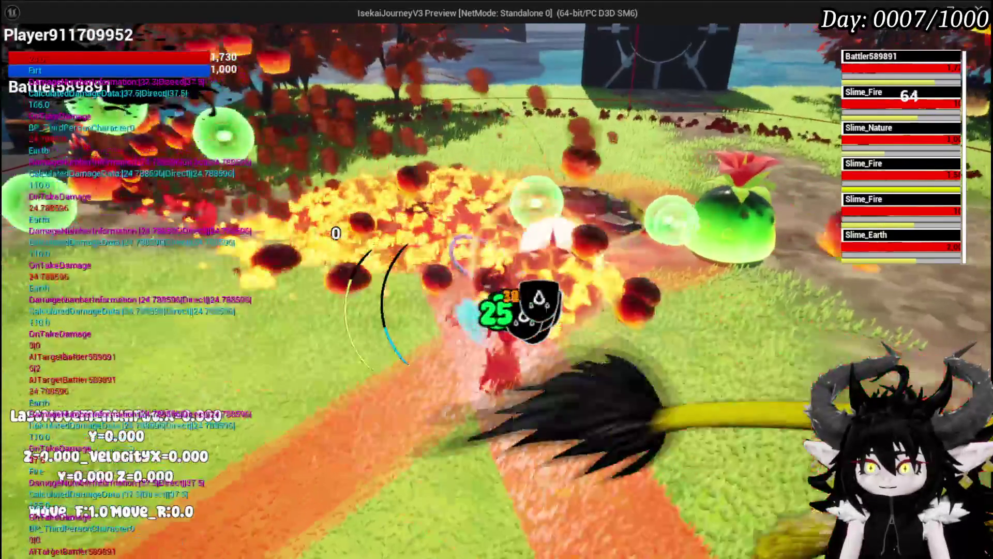
pyautogui.press('d')
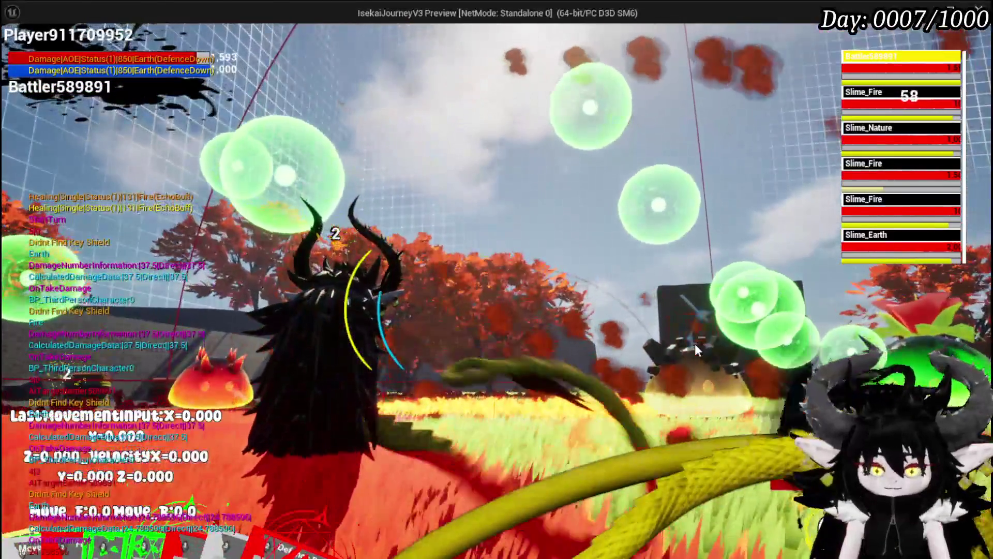
pyautogui.press('Escape')
pyautogui.click(20, 52)
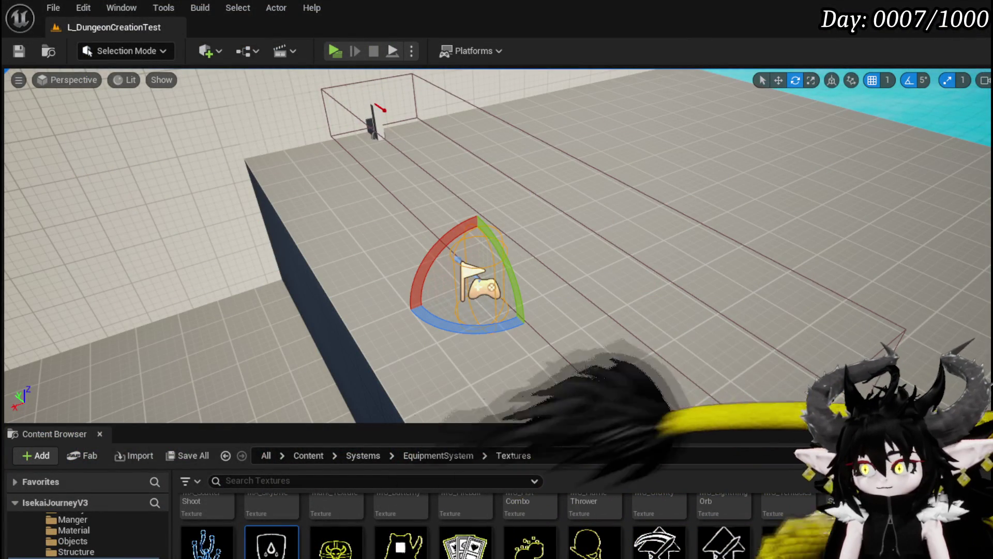
# - Give Image_BlackBackground padding of -50 left and 50 right, then compile and save
pyautogui.hotkey('alt', 'Tab')
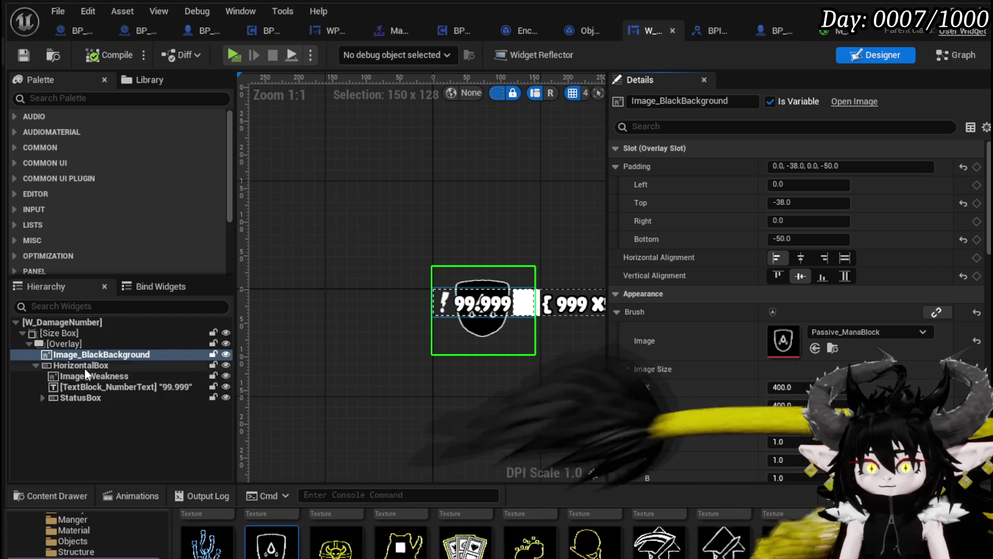
pyautogui.click(86, 354)
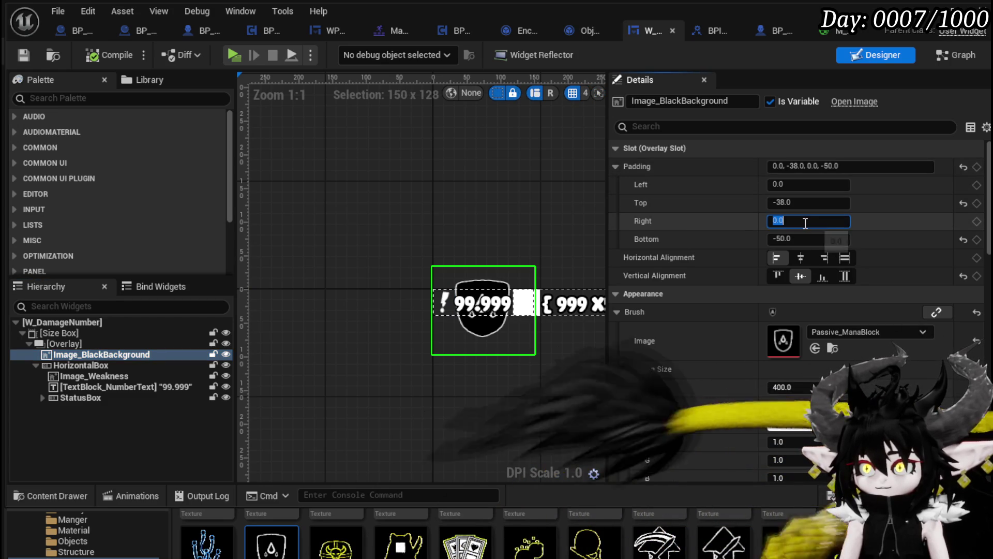
pyautogui.write('50')
pyautogui.press('Return')
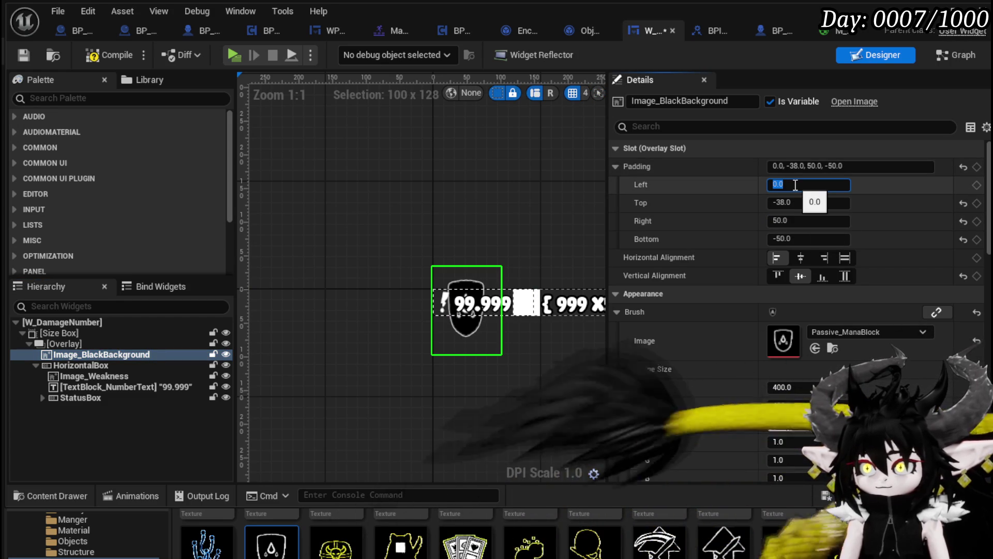
pyautogui.write('-50')
pyautogui.press('Return')
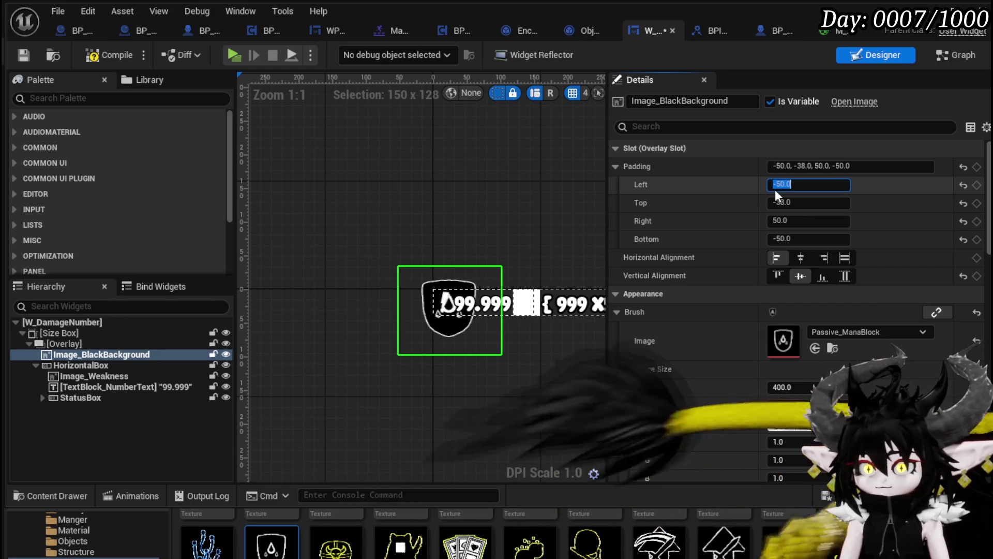
pyautogui.click(109, 55)
pyautogui.click(23, 57)
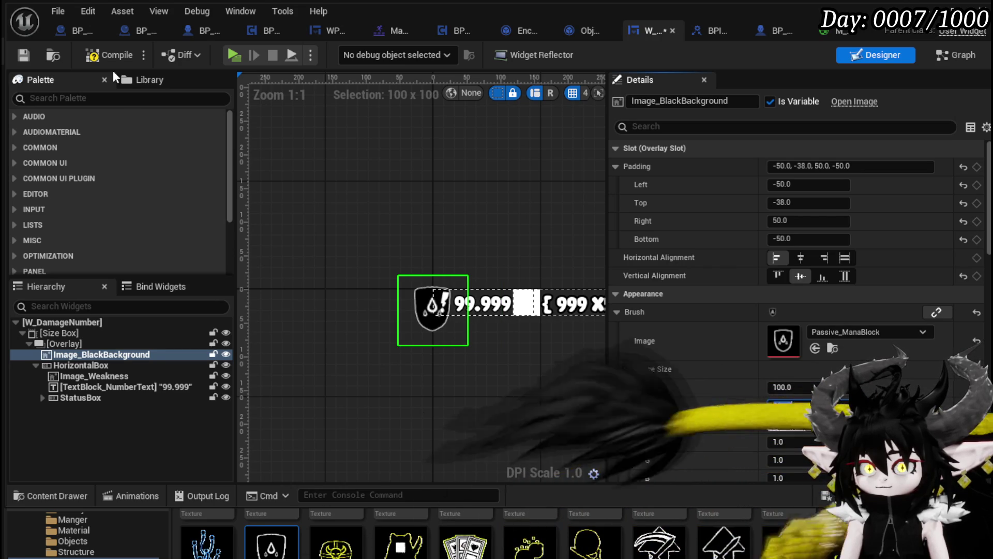
pyautogui.click(23, 56)
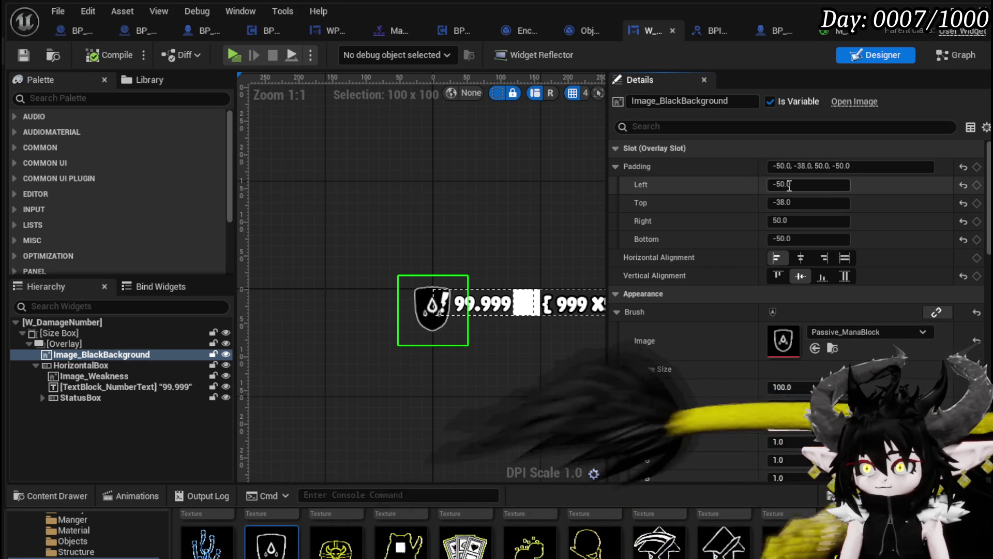
# - Change Image_BlackBackground's padding to -30 left and 30 right, then return to the Event Graph
pyautogui.scroll(4, 423, 244)
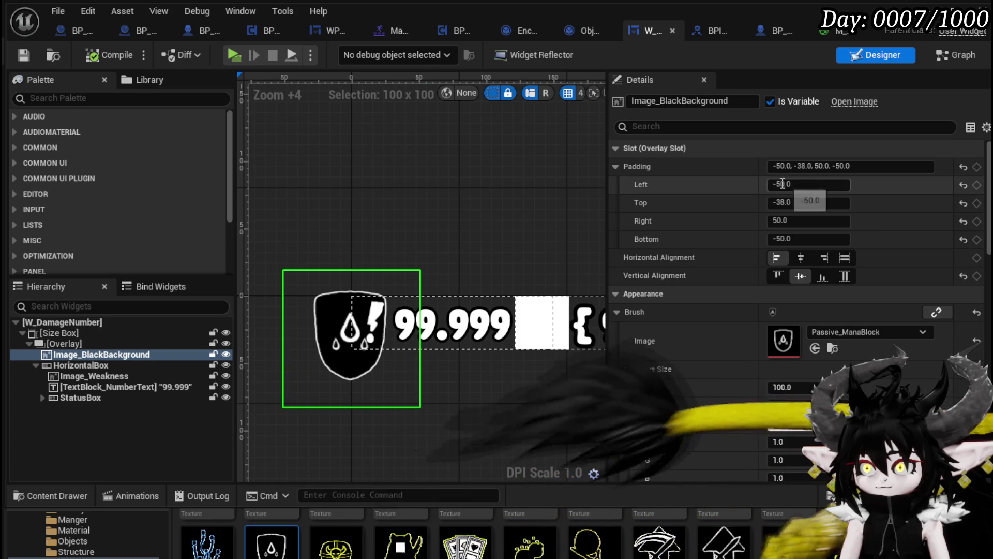
pyautogui.doubleClick(782, 185)
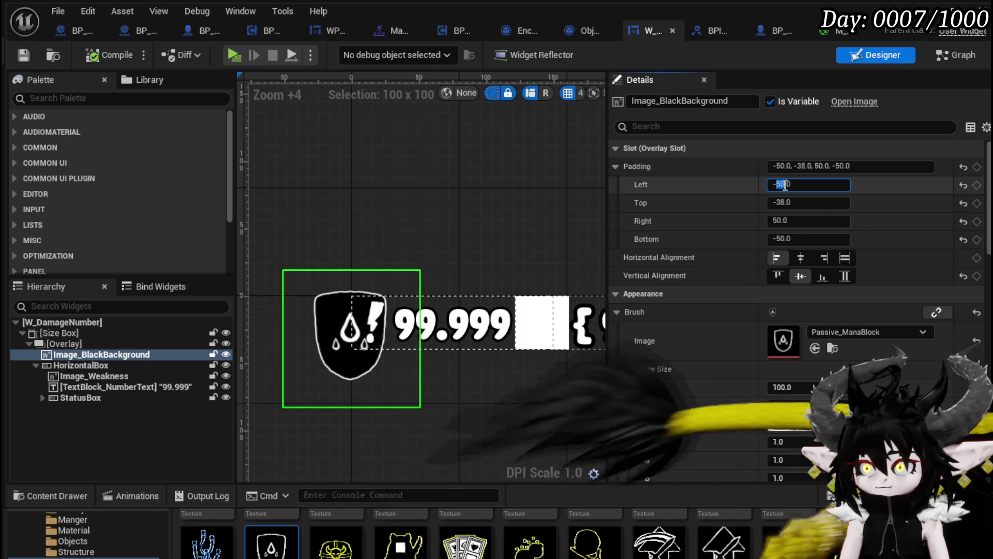
pyautogui.write('3')
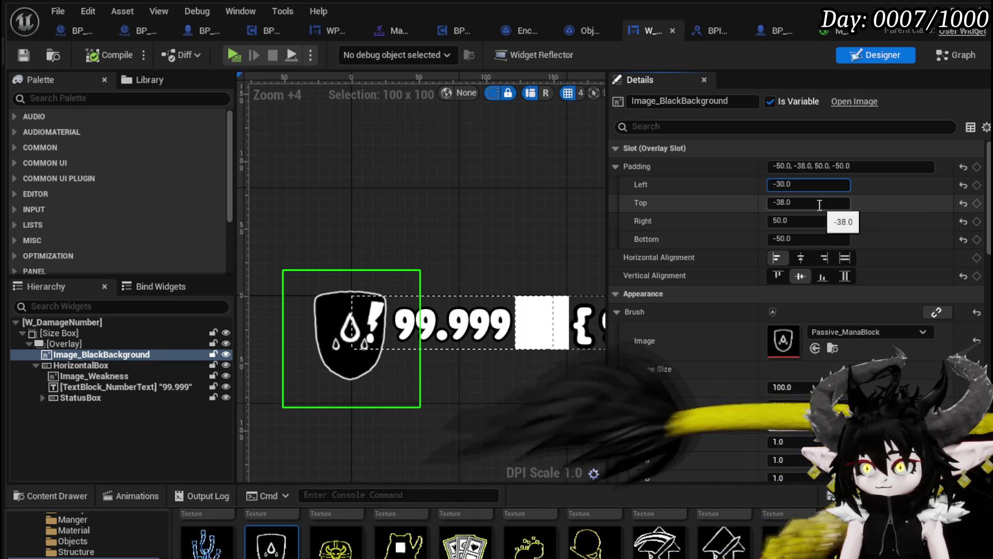
pyautogui.press('Return')
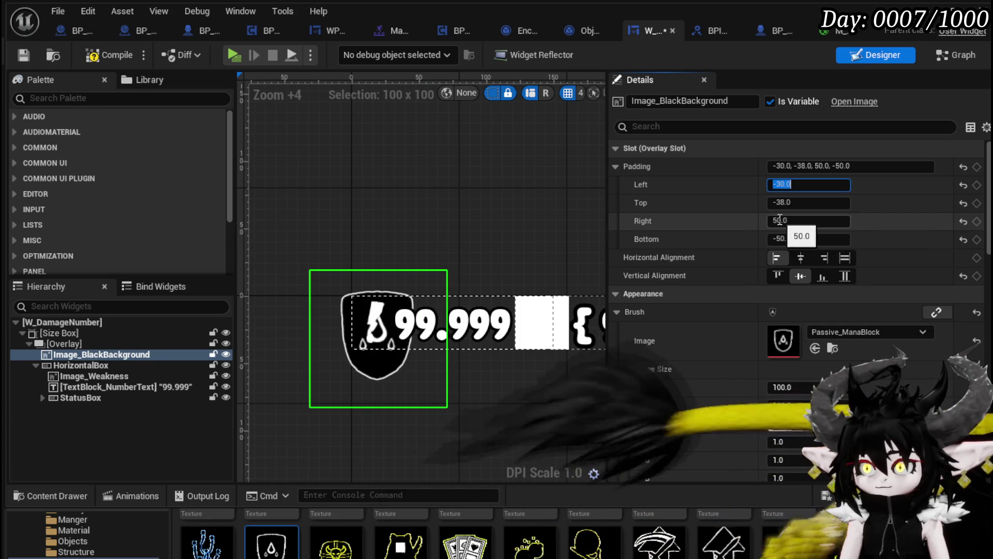
pyautogui.click(778, 221)
pyautogui.write('30')
pyautogui.press('Return')
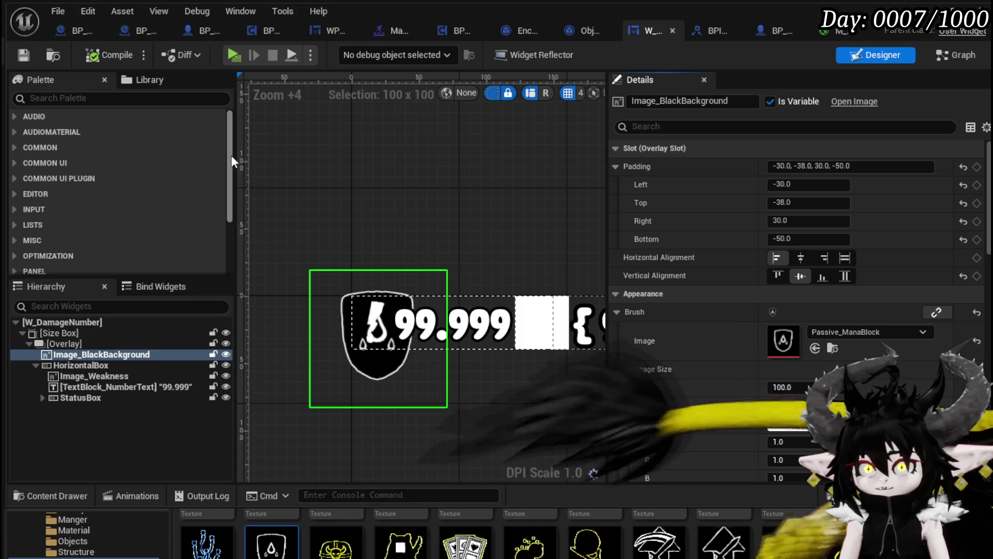
pyautogui.moveTo(234, 156); pyautogui.dragTo(199, 154)
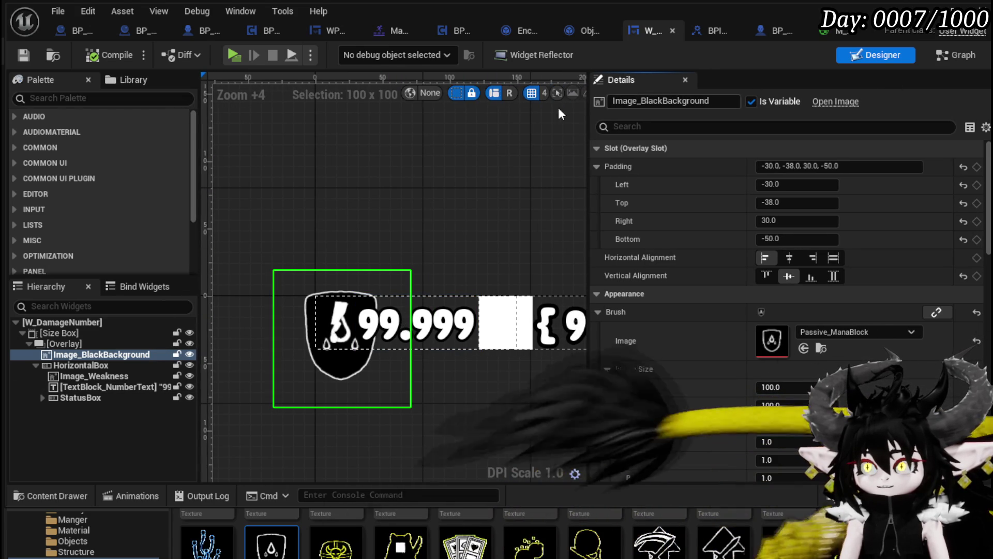
pyautogui.click(926, 56)
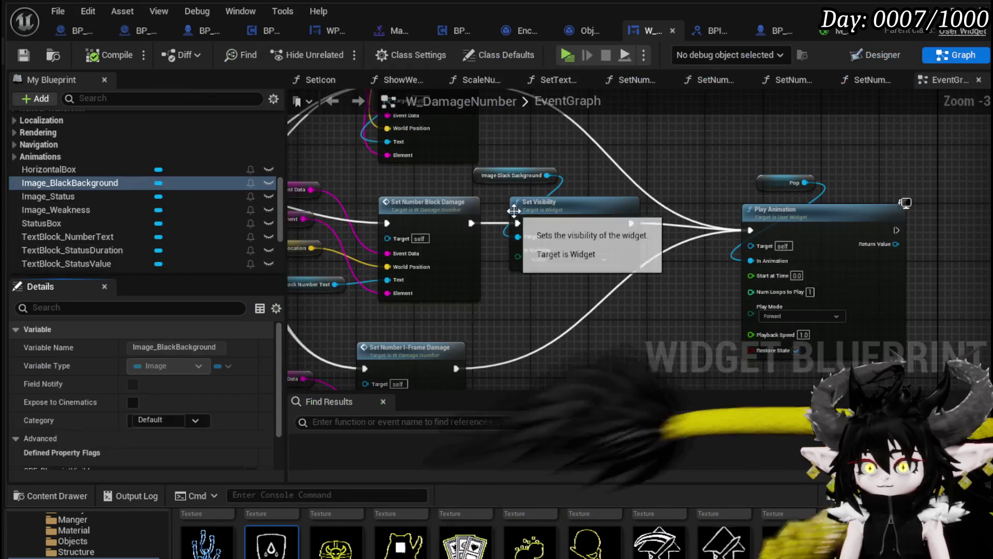
# - Survey the SetNumber_BlockDamage graph and look inside the SetIcon function
pyautogui.scroll(3, 707, 197)
pyautogui.moveTo(657, 192)
pyautogui.mouseDown()
pyautogui.moveTo(618, 117)
pyautogui.moveTo(566, 203)
pyautogui.moveTo(499, 239)
pyautogui.mouseUp()
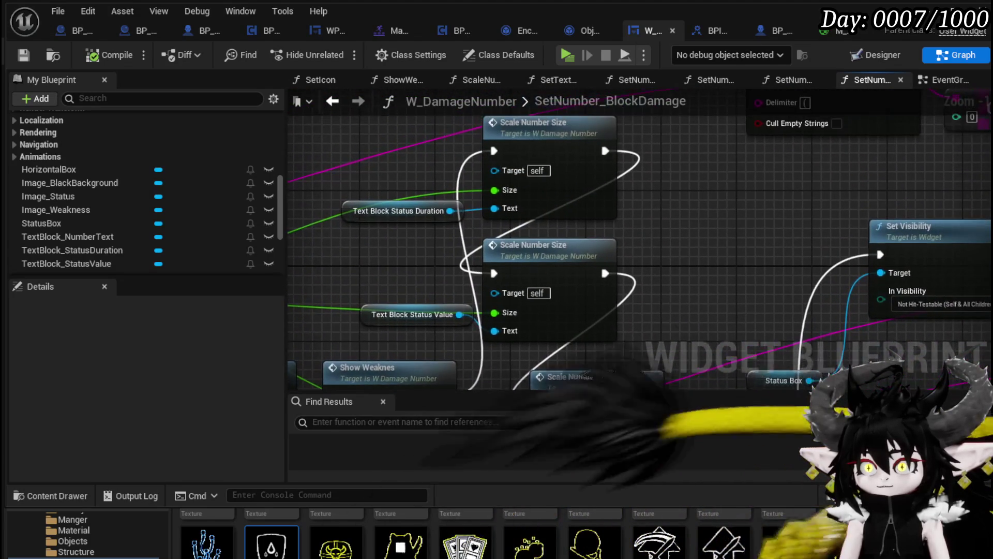
pyautogui.scroll(-1, 572, 356)
pyautogui.moveTo(572, 356)
pyautogui.mouseDown()
pyautogui.moveTo(410, 356)
pyautogui.moveTo(310, 299)
pyautogui.moveTo(341, 171)
pyautogui.mouseUp()
pyautogui.moveTo(751, 189)
pyautogui.mouseDown()
pyautogui.moveTo(667, 285)
pyautogui.moveTo(678, 304)
pyautogui.moveTo(551, 313)
pyautogui.moveTo(476, 334)
pyautogui.mouseUp()
pyautogui.scroll(-1, 705, 317)
pyautogui.moveTo(705, 317)
pyautogui.mouseDown()
pyautogui.moveTo(592, 174)
pyautogui.moveTo(762, 219)
pyautogui.moveTo(763, 229)
pyautogui.moveTo(595, 217)
pyautogui.moveTo(551, 231)
pyautogui.moveTo(517, 217)
pyautogui.moveTo(387, 328)
pyautogui.mouseUp()
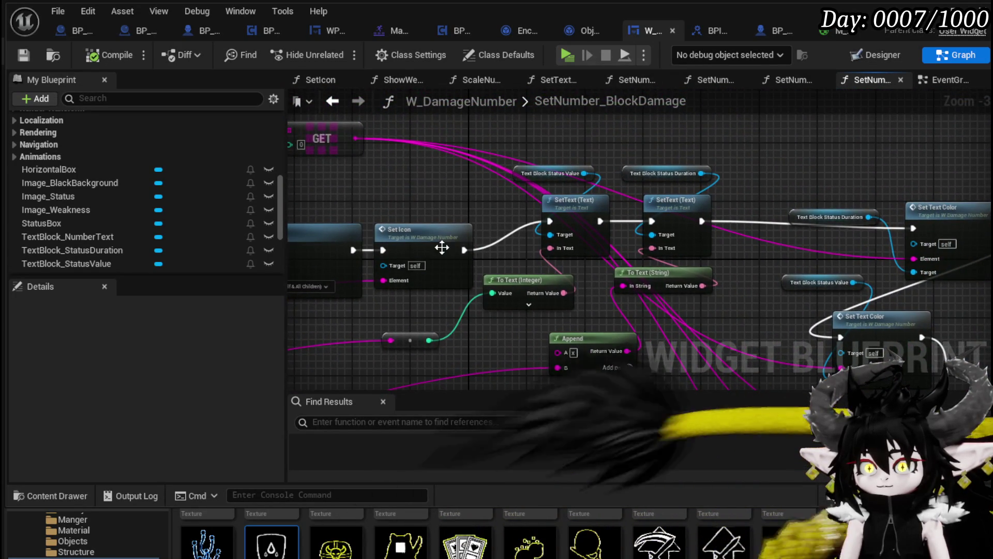
pyautogui.doubleClick(442, 248)
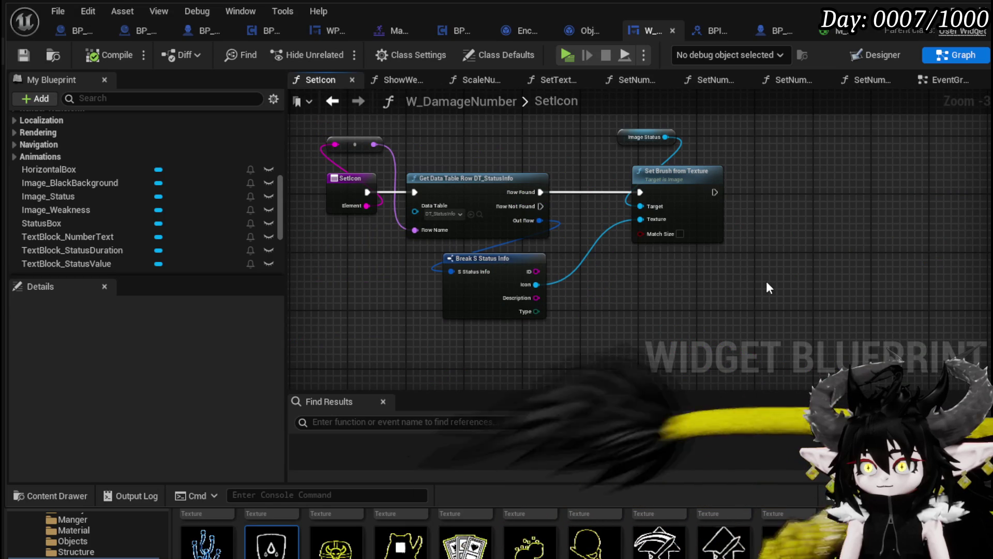
pyautogui.click(333, 101)
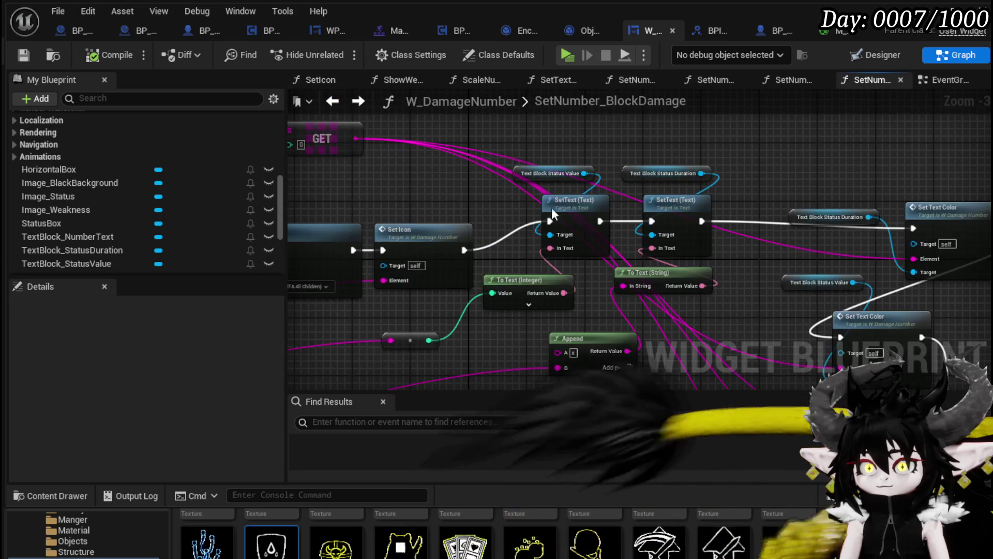
# - Align the three Set Text Color nodes in a column and wire their execution toward Set Number Offset
pyautogui.moveTo(803, 267); pyautogui.dragTo(537, 250)
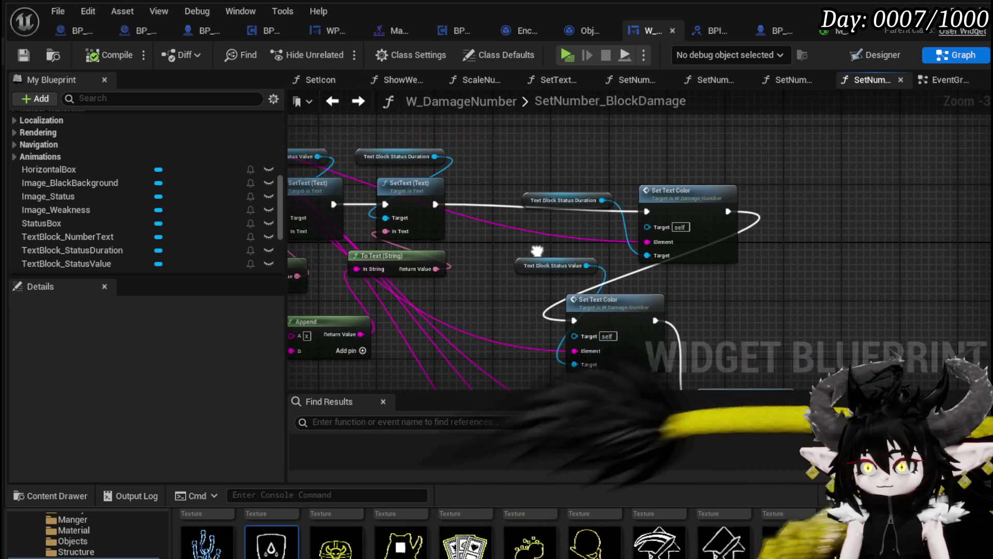
pyautogui.moveTo(641, 215)
pyautogui.mouseDown()
pyautogui.moveTo(600, 242)
pyautogui.moveTo(538, 151)
pyautogui.moveTo(556, 171)
pyautogui.moveTo(535, 248)
pyautogui.moveTo(590, 278)
pyautogui.moveTo(518, 271)
pyautogui.mouseUp()
pyautogui.click(542, 255)
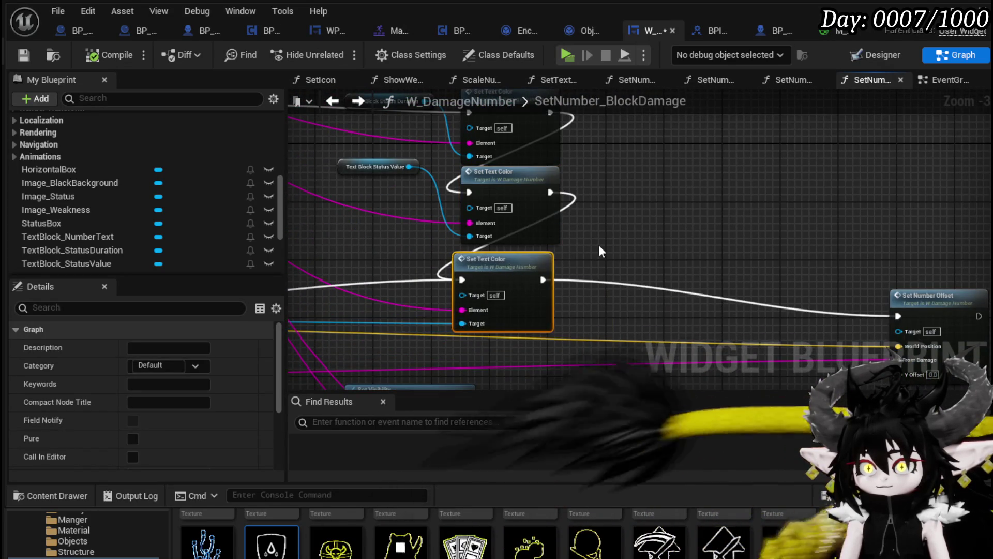
pyautogui.scroll(-3, 598, 252)
pyautogui.scroll(4, 536, 236)
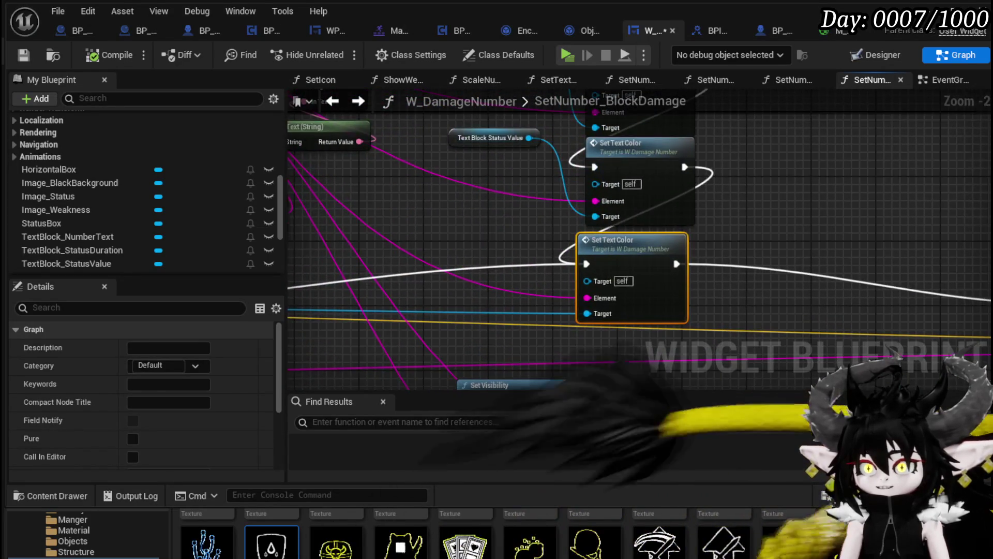
pyautogui.moveTo(536, 238); pyautogui.dragTo(621, 352)
pyautogui.moveTo(439, 184)
pyautogui.mouseDown()
pyautogui.moveTo(571, 109)
pyautogui.moveTo(777, 135)
pyautogui.moveTo(908, 220)
pyautogui.mouseUp()
pyautogui.moveTo(663, 134); pyautogui.dragTo(829, 272)
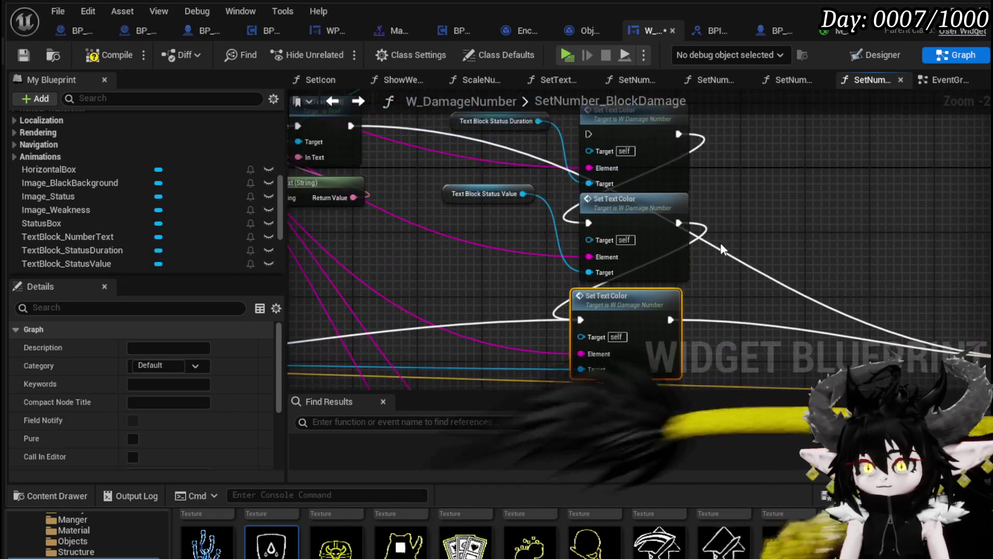
pyautogui.moveTo(597, 134); pyautogui.dragTo(596, 133)
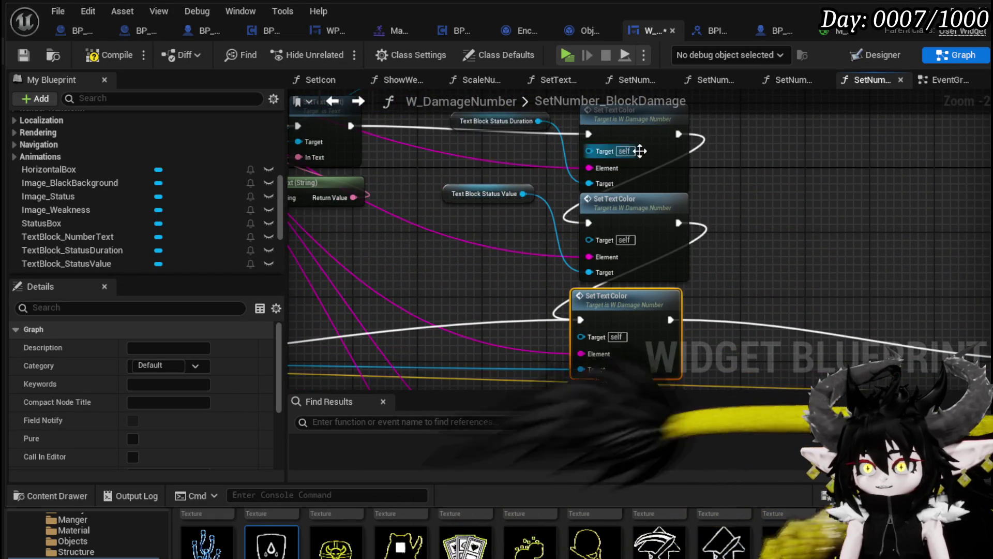
# - Inspect the SetTextColor function's entry, switch and SET colour nodes
pyautogui.doubleClick(638, 148)
pyautogui.scroll(-5, 588, 191)
pyautogui.moveTo(572, 213)
pyautogui.mouseDown()
pyautogui.moveTo(800, 337)
pyautogui.moveTo(463, 192)
pyautogui.moveTo(356, 181)
pyautogui.mouseUp()
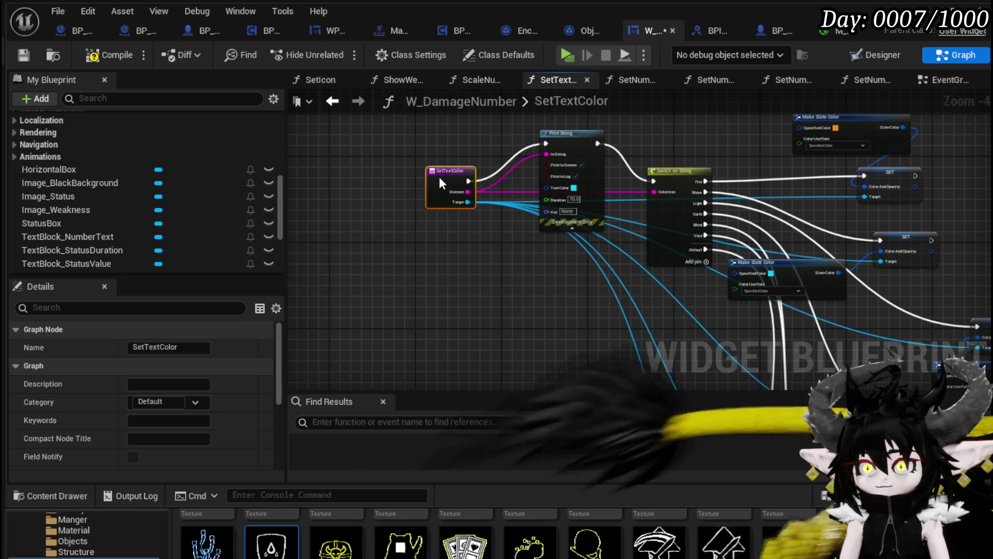
pyautogui.scroll(1, 651, 260)
pyautogui.click(421, 276)
pyautogui.moveTo(902, 179); pyautogui.dragTo(569, 225)
pyautogui.scroll(-2, 569, 226)
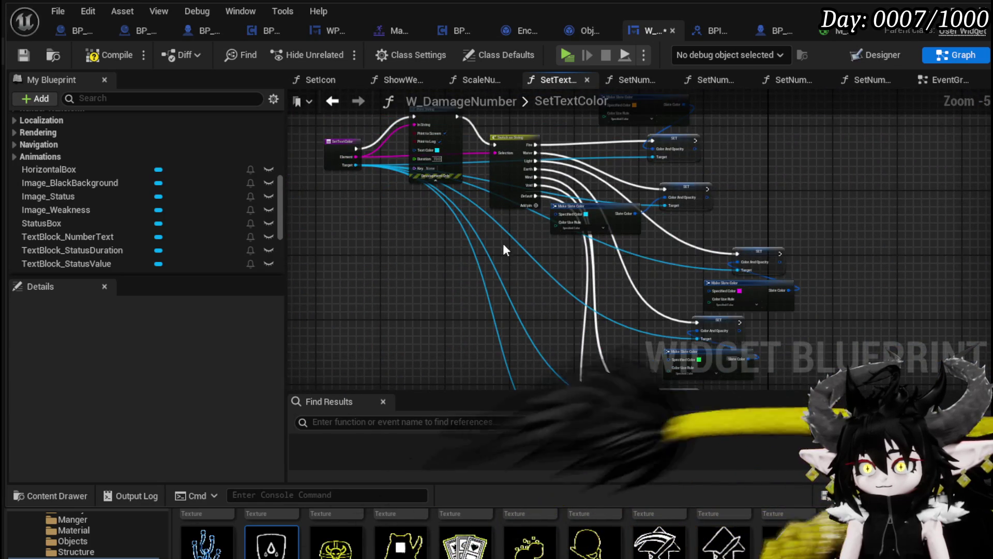
pyautogui.scroll(2, 504, 250)
pyautogui.moveTo(505, 250)
pyautogui.mouseDown()
pyautogui.moveTo(392, 113)
pyautogui.moveTo(381, 175)
pyautogui.mouseUp()
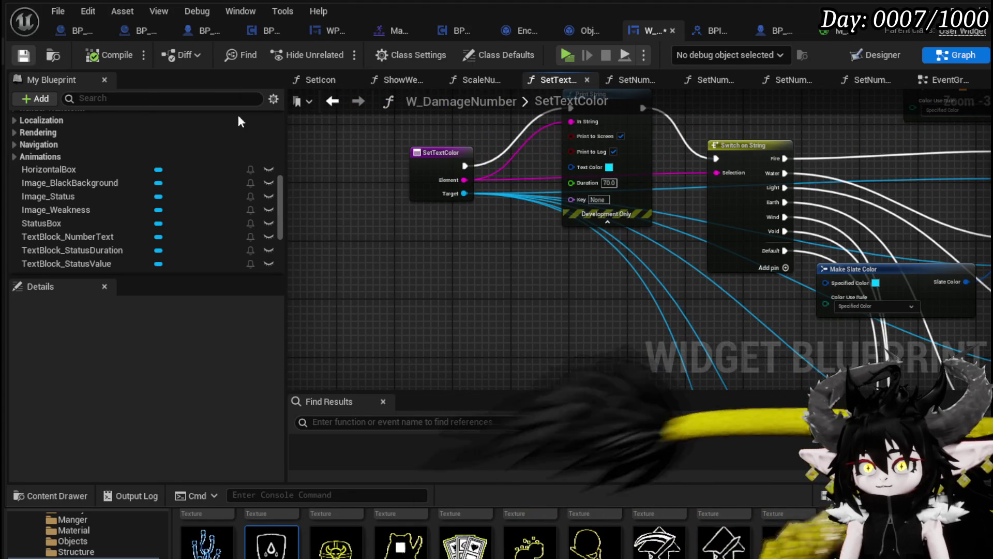
# - Connect the last Set Text Color to Set Number Offset, compile and save, and tidy its position
pyautogui.click(332, 101)
pyautogui.scroll(-2, 336, 113)
pyautogui.moveTo(334, 110)
pyautogui.mouseDown()
pyautogui.moveTo(338, 124)
pyautogui.moveTo(752, 301)
pyautogui.mouseUp()
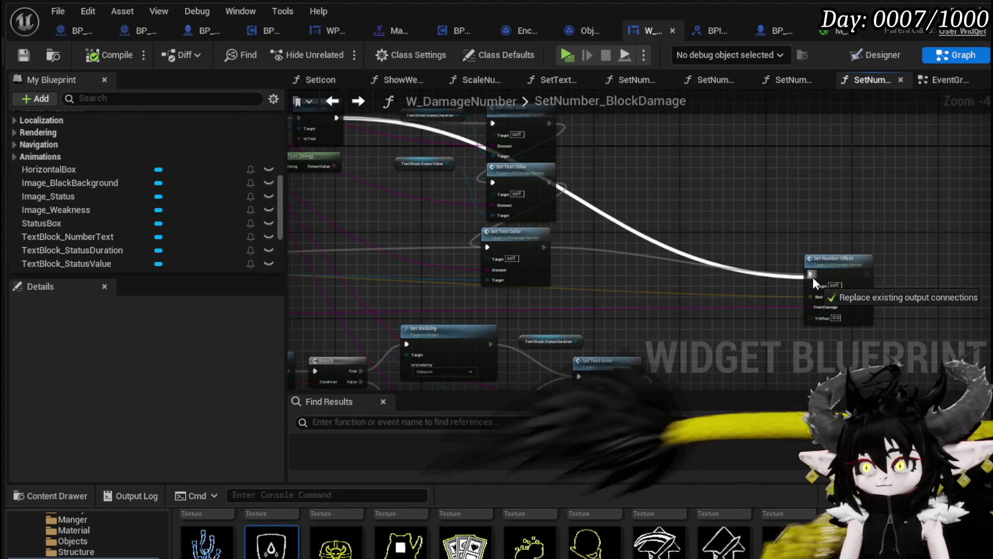
pyautogui.moveTo(812, 277); pyautogui.dragTo(811, 274)
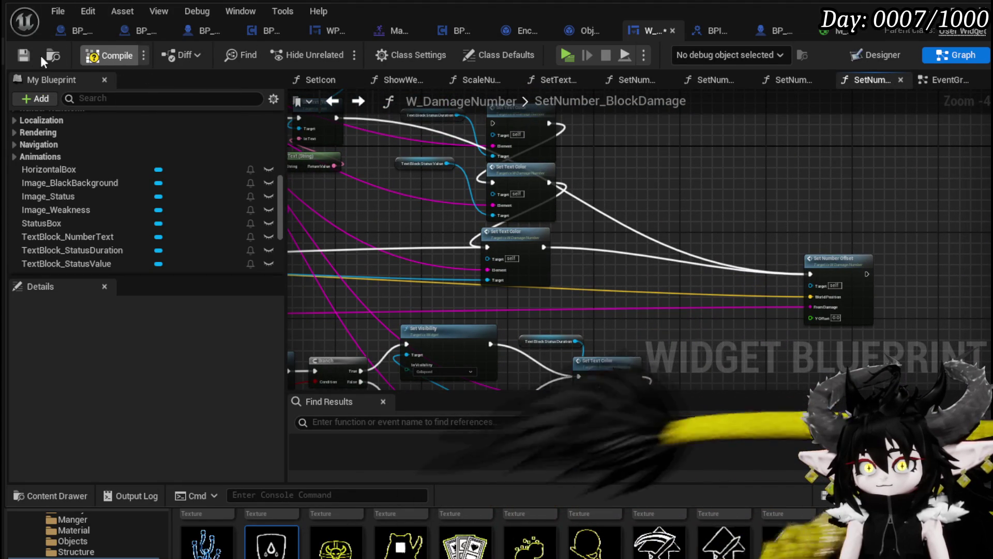
pyautogui.click(26, 54)
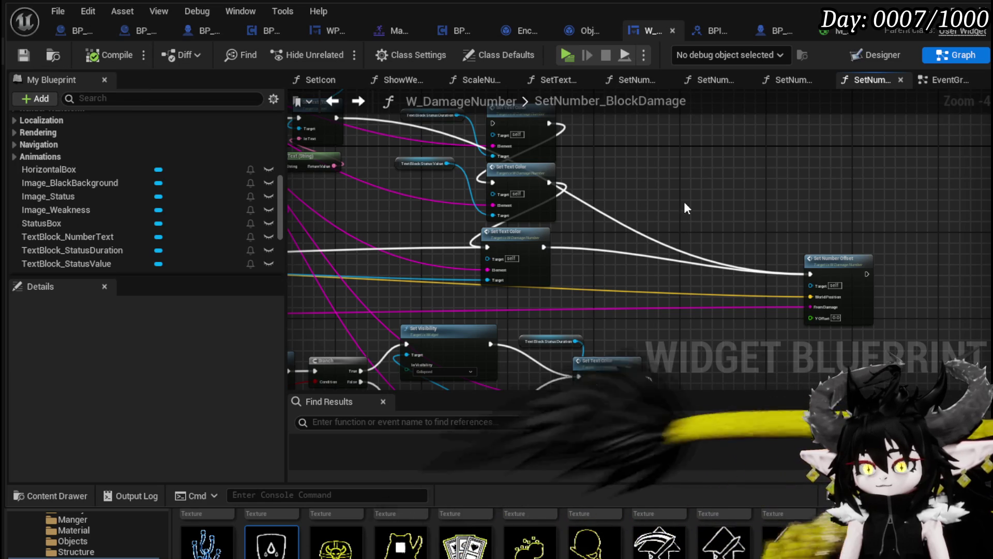
pyautogui.moveTo(684, 208); pyautogui.dragTo(703, 222)
pyautogui.moveTo(531, 257); pyautogui.dragTo(558, 274)
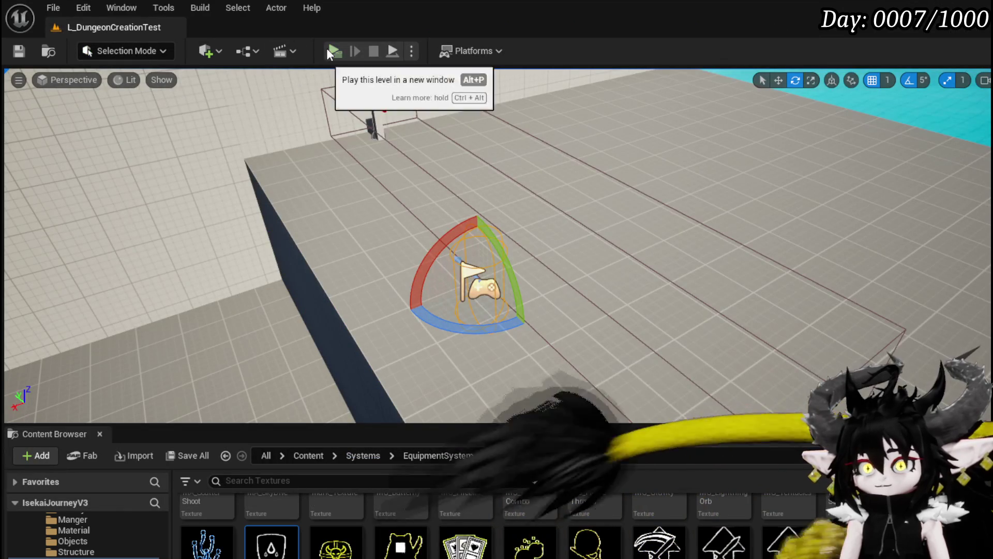
pyautogui.click(327, 48)
pyautogui.press('w')
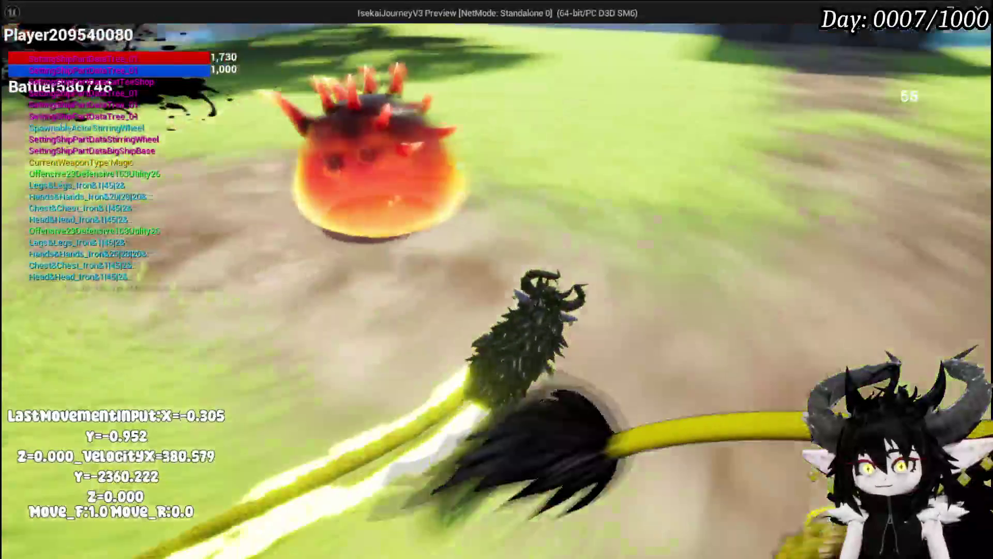
pyautogui.press('s')
pyautogui.press('a')
pyautogui.press('w')
pyautogui.press('a')
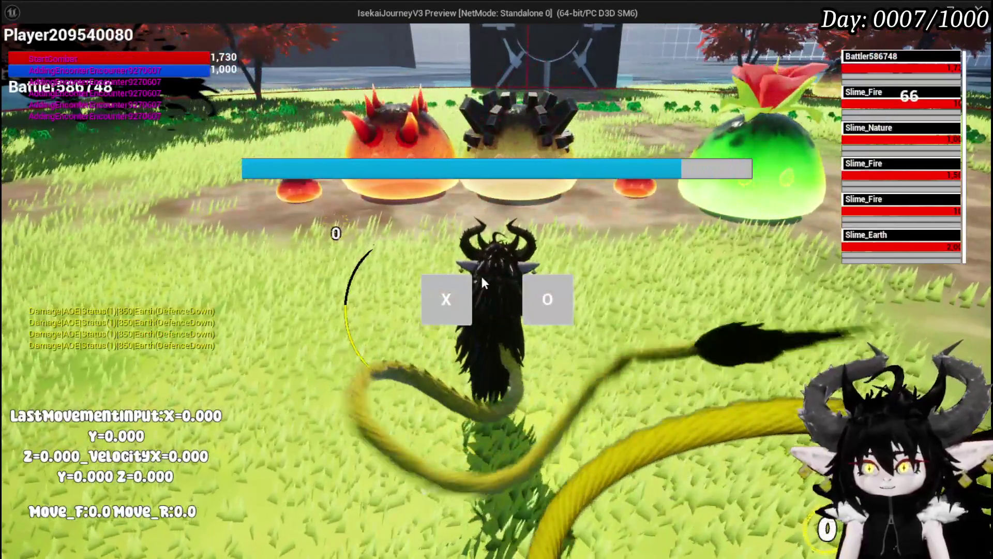
pyautogui.click(446, 299)
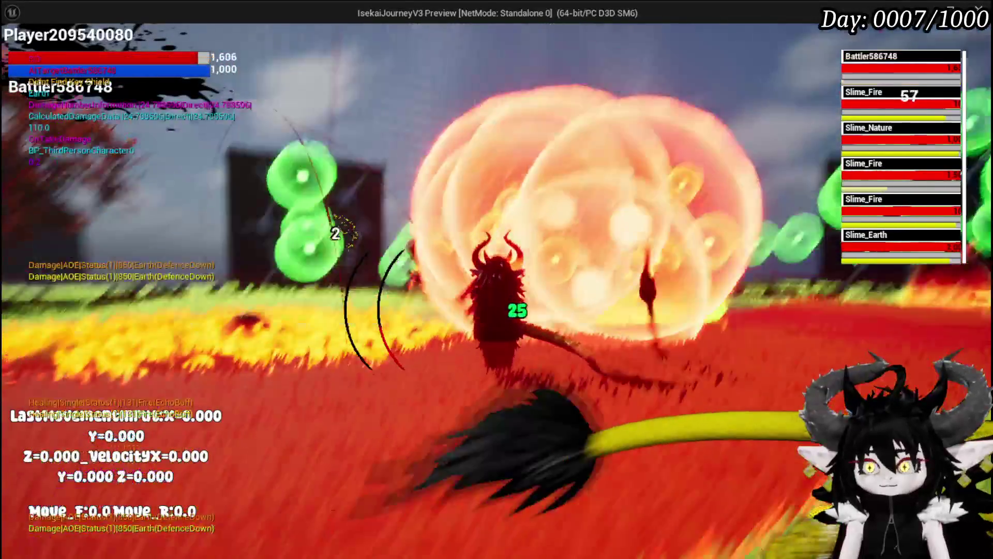
pyautogui.press('s')
pyautogui.press('d')
pyautogui.press('a')
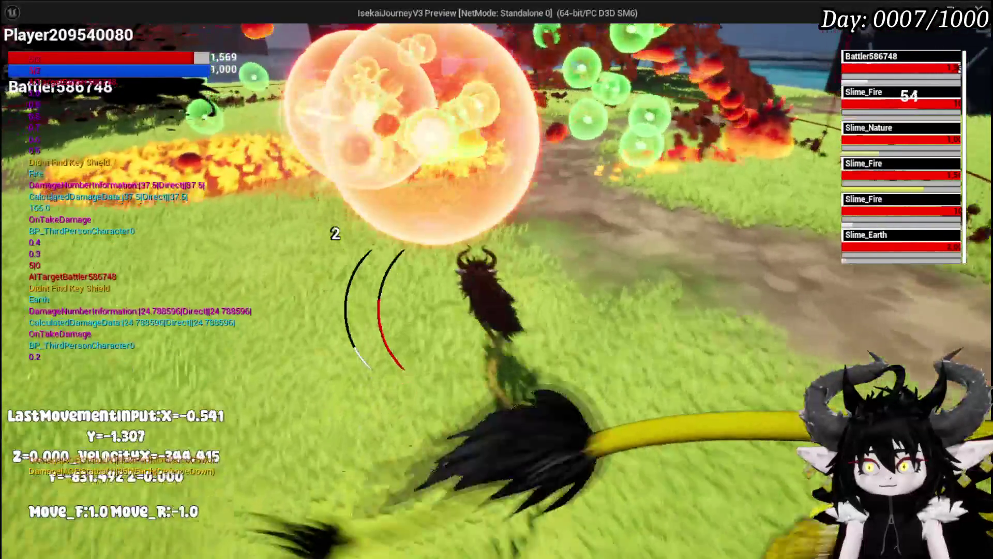
pyautogui.press('w')
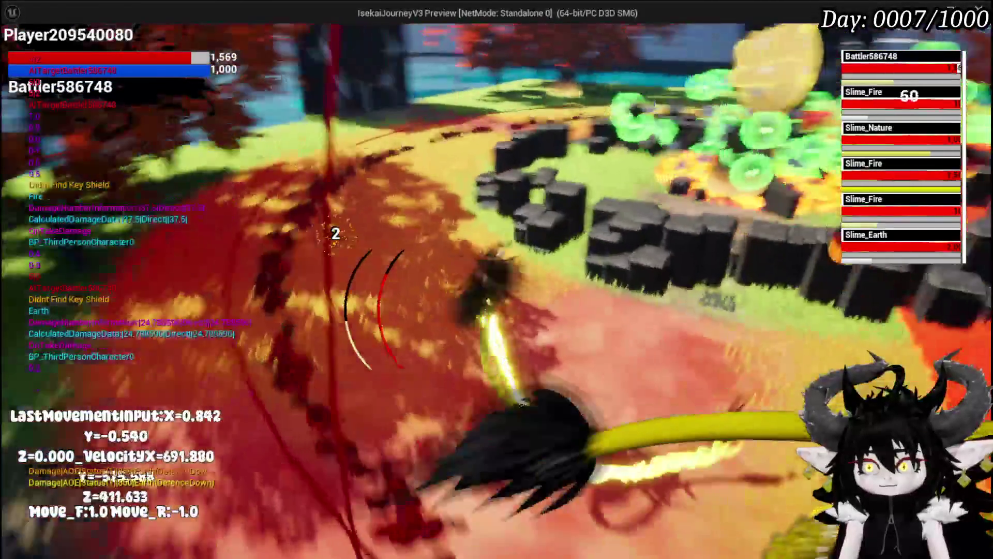
pyautogui.press('d')
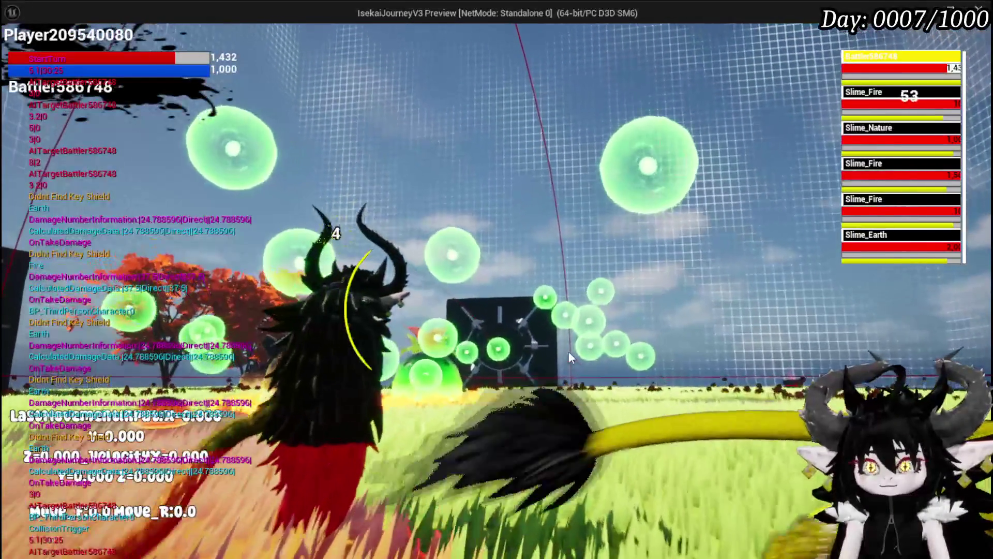
pyautogui.press('w')
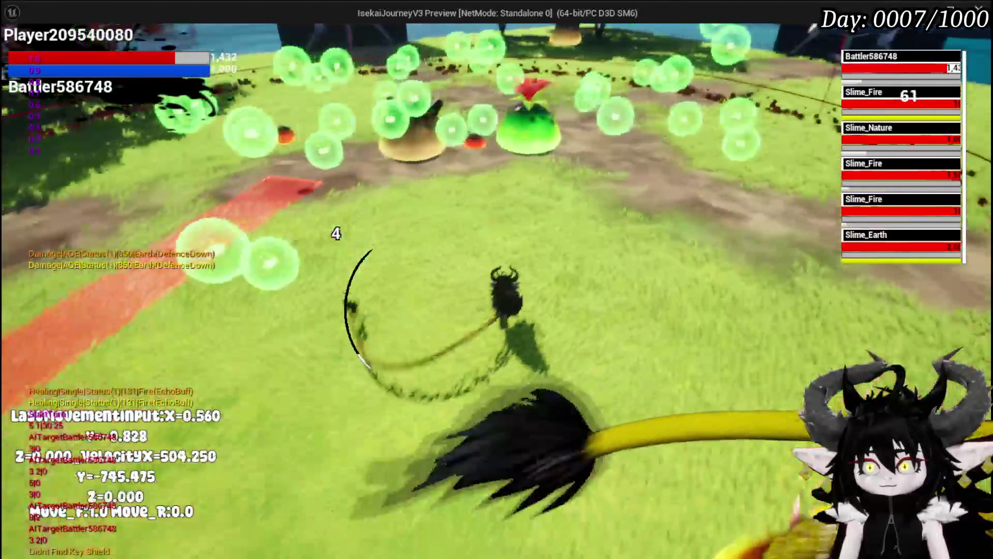
pyautogui.press('s')
pyautogui.press('d')
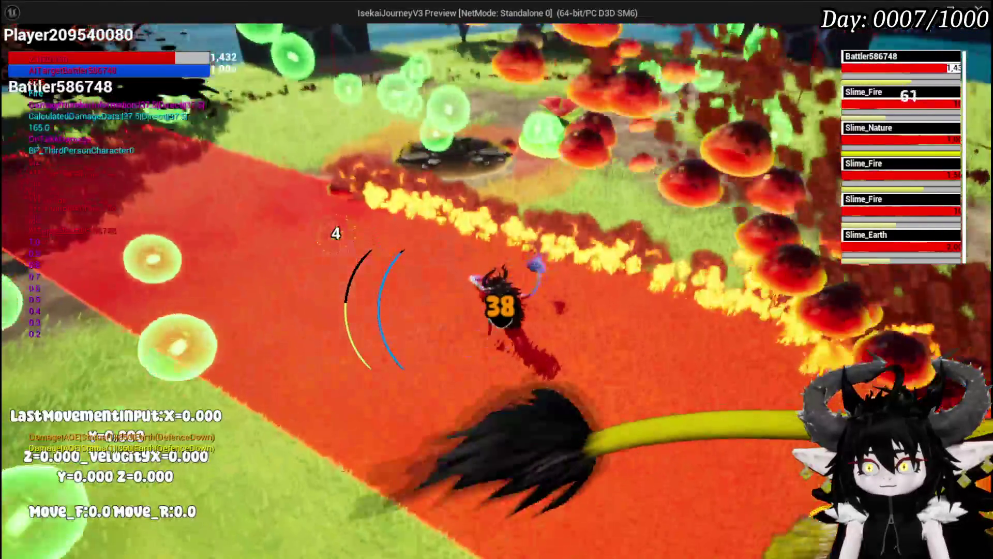
pyautogui.press('a')
pyautogui.press('s')
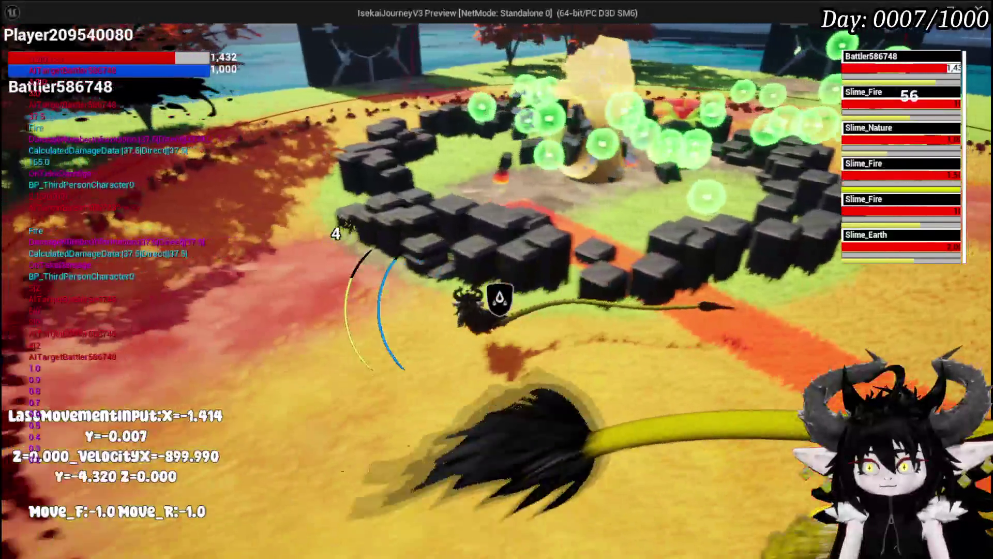
pyautogui.press('w')
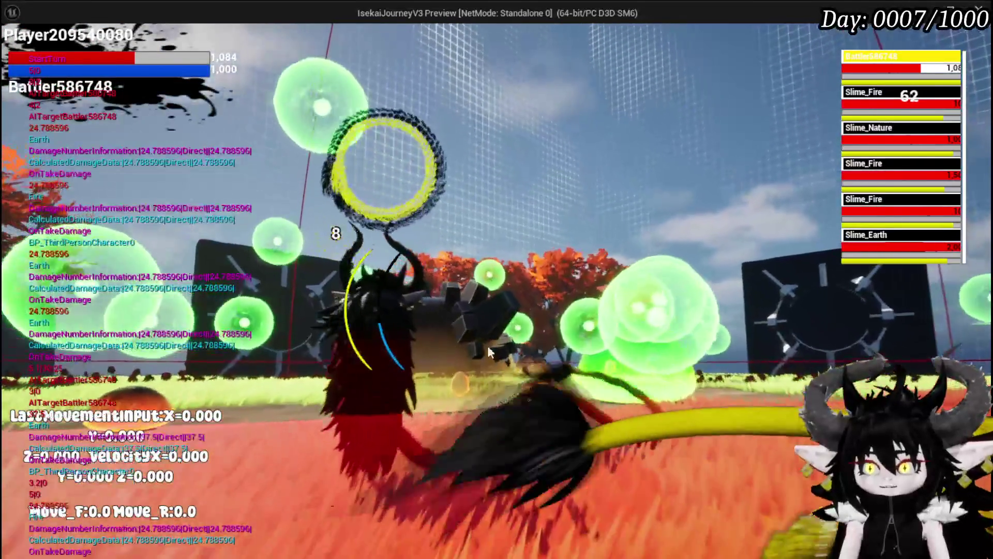
pyautogui.hotkey('alt', 'Tab')
pyautogui.press('Escape')
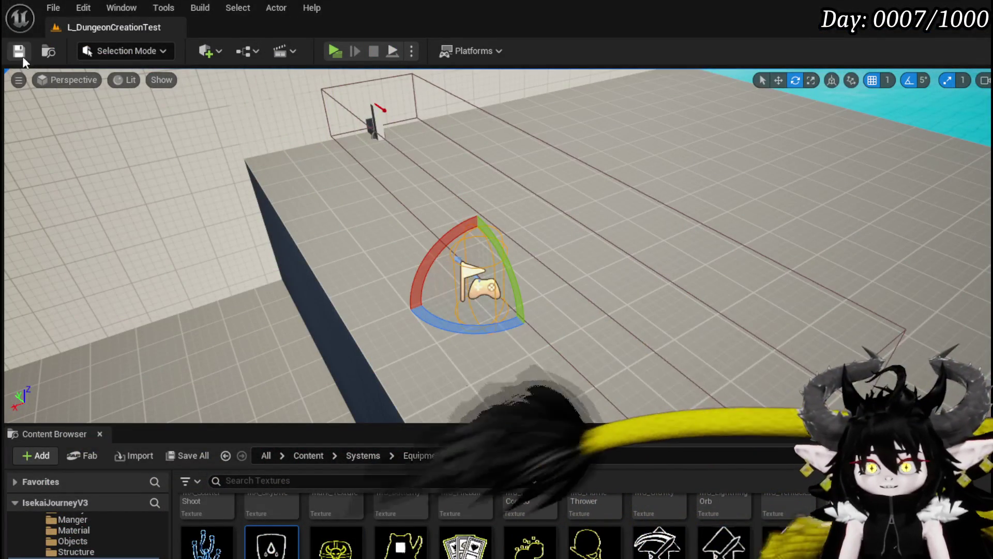
pyautogui.hotkey('ctrl', 's')
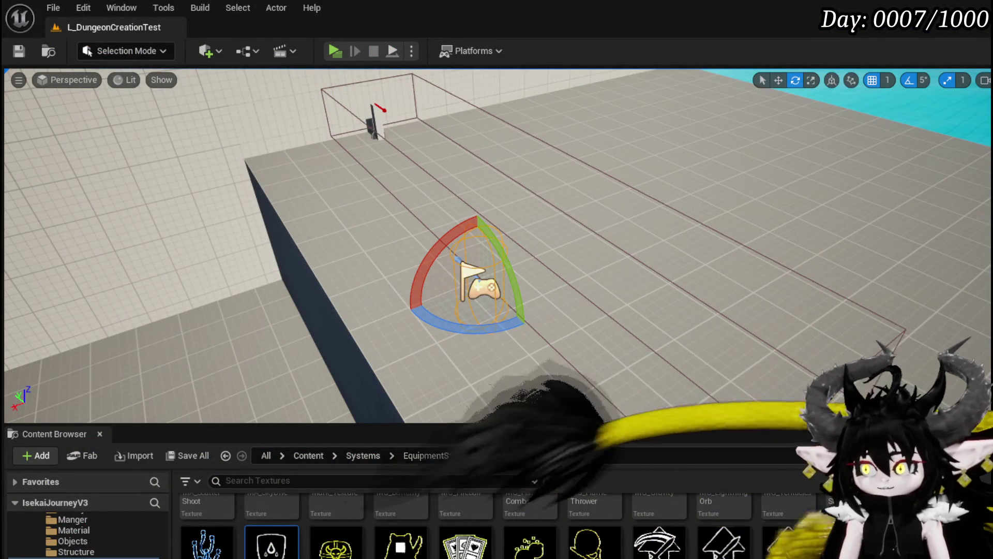
pyautogui.hotkey('alt', 'Tab')
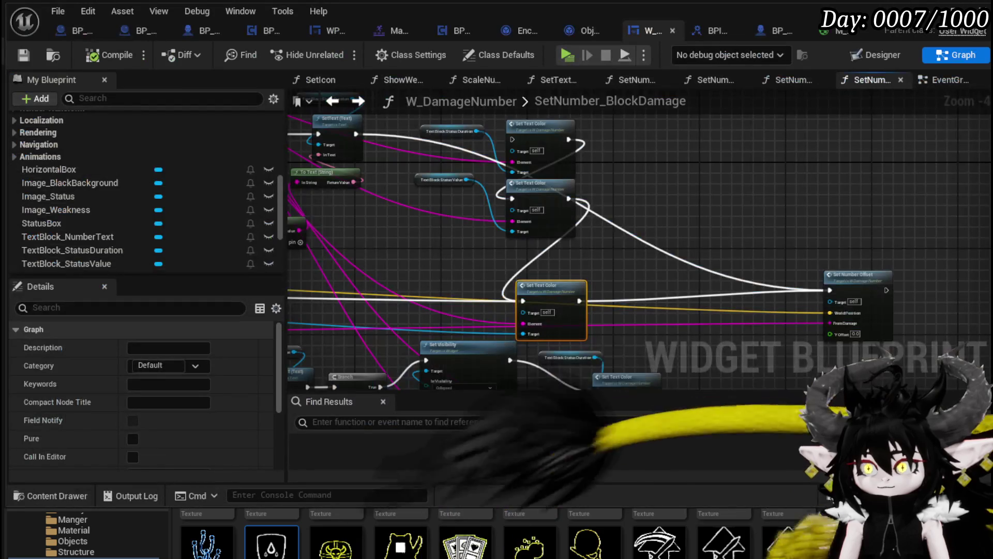
# - Show the Animations panel from the Window menu and select the Pop animation
pyautogui.moveTo(520, 299); pyautogui.dragTo(622, 287)
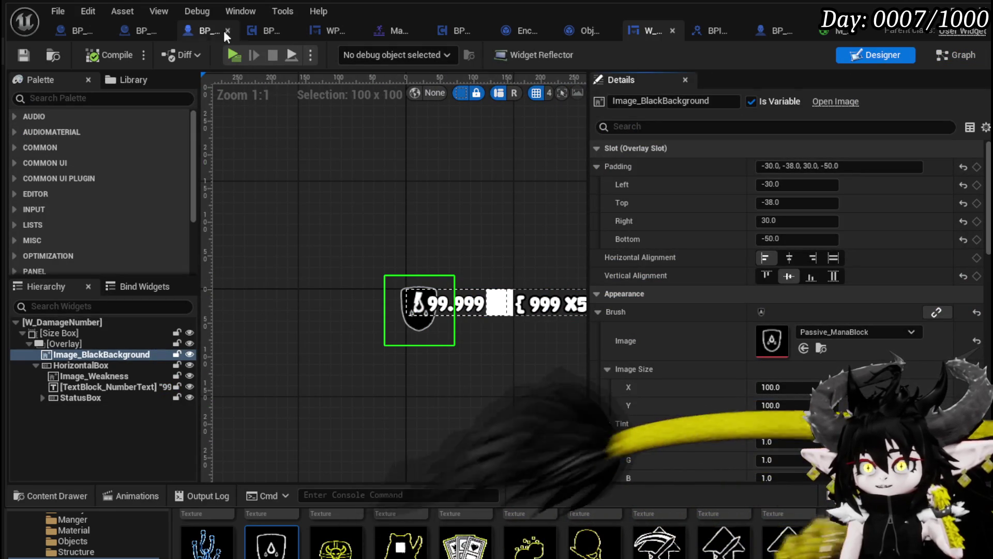
pyautogui.click(243, 15)
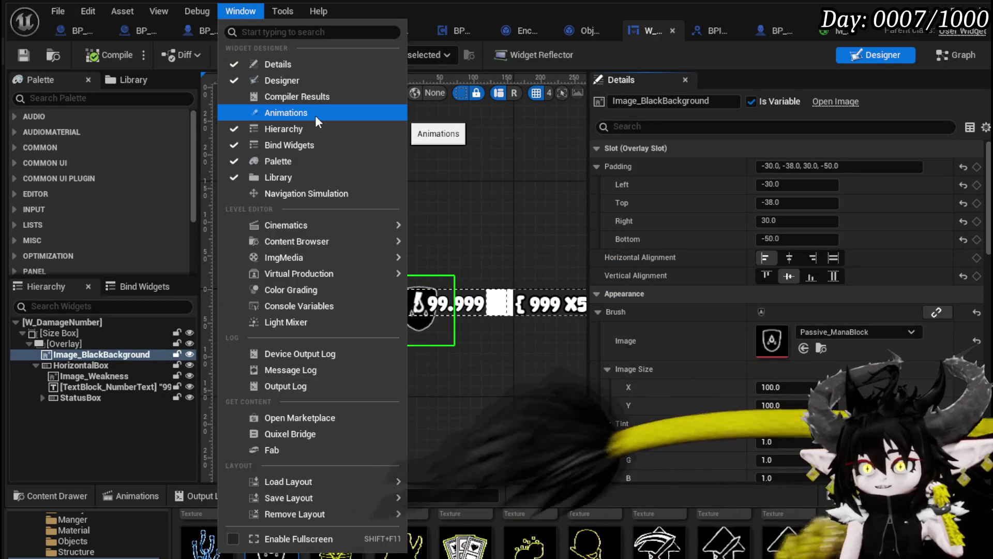
pyautogui.click(317, 122)
pyautogui.click(218, 402)
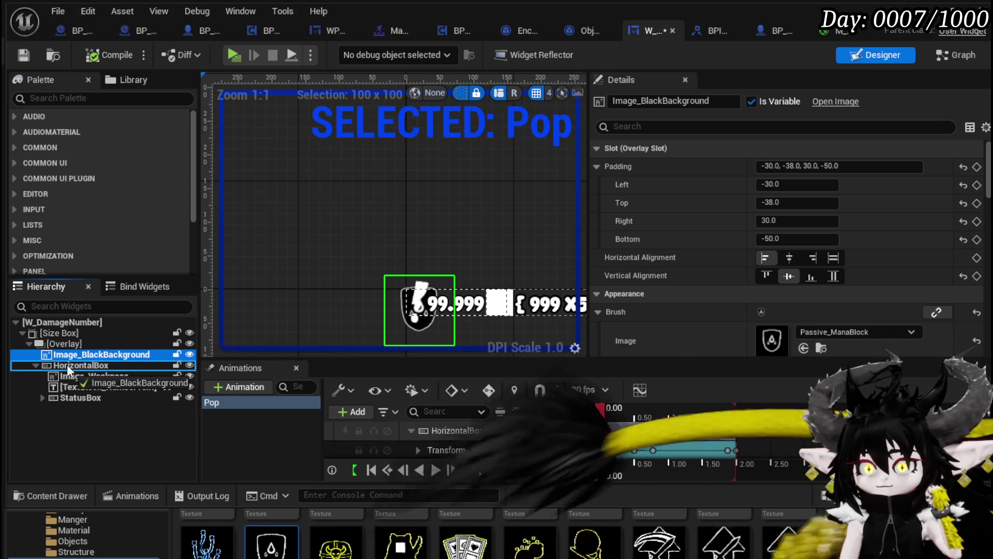
# - Move Image_BlackBackground into the HorizontalBox and shift it to the end of the row after StatusBox
pyautogui.moveTo(68, 368); pyautogui.dragTo(67, 368)
pyautogui.scroll(1, 260, 237)
pyautogui.moveTo(259, 237); pyautogui.dragTo(221, 229)
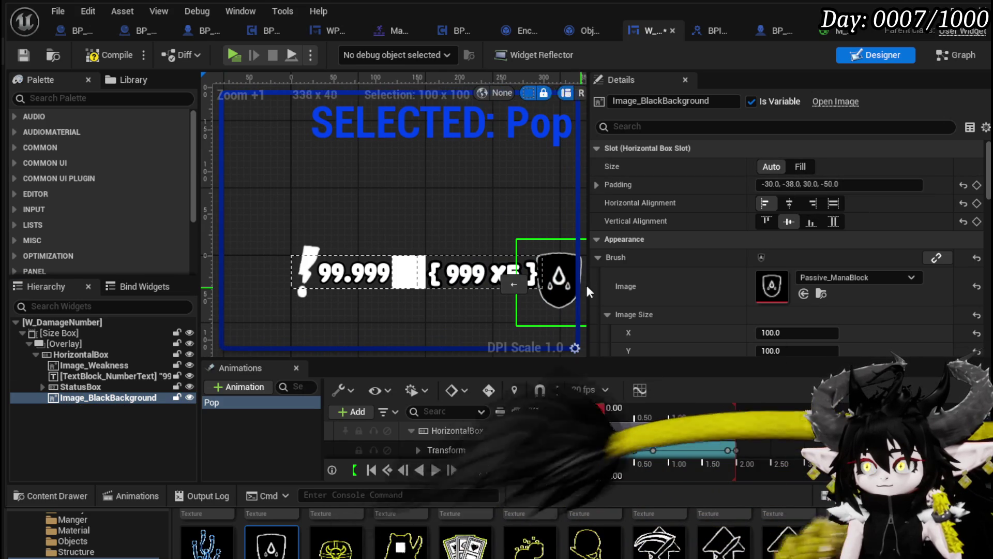
pyautogui.click(511, 285)
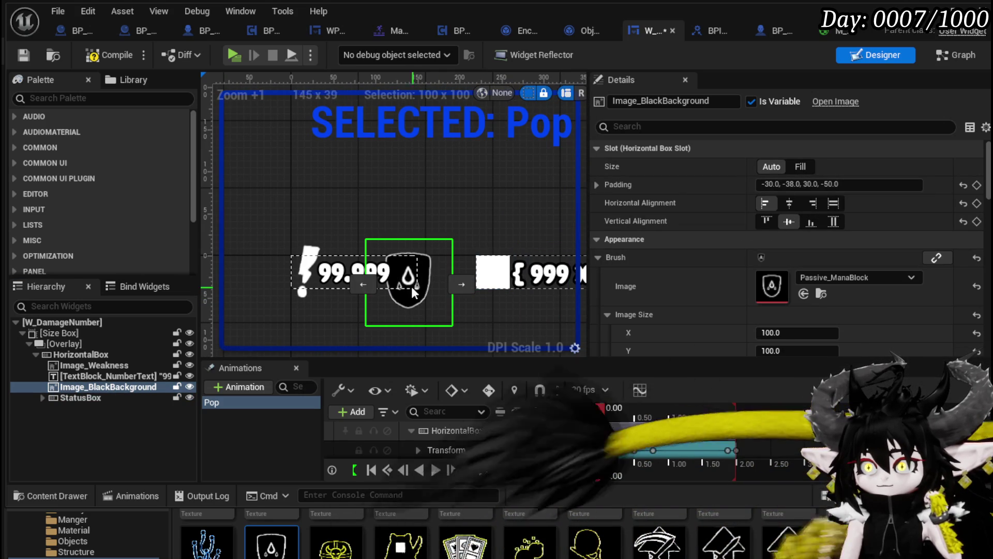
pyautogui.click(354, 284)
pyautogui.click(294, 285)
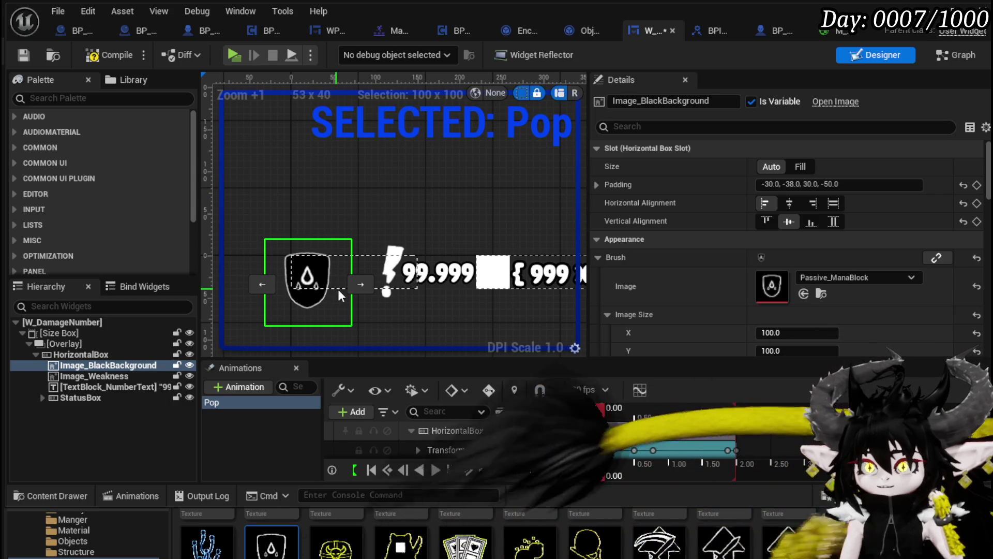
pyautogui.click(362, 285)
pyautogui.click(385, 288)
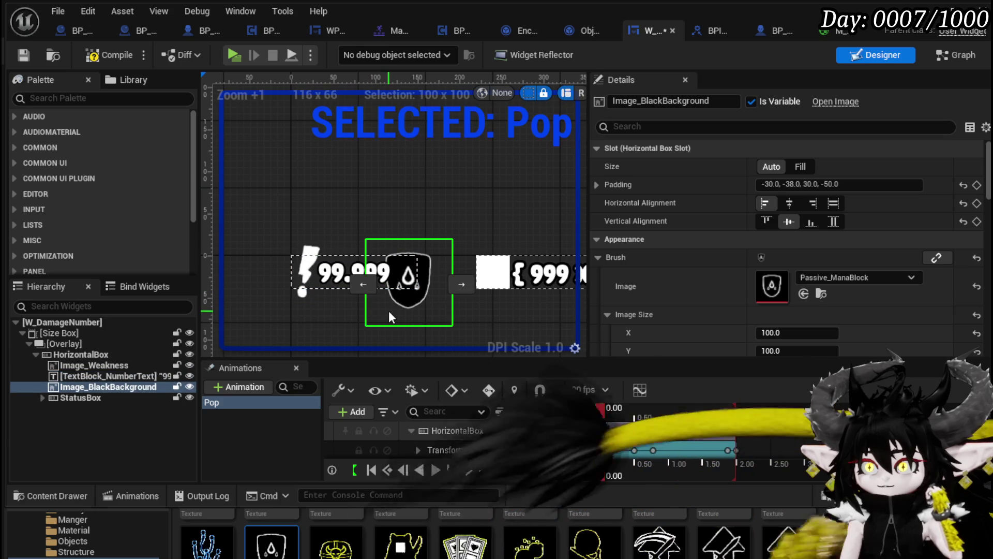
pyautogui.moveTo(490, 149)
pyautogui.mouseDown()
pyautogui.moveTo(343, 155)
pyautogui.moveTo(455, 158)
pyautogui.mouseUp()
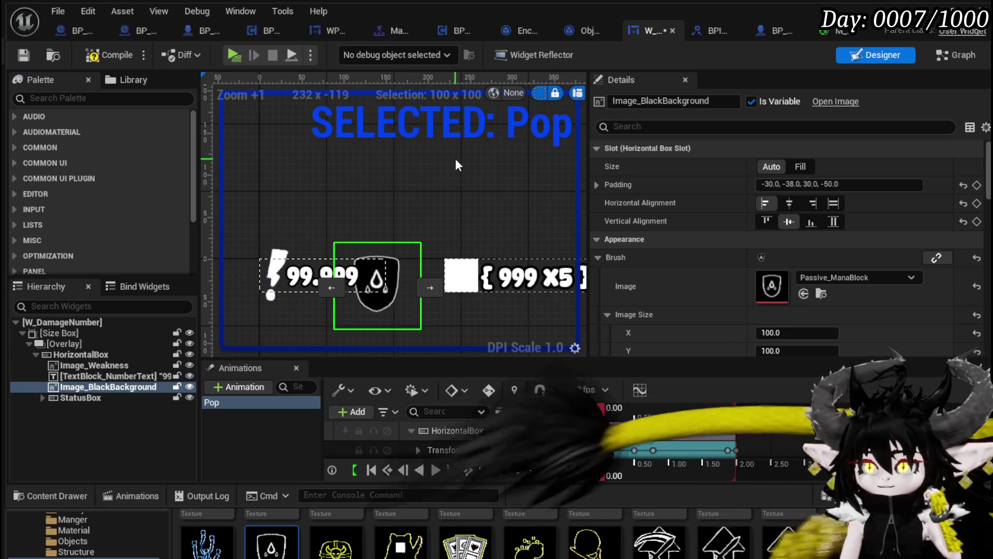
pyautogui.click(430, 288)
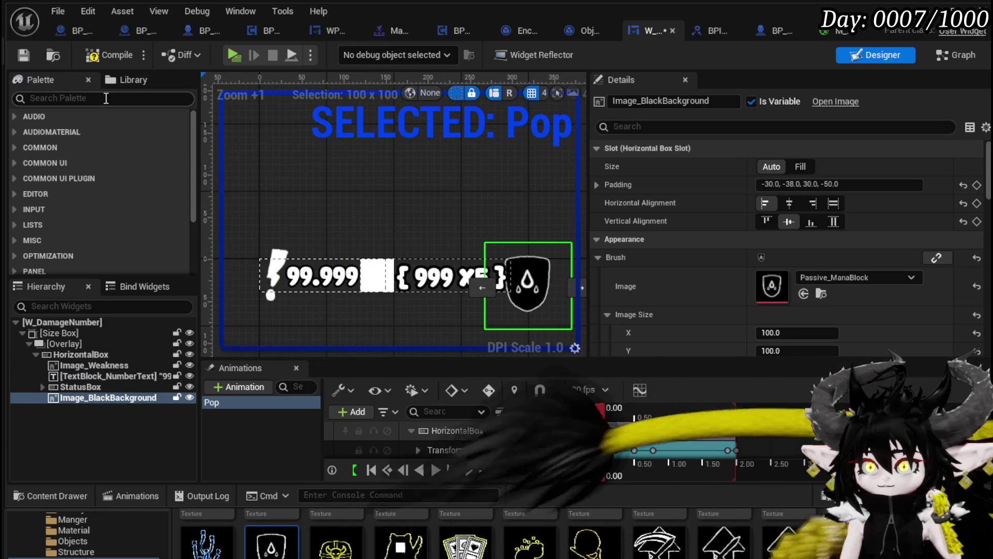
# - Compile the widget, return to the level, and start a play-test
pyautogui.click(110, 57)
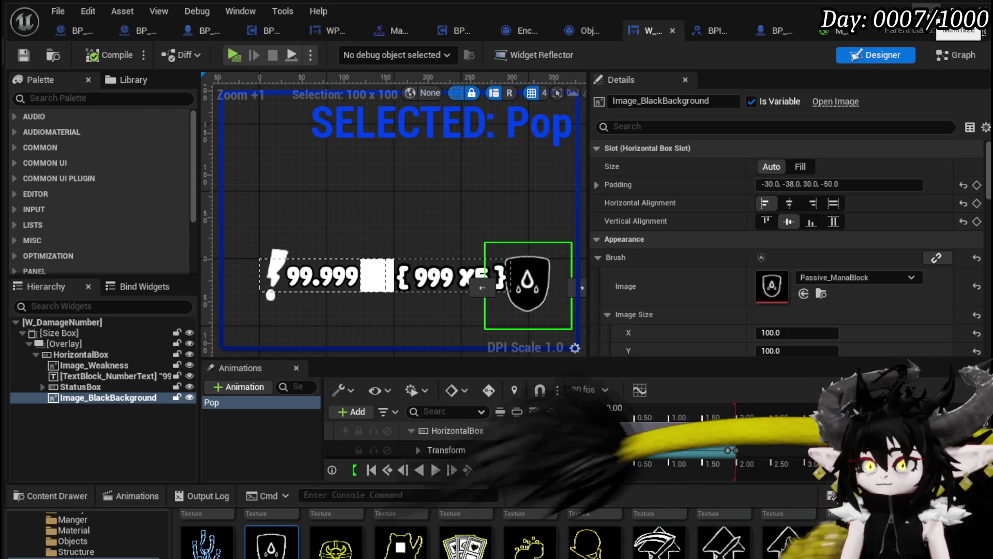
pyautogui.click(946, 13)
pyautogui.click(337, 50)
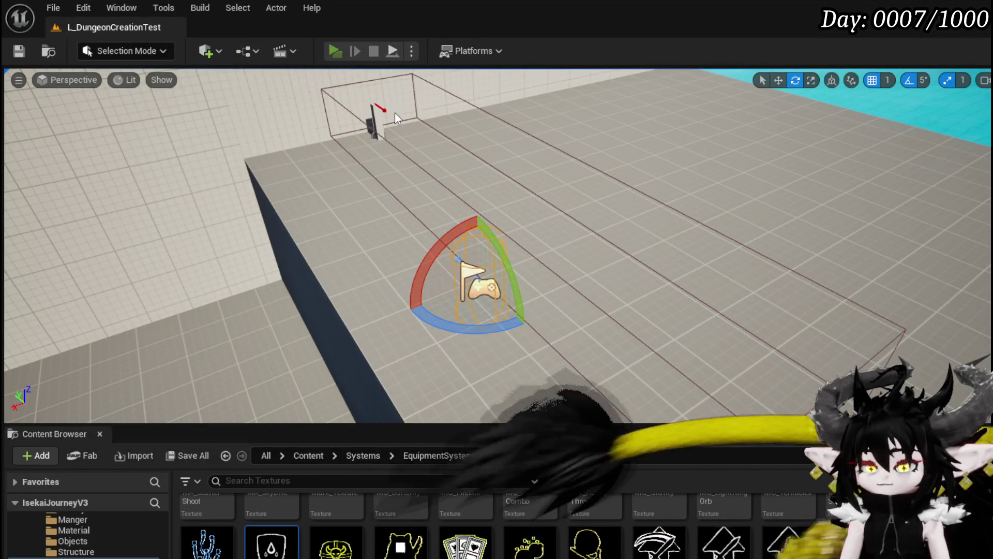
# - Walk forward to check the damage numbers, stop the play-test, and save the level
pyautogui.press('w')
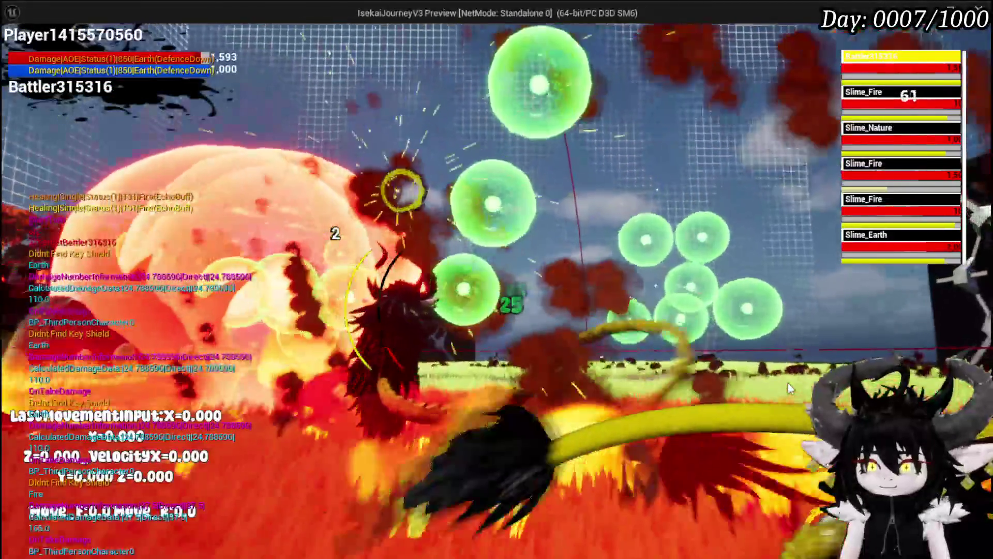
pyautogui.press('Escape')
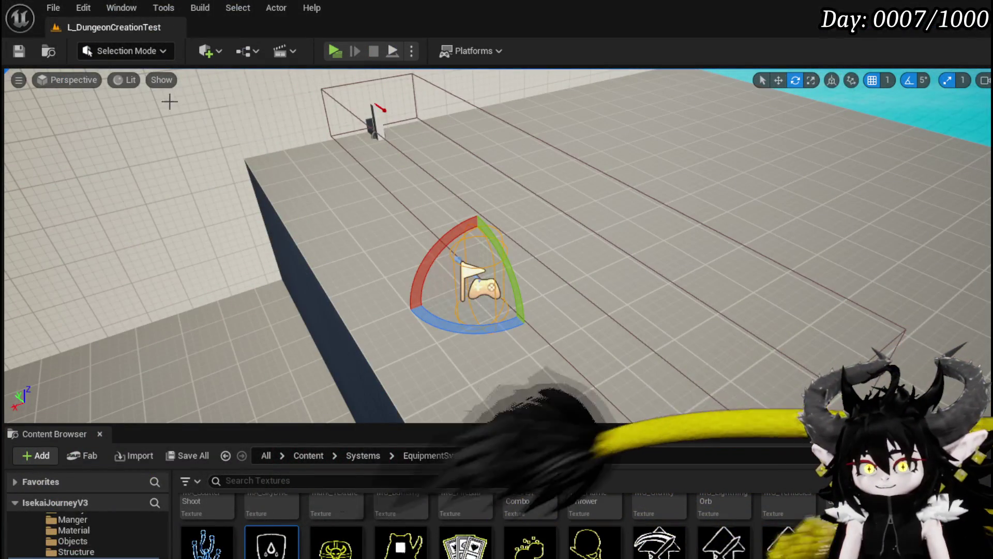
pyautogui.click(12, 57)
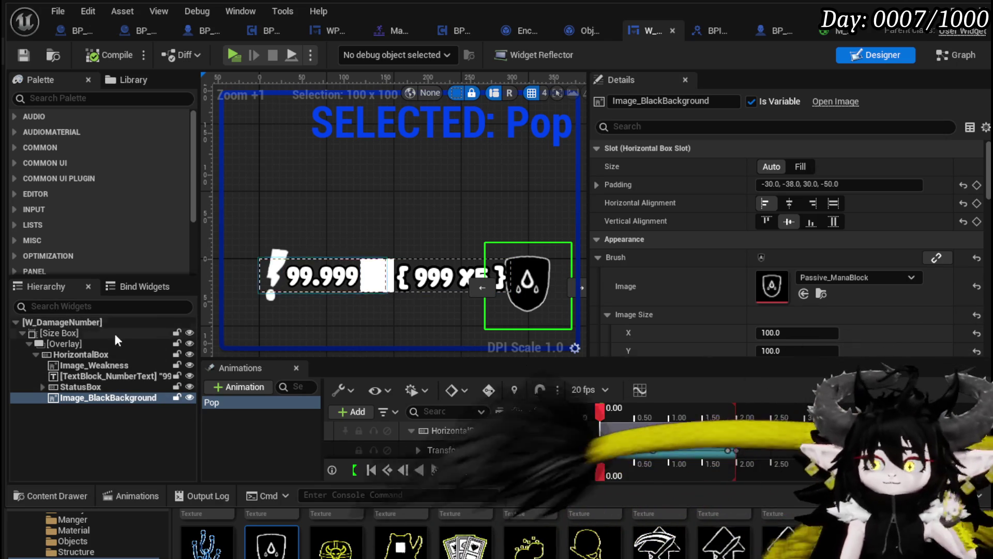
# - Delete Image_BlackBackground from the hierarchy, then compile and save
pyautogui.click(91, 414)
pyautogui.click(89, 399)
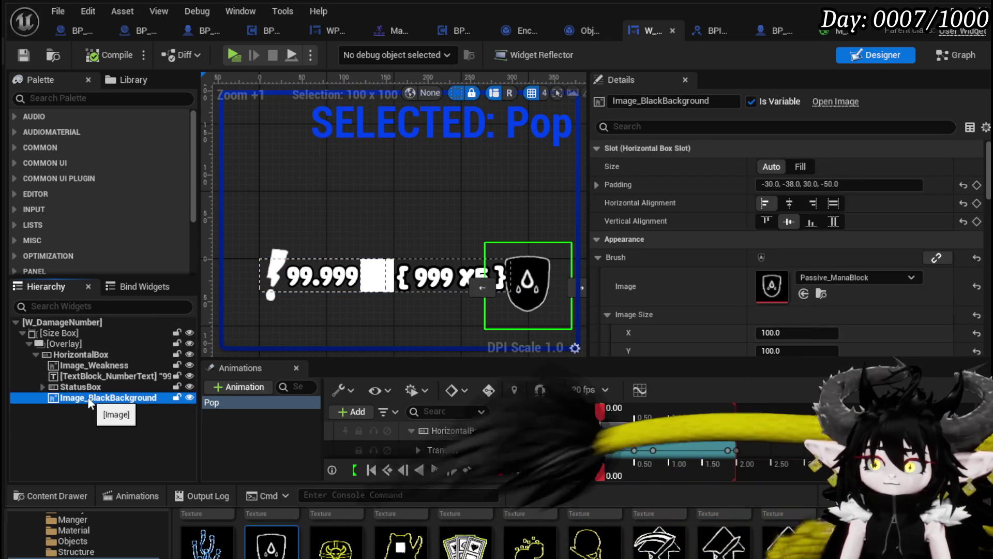
pyautogui.press('Delete')
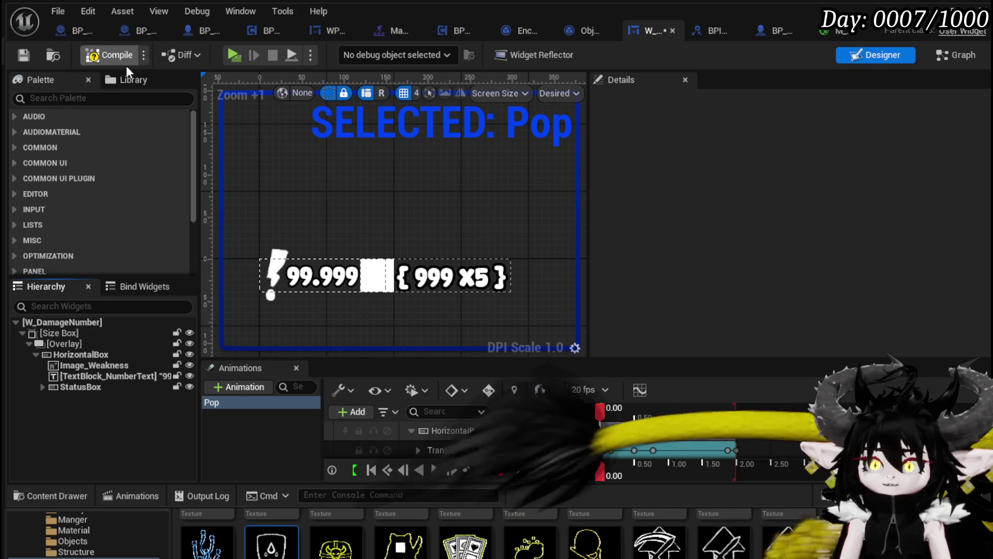
pyautogui.click(106, 56)
pyautogui.click(23, 56)
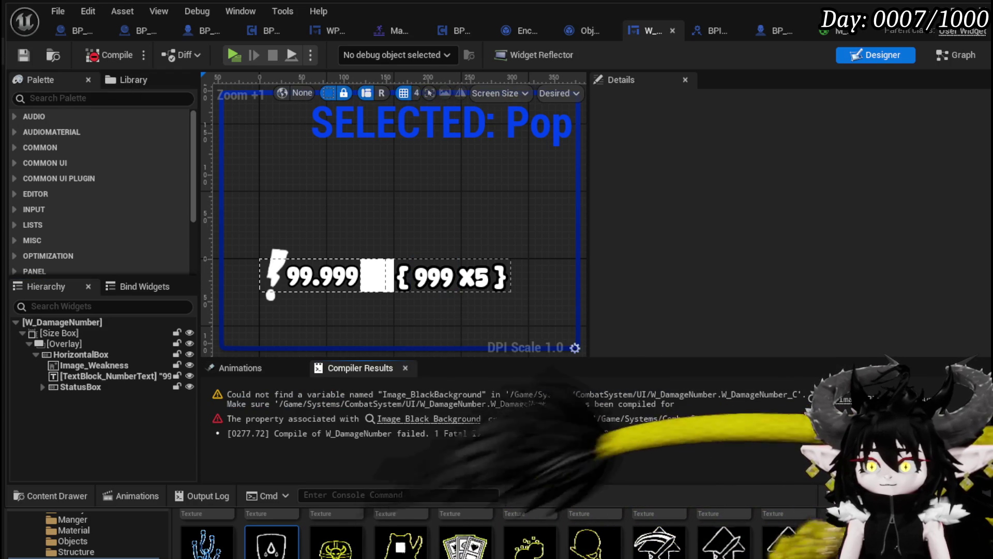
# - Delete the broken Image Black Background and Set Visibility nodes, recompile, and open SetNumber_BlockDamage
pyautogui.click(430, 418)
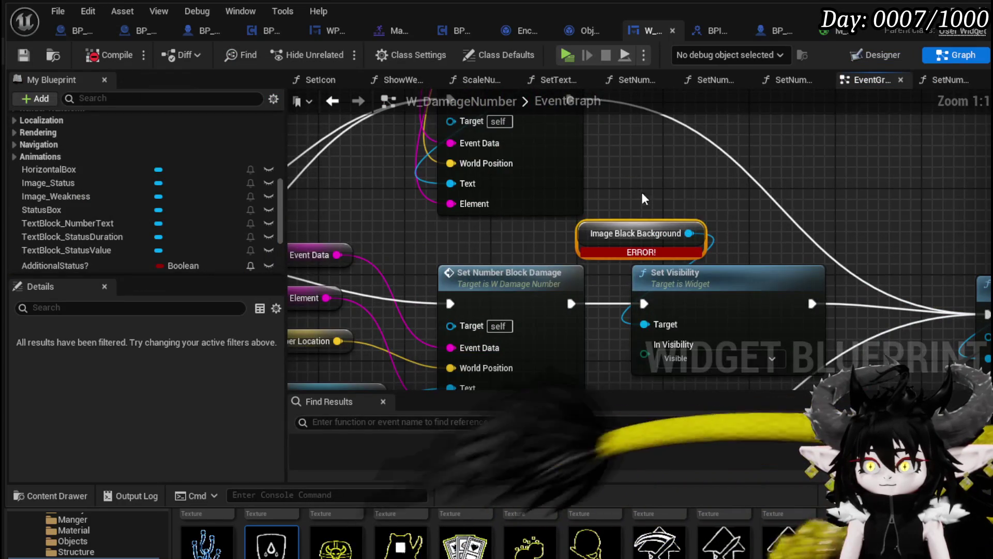
pyautogui.moveTo(810, 304); pyautogui.dragTo(538, 303)
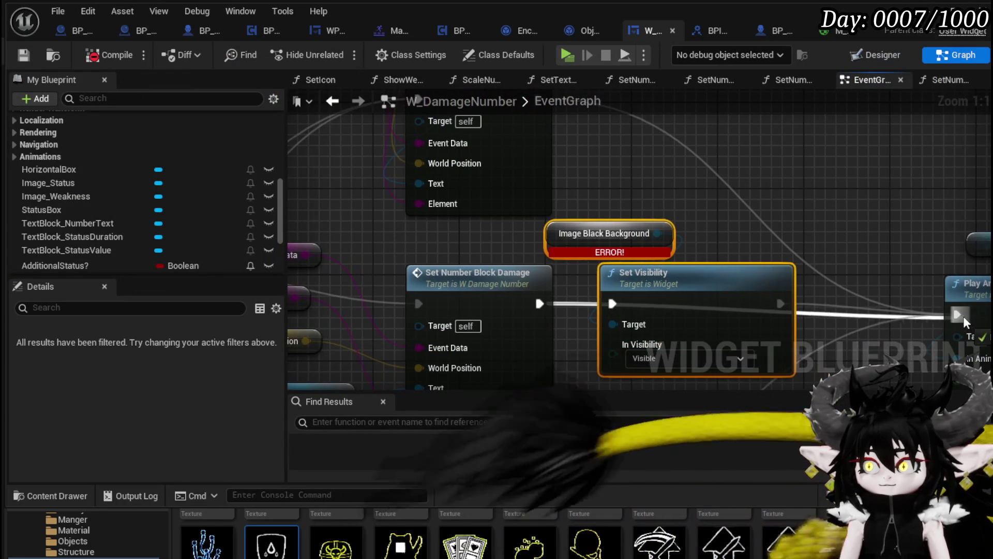
pyautogui.moveTo(610, 190); pyautogui.dragTo(674, 304)
pyautogui.press('Delete')
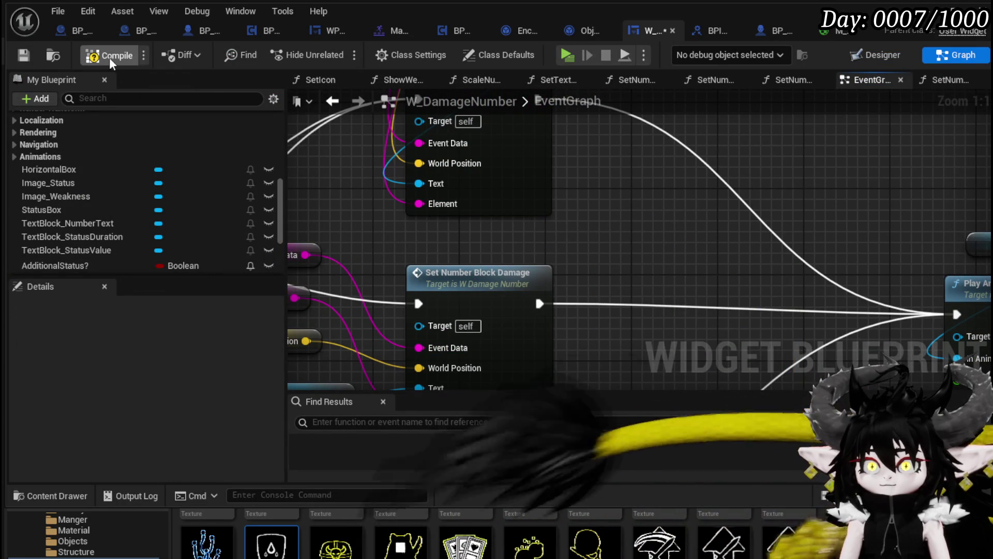
pyautogui.click(23, 55)
pyautogui.scroll(-4, 617, 178)
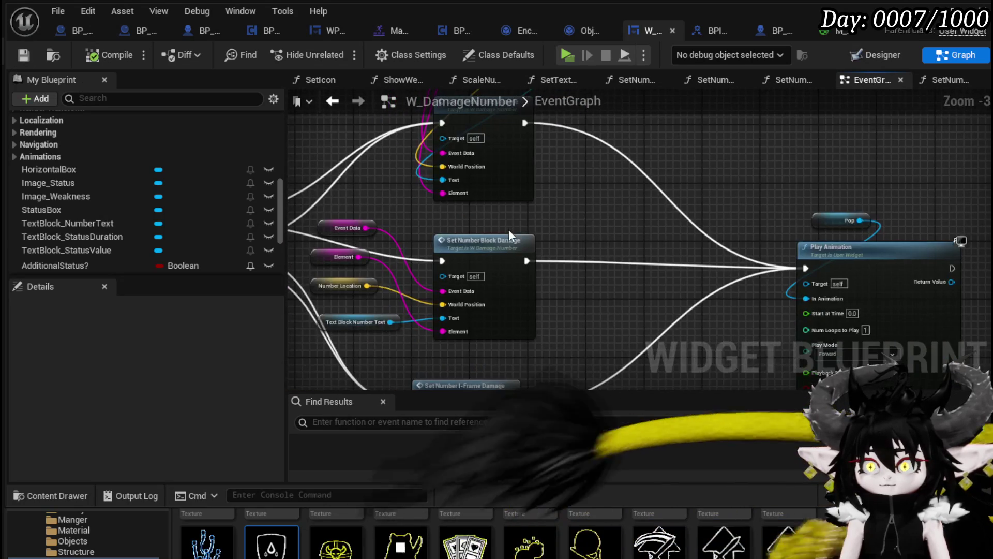
pyautogui.doubleClick(508, 229)
pyautogui.moveTo(657, 250)
pyautogui.mouseDown()
pyautogui.moveTo(553, 292)
pyautogui.moveTo(597, 273)
pyautogui.moveTo(583, 294)
pyautogui.moveTo(812, 272)
pyautogui.moveTo(842, 279)
pyautogui.moveTo(829, 279)
pyautogui.mouseUp()
# - Move the upper Set Text Color nodes higher and wire the chain into Set Number Offset
pyautogui.moveTo(667, 158)
pyautogui.mouseDown()
pyautogui.moveTo(506, 285)
pyautogui.moveTo(491, 259)
pyautogui.mouseUp()
pyautogui.moveTo(548, 240)
pyautogui.mouseDown()
pyautogui.moveTo(646, 139)
pyautogui.moveTo(647, 85)
pyautogui.moveTo(637, 134)
pyautogui.mouseUp()
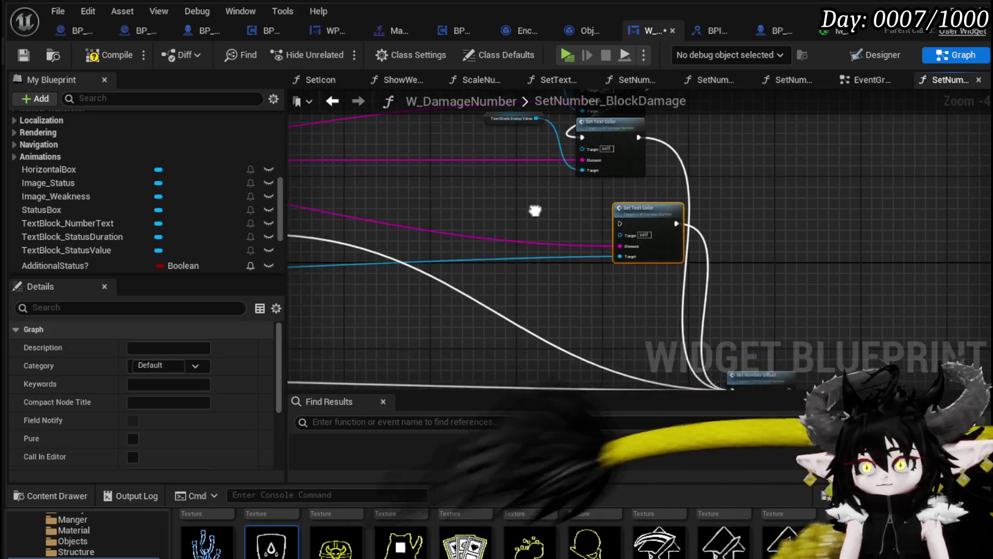
pyautogui.moveTo(526, 294)
pyautogui.mouseDown()
pyautogui.moveTo(712, 142)
pyautogui.moveTo(690, 244)
pyautogui.mouseUp()
pyautogui.scroll(1, 690, 242)
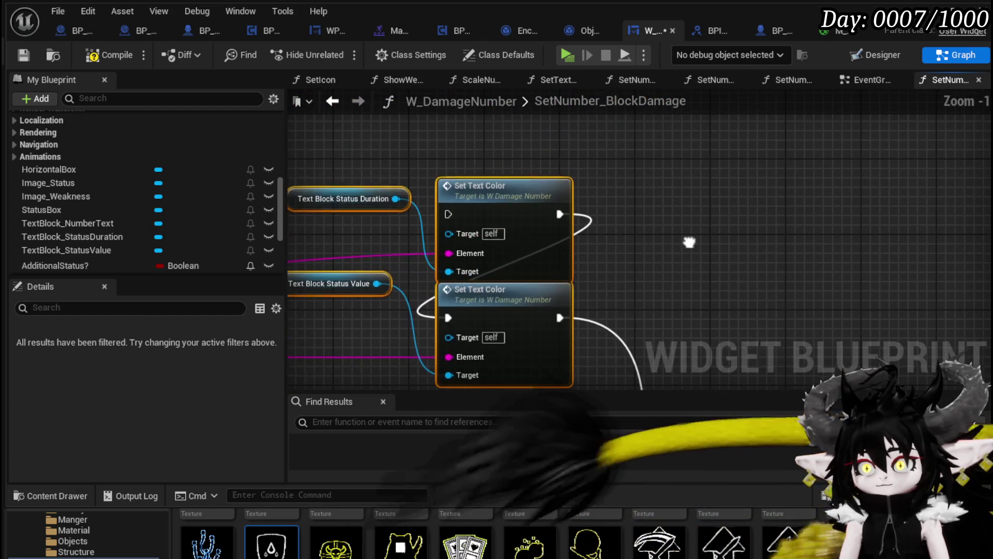
pyautogui.scroll(-2, 688, 241)
pyautogui.scroll(4, 707, 254)
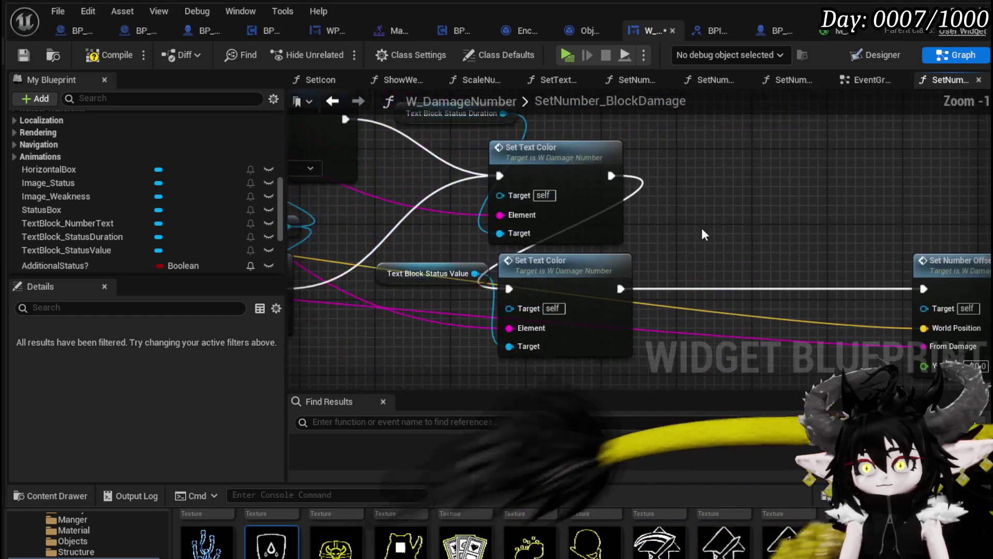
pyautogui.scroll(-2, 679, 201)
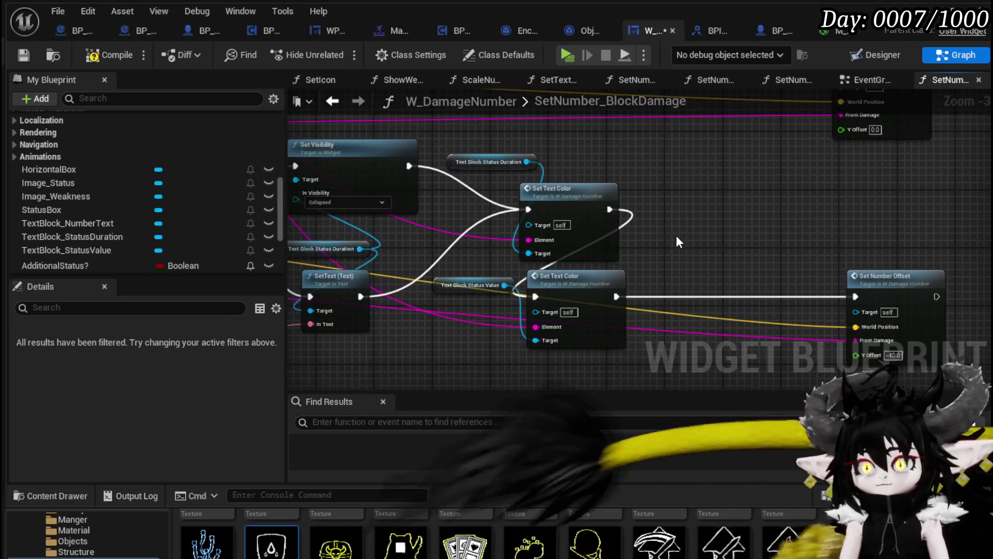
pyautogui.moveTo(527, 209); pyautogui.dragTo(855, 297)
# - Review the rewired function, compile and save, then open the Set Number Offset function
pyautogui.moveTo(646, 209)
pyautogui.mouseDown()
pyautogui.moveTo(861, 234)
pyautogui.moveTo(399, 172)
pyautogui.moveTo(734, 285)
pyautogui.moveTo(556, 271)
pyautogui.mouseUp()
pyautogui.scroll(2, 734, 284)
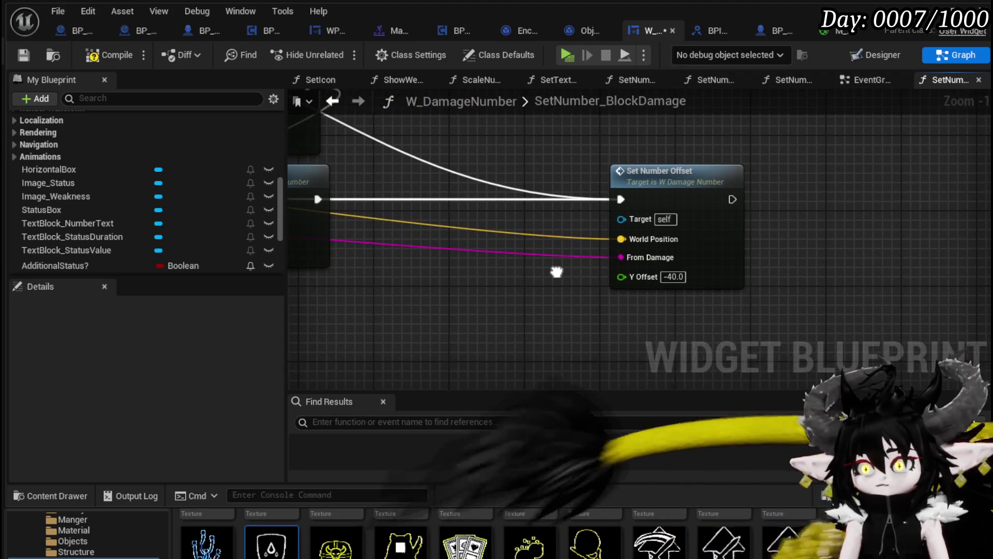
pyautogui.scroll(-3, 451, 300)
pyautogui.moveTo(831, 277)
pyautogui.mouseDown()
pyautogui.moveTo(570, 211)
pyautogui.moveTo(774, 272)
pyautogui.moveTo(569, 267)
pyautogui.mouseUp()
pyautogui.scroll(3, 774, 273)
pyautogui.scroll(-2, 571, 284)
pyautogui.moveTo(626, 281); pyautogui.dragTo(711, 278)
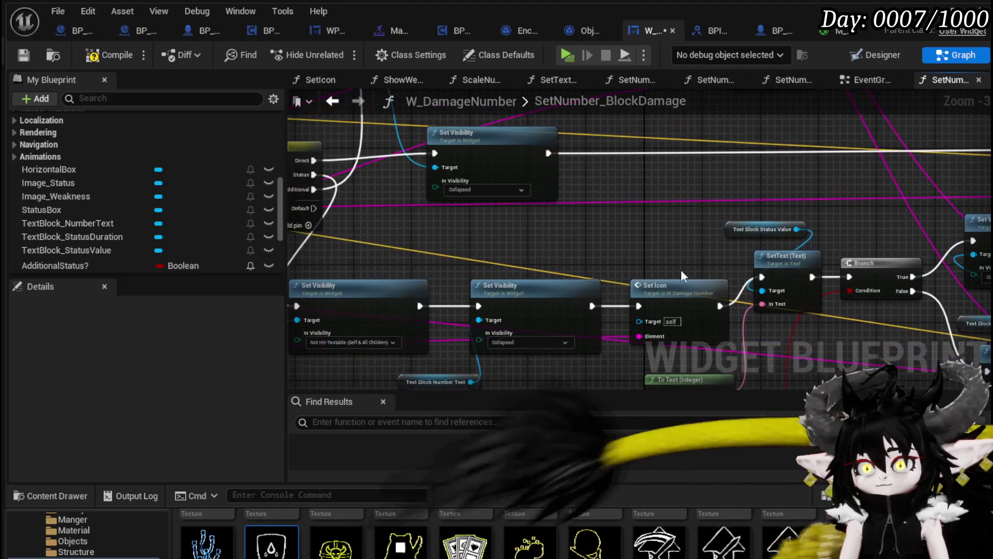
pyautogui.scroll(-2, 596, 243)
pyautogui.moveTo(597, 243)
pyautogui.mouseDown()
pyautogui.moveTo(653, 262)
pyautogui.moveTo(467, 194)
pyautogui.mouseUp()
pyautogui.scroll(3, 622, 232)
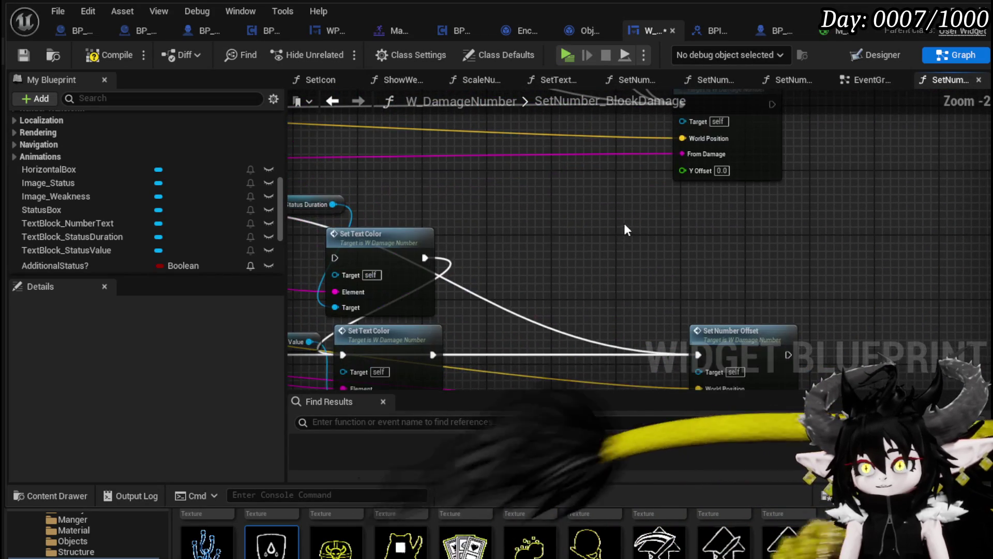
pyautogui.click(23, 56)
pyautogui.moveTo(807, 383); pyautogui.dragTo(626, 218)
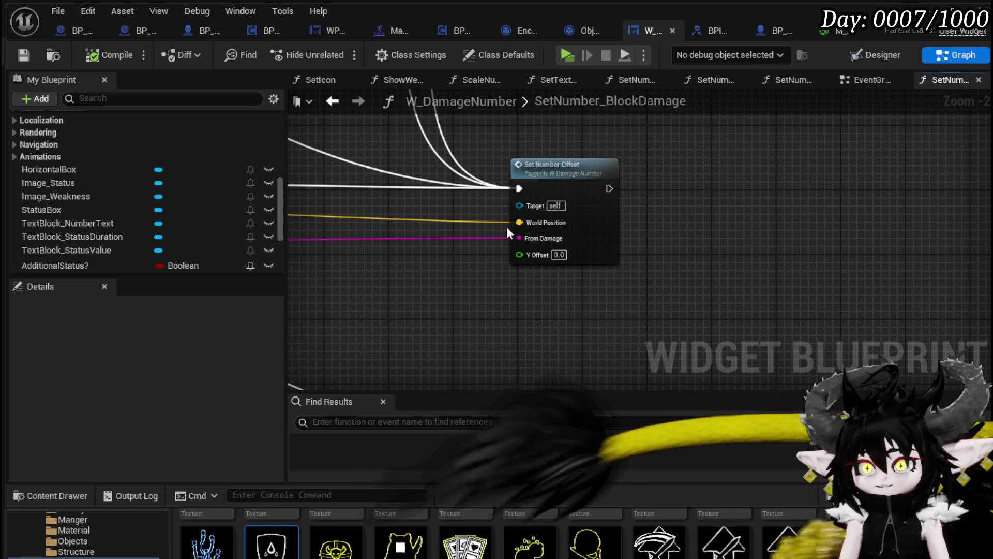
pyautogui.doubleClick(523, 222)
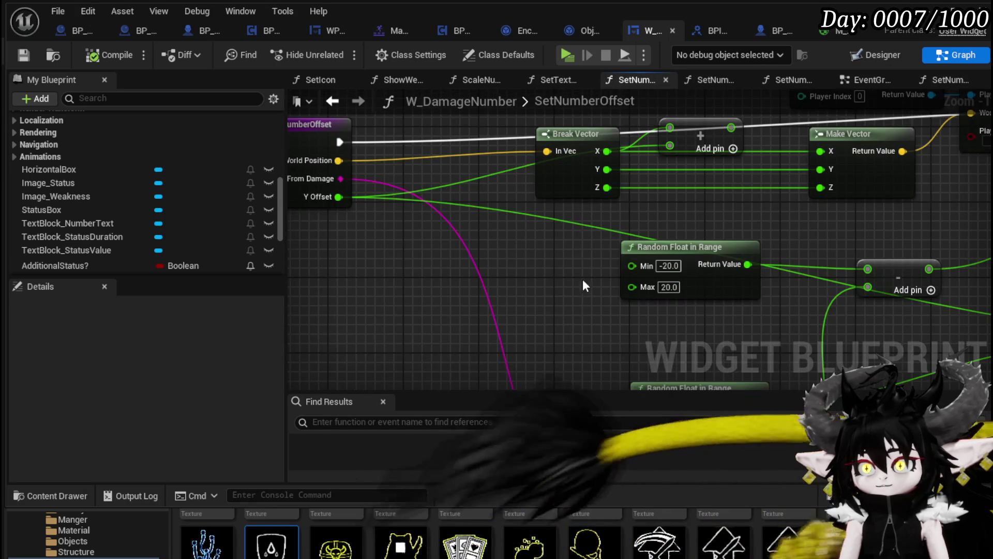
# - Set the Random Float in Range nodes to Min/Max of -40/40 (upper) and -80/80 (lower)
pyautogui.scroll(-1, 569, 275)
pyautogui.moveTo(557, 268)
pyautogui.mouseDown()
pyautogui.moveTo(479, 262)
pyautogui.moveTo(506, 266)
pyautogui.moveTo(454, 228)
pyautogui.moveTo(333, 218)
pyautogui.mouseUp()
pyautogui.scroll(2, 381, 239)
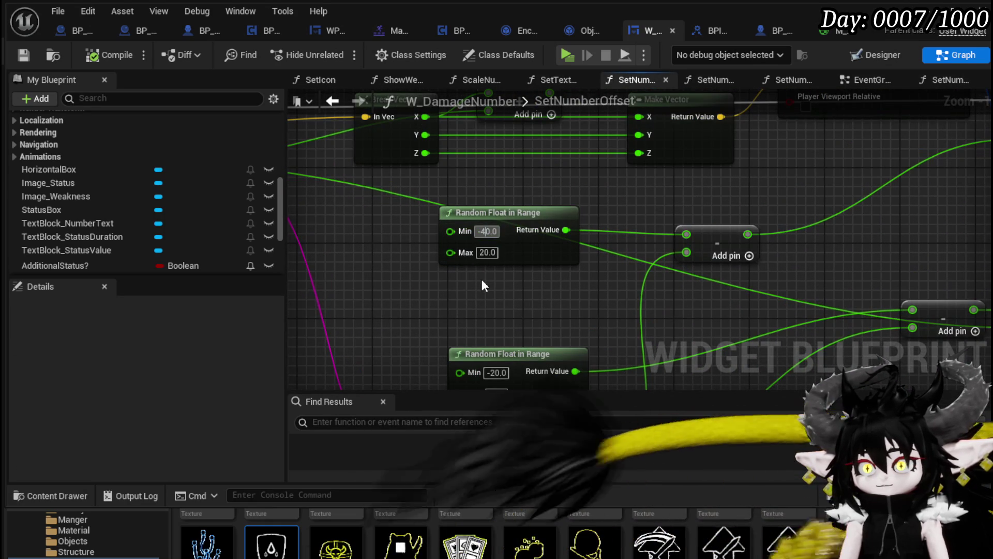
pyautogui.write('40')
pyautogui.press('Return')
pyautogui.moveTo(486, 341); pyautogui.dragTo(472, 250)
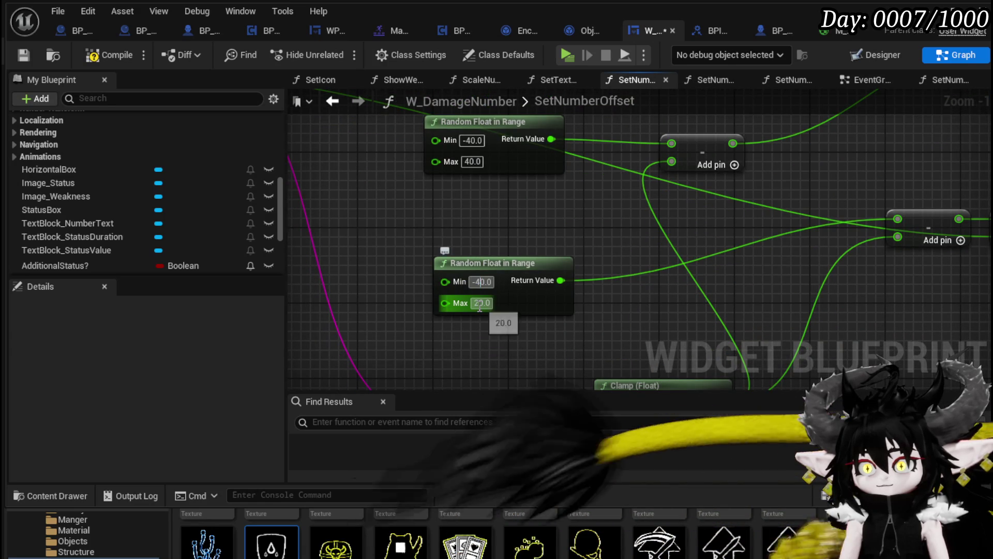
pyautogui.write('40')
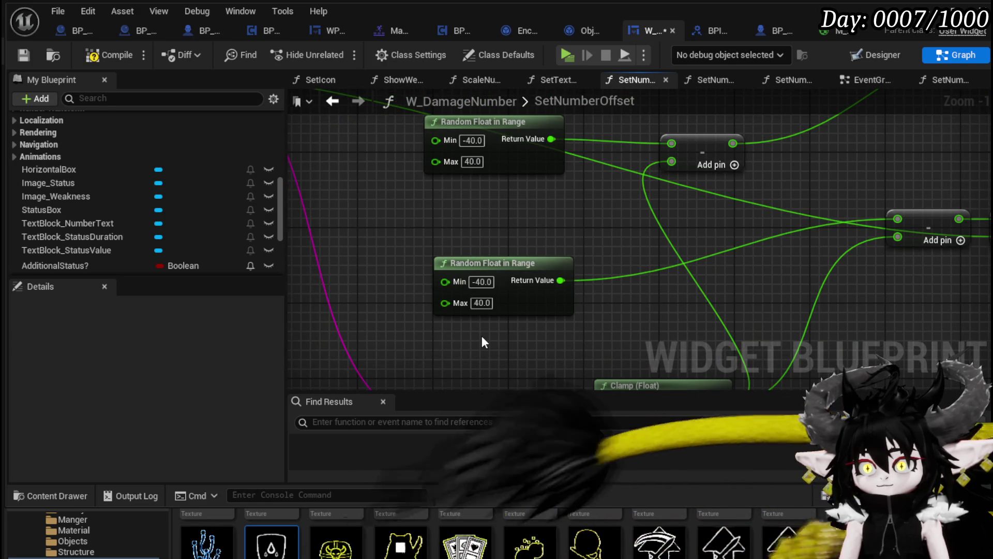
pyautogui.click(481, 282)
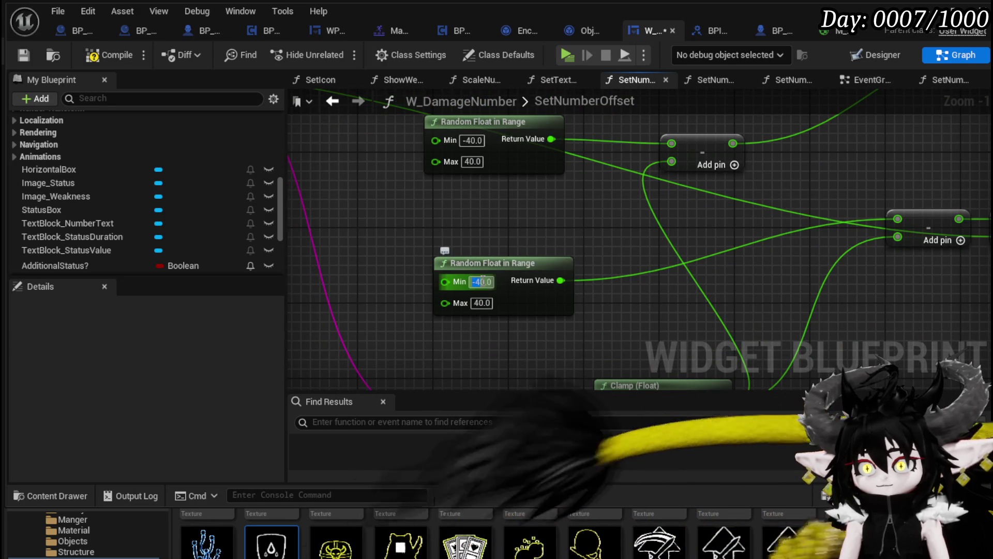
pyautogui.write('-80')
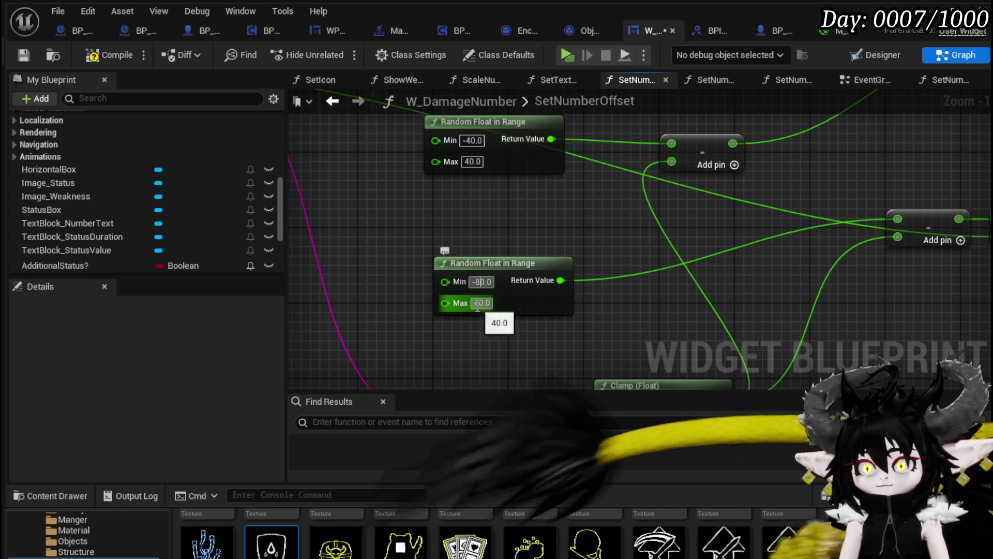
pyautogui.write('80')
pyautogui.click(445, 329)
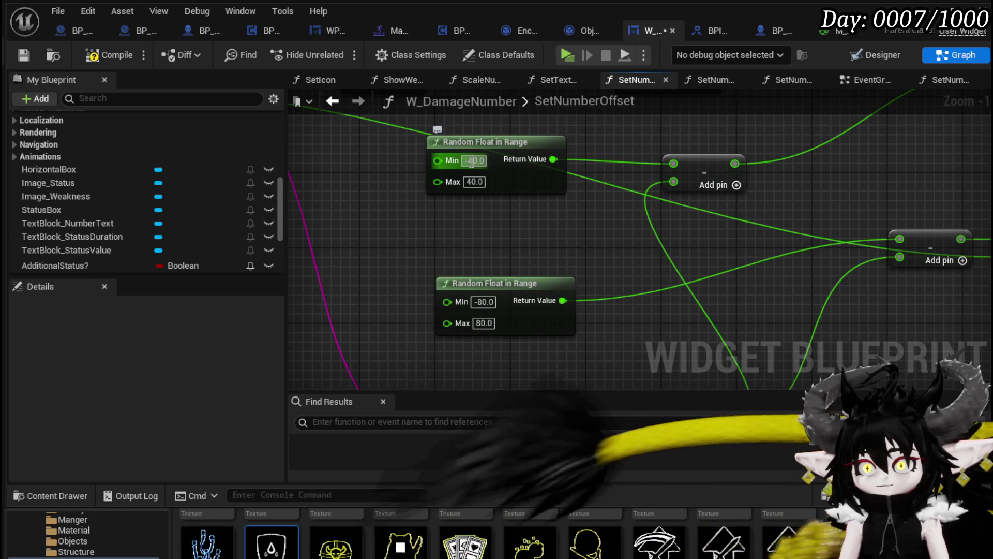
pyautogui.write('8')
pyautogui.click(474, 182)
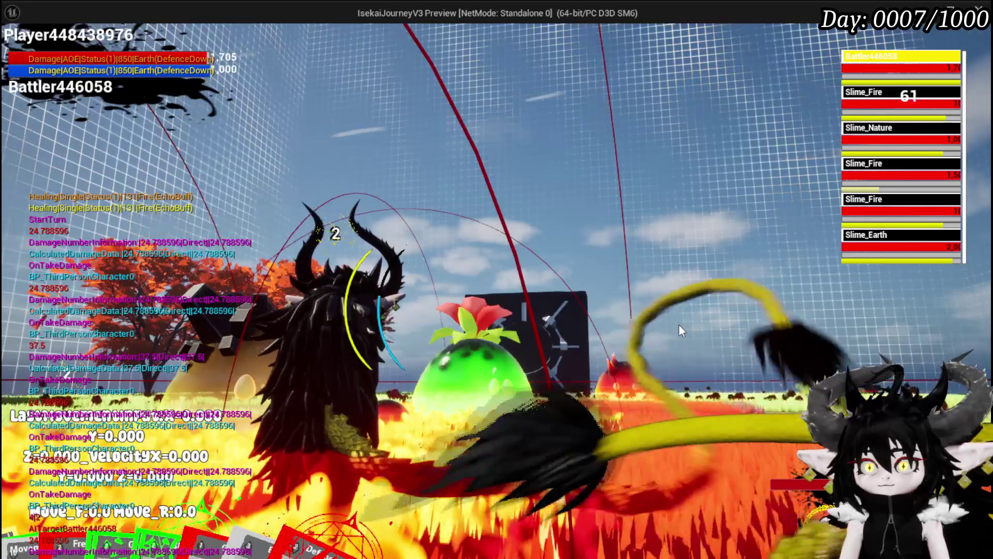
# - End the play-test, save the level and W_DamageNumber, and switch to the Designer view
pyautogui.press('Escape')
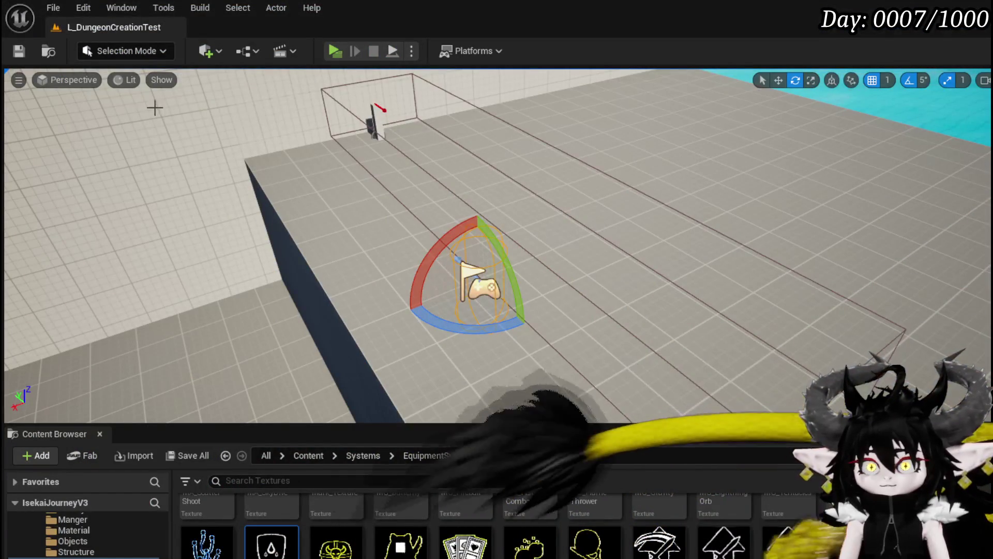
pyautogui.click(21, 50)
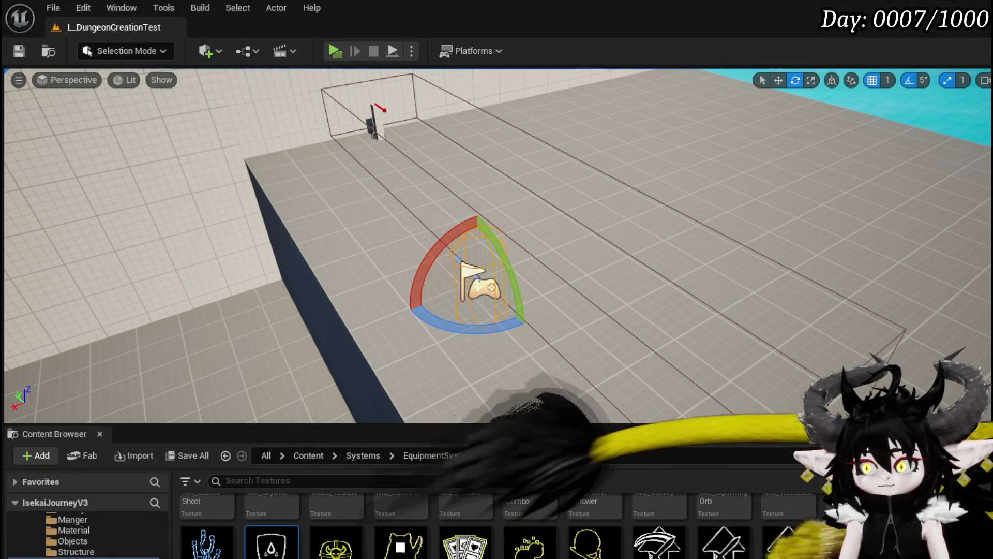
pyautogui.hotkey('alt', 'Tab')
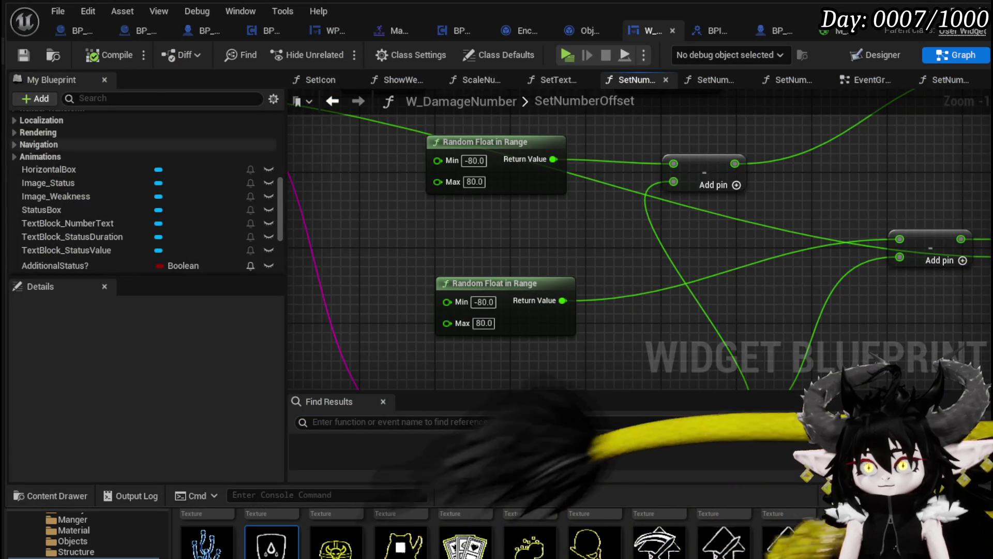
pyautogui.click(24, 54)
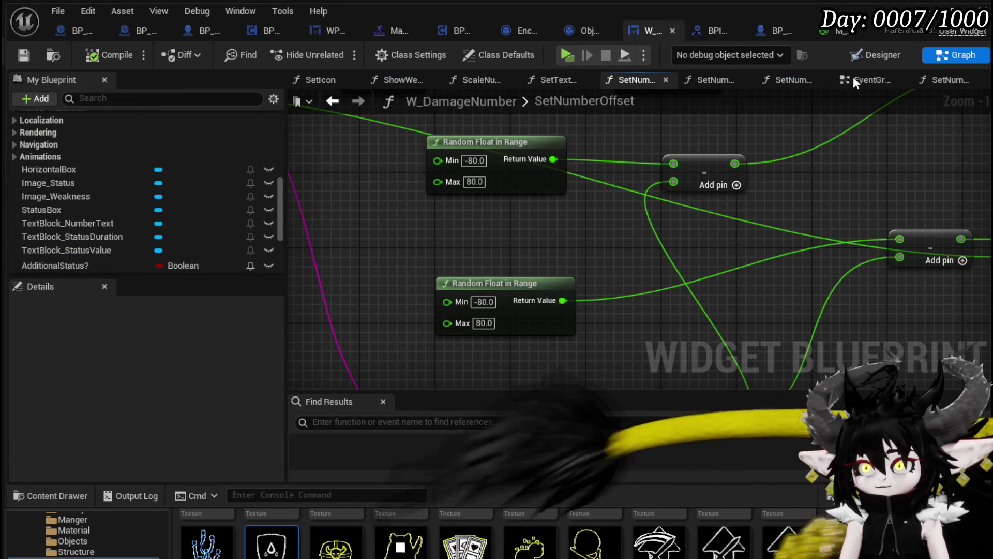
pyautogui.click(889, 56)
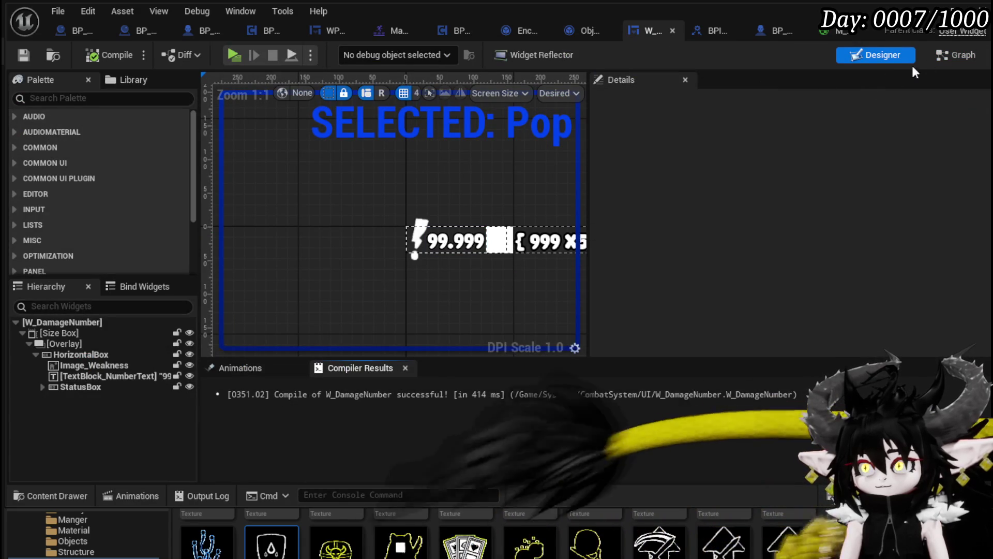
# - Open SetNumber_I-FrameDamage and rearrange its Set Text Color and Text Block Status Value nodes
pyautogui.click(939, 59)
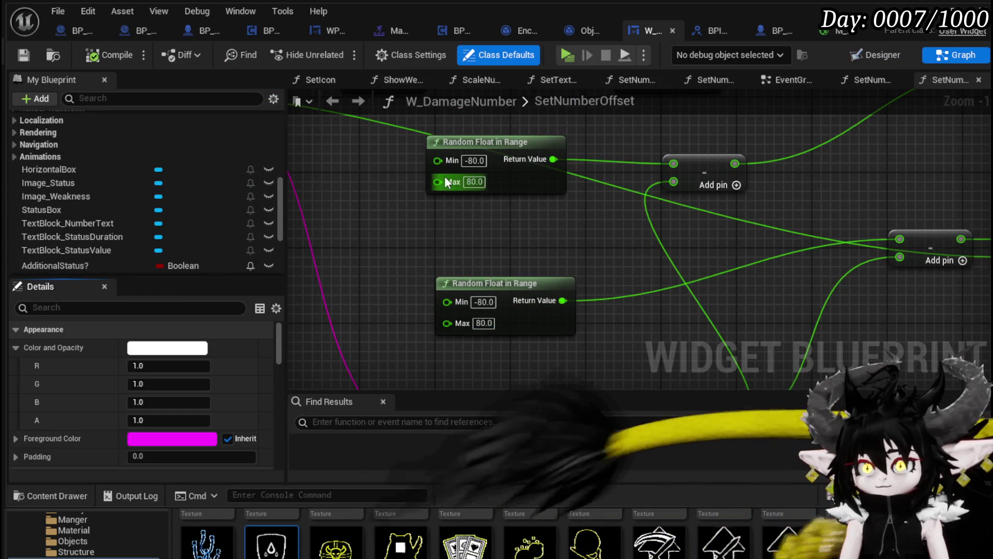
pyautogui.click(789, 81)
pyautogui.scroll(-4, 550, 198)
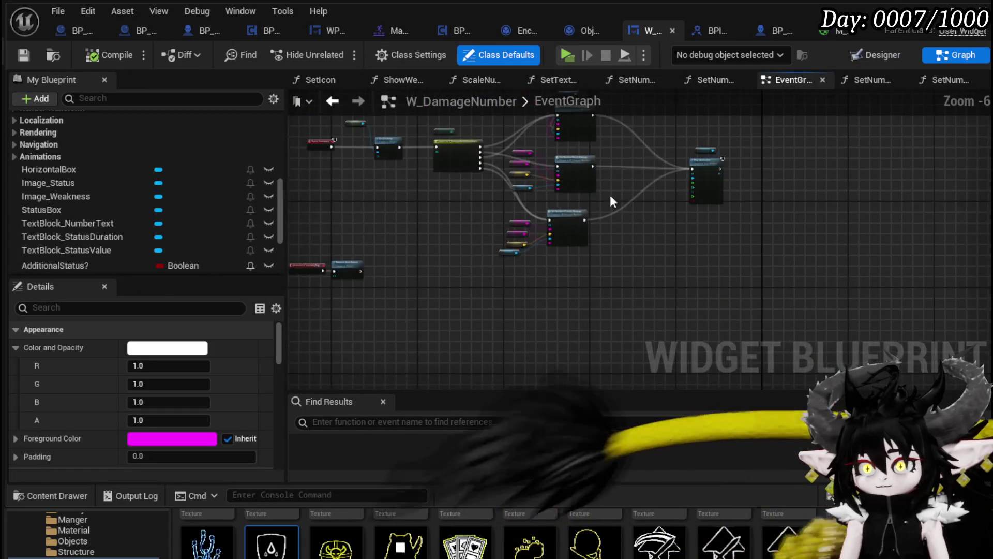
pyautogui.scroll(4, 549, 225)
pyautogui.doubleClick(550, 225)
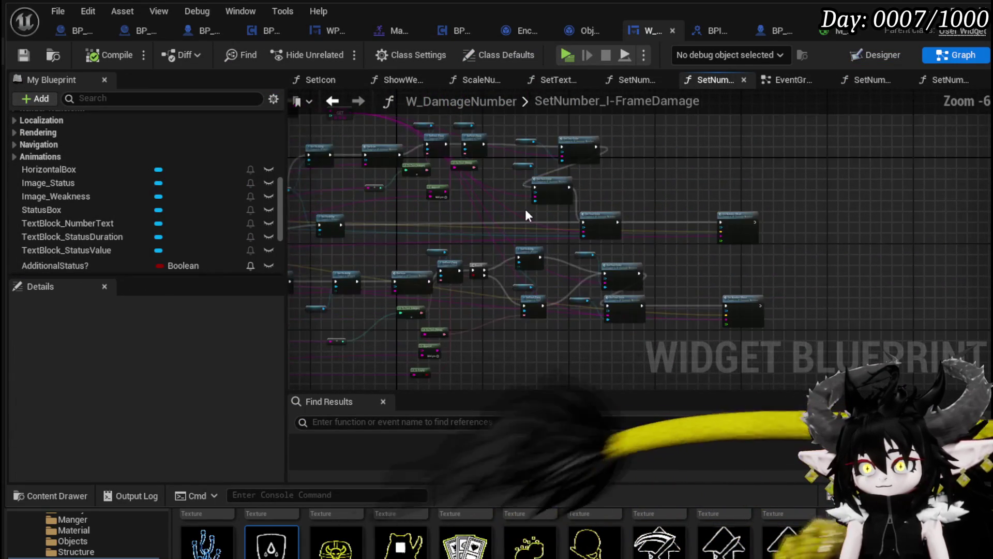
pyautogui.scroll(3, 515, 209)
pyautogui.moveTo(475, 224)
pyautogui.mouseDown()
pyautogui.moveTo(437, 289)
pyautogui.moveTo(487, 298)
pyautogui.mouseUp()
pyautogui.moveTo(533, 268); pyautogui.dragTo(641, 264)
pyautogui.moveTo(413, 219); pyautogui.dragTo(471, 240)
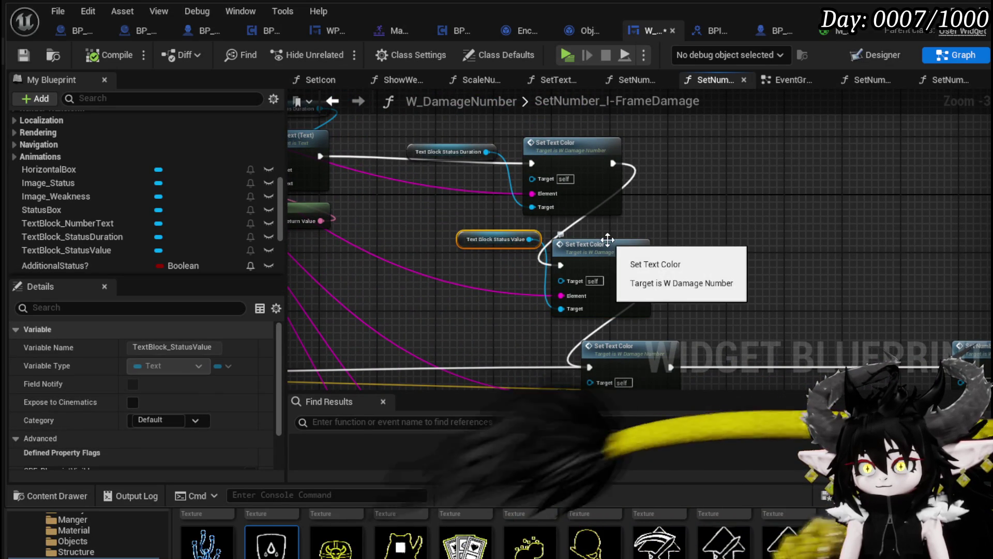
# - Copy SetTextColor's Make Slate Color and SET pair and paste it into SetNumber_I-FrameDamage
pyautogui.doubleClick(599, 175)
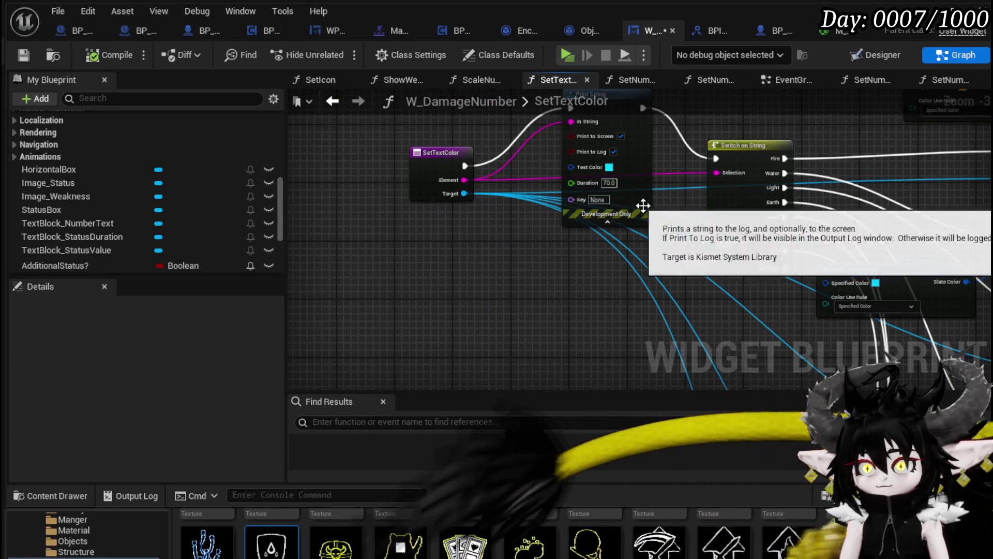
pyautogui.moveTo(639, 259)
pyautogui.mouseDown()
pyautogui.moveTo(733, 148)
pyautogui.moveTo(605, 131)
pyautogui.mouseUp()
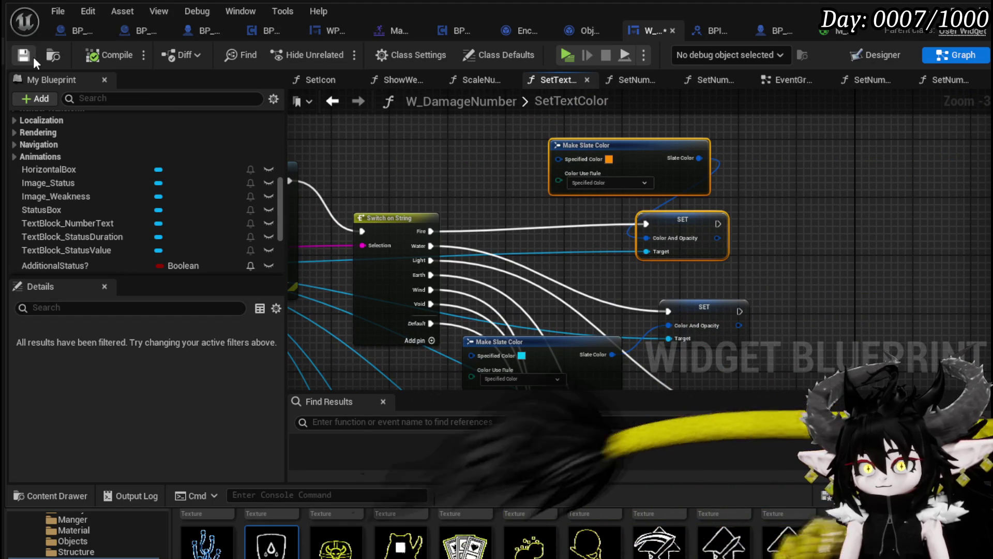
pyautogui.click(334, 101)
pyautogui.hotkey('ctrl', 'v')
# - Wire the first SET's execution from SetText and its Target to TextBlockStatusDuration
pyautogui.moveTo(487, 152); pyautogui.dragTo(812, 252)
pyautogui.moveTo(529, 239); pyautogui.dragTo(808, 249)
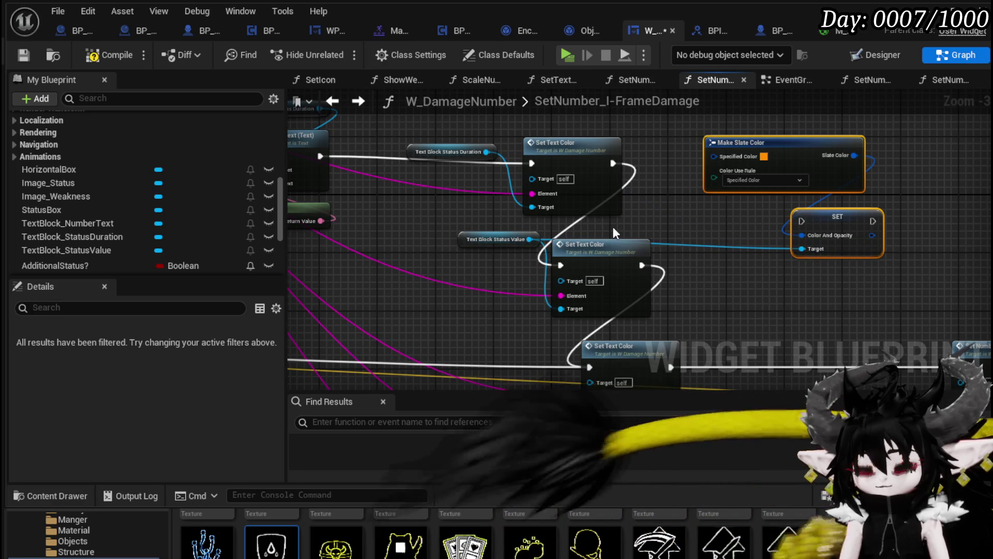
pyautogui.moveTo(716, 229)
pyautogui.mouseDown()
pyautogui.moveTo(597, 236)
pyautogui.moveTo(706, 233)
pyautogui.mouseUp()
pyautogui.scroll(1, 597, 236)
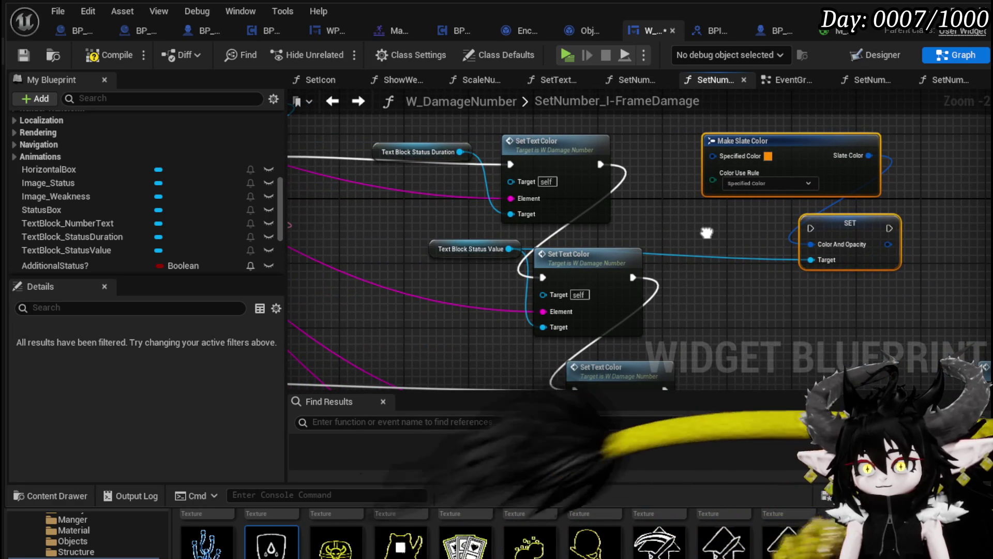
pyautogui.scroll(-2, 707, 233)
pyautogui.moveTo(458, 185)
pyautogui.mouseDown()
pyautogui.moveTo(600, 271)
pyautogui.moveTo(808, 228)
pyautogui.mouseUp()
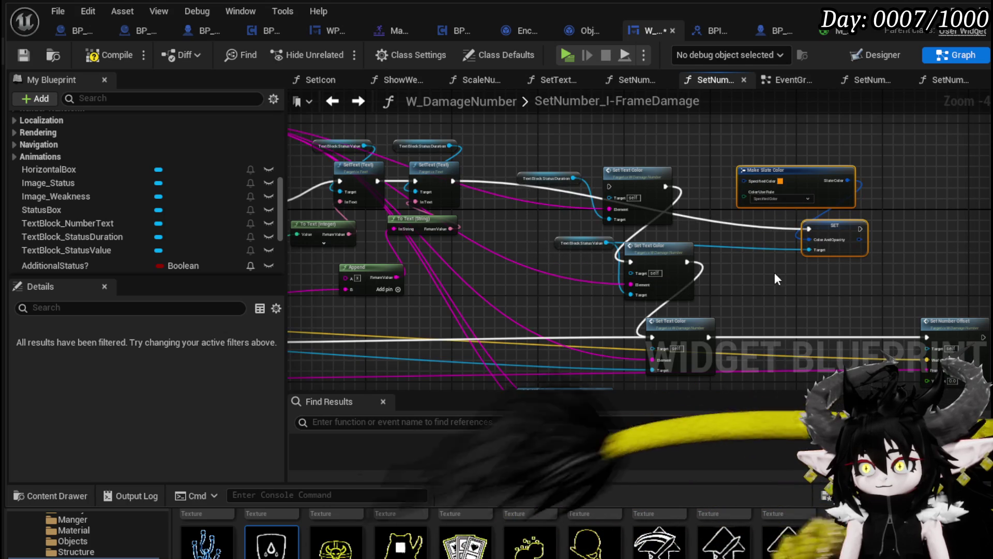
pyautogui.moveTo(575, 180)
pyautogui.mouseDown()
pyautogui.moveTo(810, 248)
pyautogui.moveTo(603, 198)
pyautogui.mouseUp()
pyautogui.scroll(1, 607, 206)
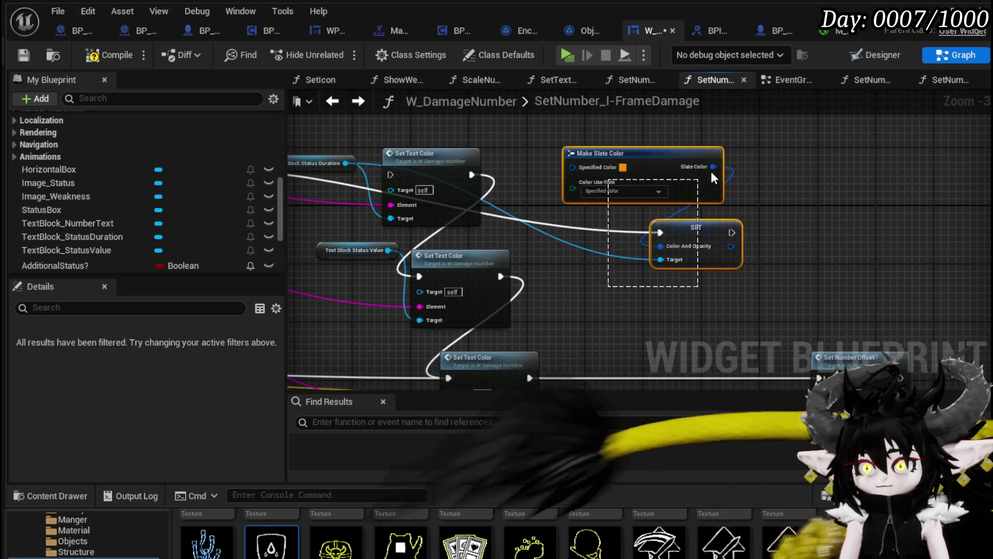
pyautogui.moveTo(654, 168); pyautogui.dragTo(654, 183)
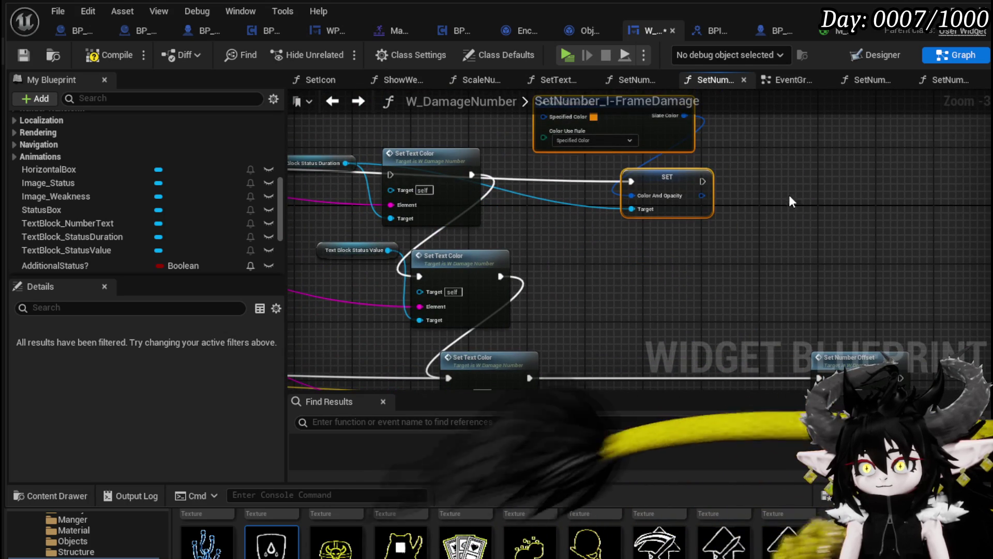
# - Duplicate the Make Slate Color/SET pair and feed the text block into each new SET Target
pyautogui.hotkey('ctrl', 'c')
pyautogui.hotkey('ctrl', 'v')
pyautogui.moveTo(676, 256); pyautogui.dragTo(632, 171)
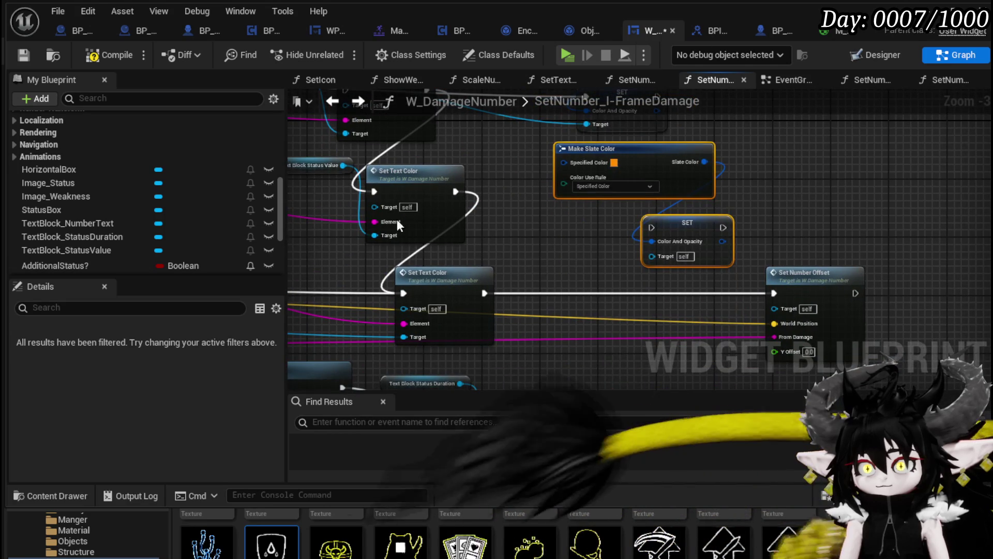
pyautogui.moveTo(377, 235)
pyautogui.mouseDown()
pyautogui.moveTo(657, 262)
pyautogui.moveTo(651, 255)
pyautogui.moveTo(750, 205)
pyautogui.mouseUp()
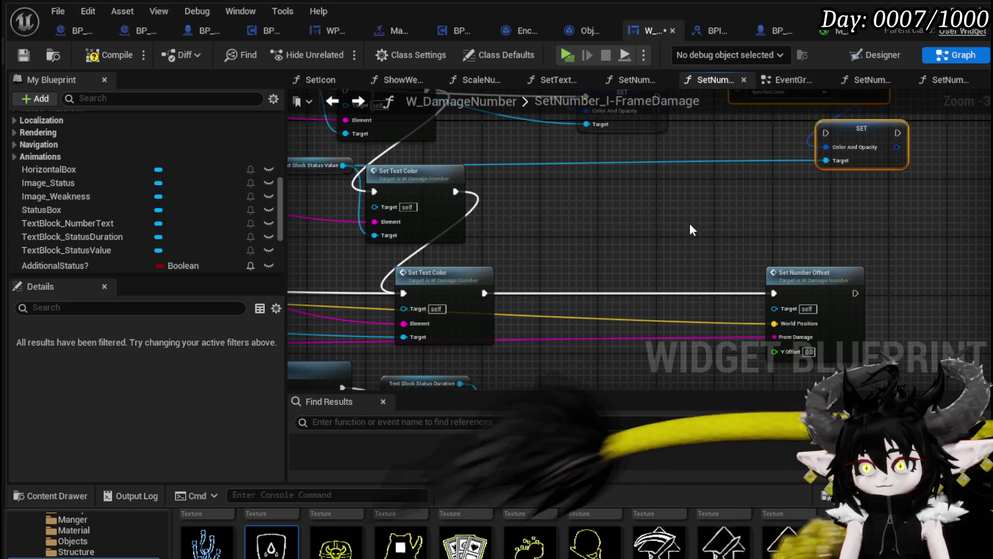
pyautogui.click(746, 254)
pyautogui.hotkey('ctrl', 'z')
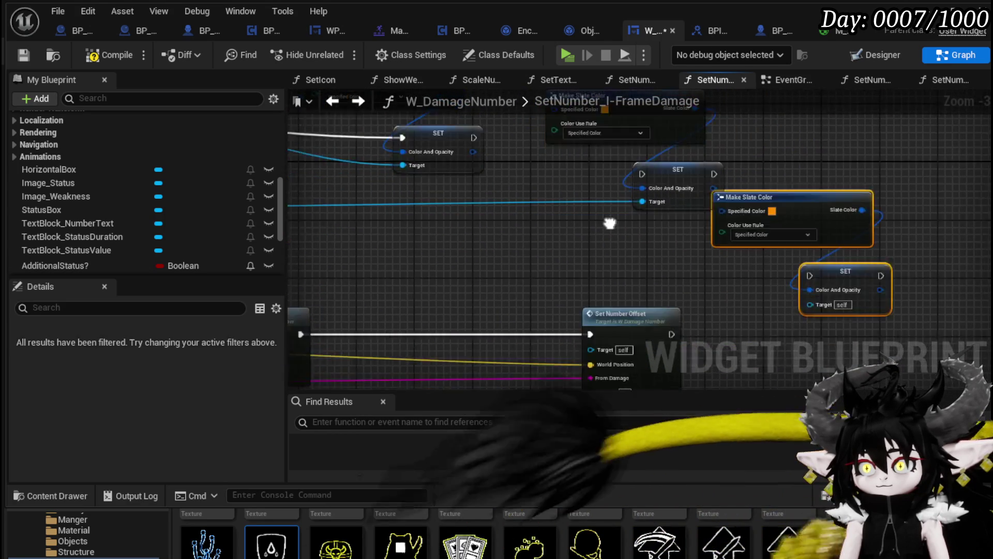
pyautogui.moveTo(357, 300)
pyautogui.mouseDown()
pyautogui.moveTo(960, 225)
pyautogui.moveTo(952, 226)
pyautogui.mouseUp()
# - Move Set Number Offset right, extend execution into it, and delete a redundant Set Text Color node
pyautogui.scroll(-1, 696, 207)
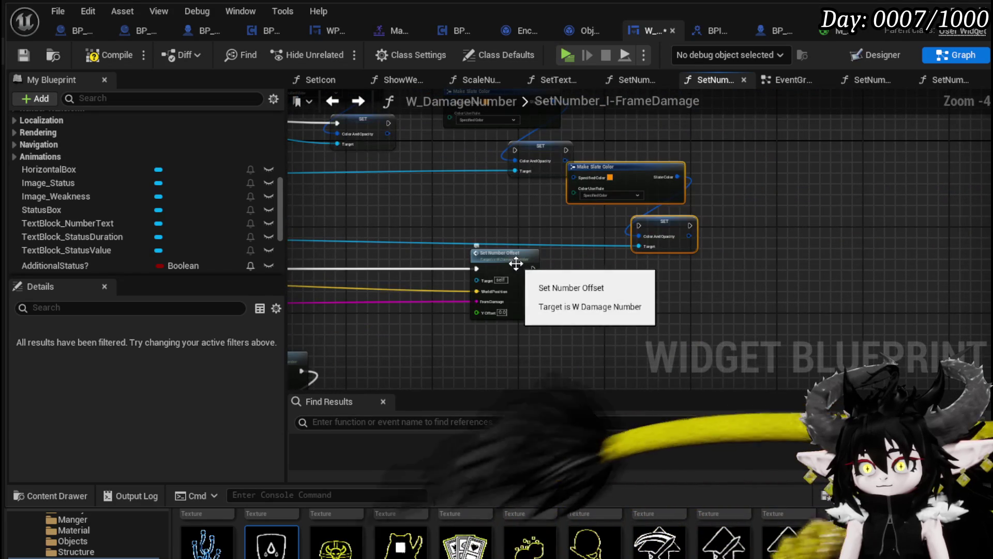
pyautogui.moveTo(518, 257); pyautogui.dragTo(861, 257)
pyautogui.moveTo(289, 230); pyautogui.dragTo(571, 253)
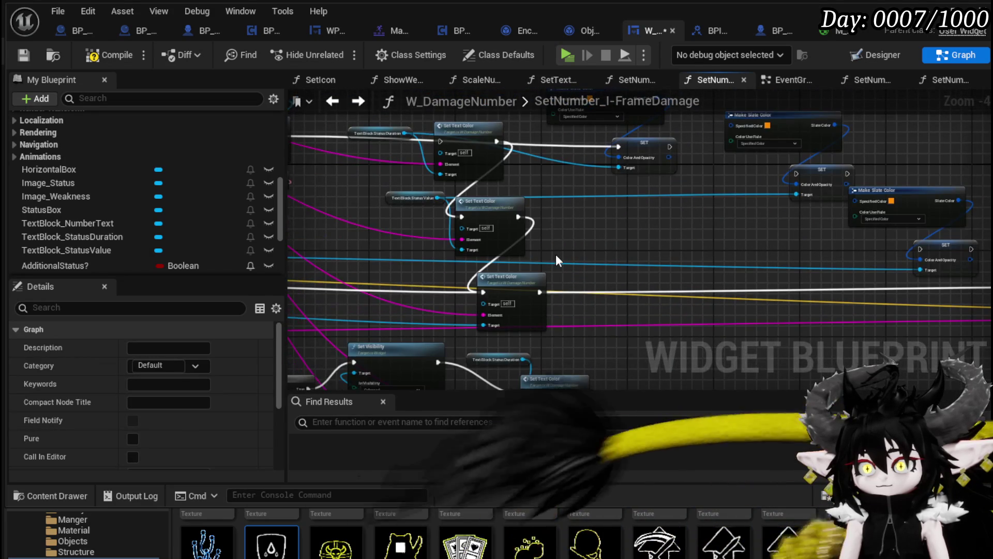
pyautogui.click(589, 290)
pyautogui.moveTo(396, 158)
pyautogui.mouseDown()
pyautogui.moveTo(515, 172)
pyautogui.moveTo(432, 163)
pyautogui.moveTo(733, 170)
pyautogui.mouseUp()
pyautogui.click(569, 155)
pyautogui.moveTo(616, 203)
pyautogui.mouseDown()
pyautogui.moveTo(482, 193)
pyautogui.moveTo(447, 216)
pyautogui.mouseUp()
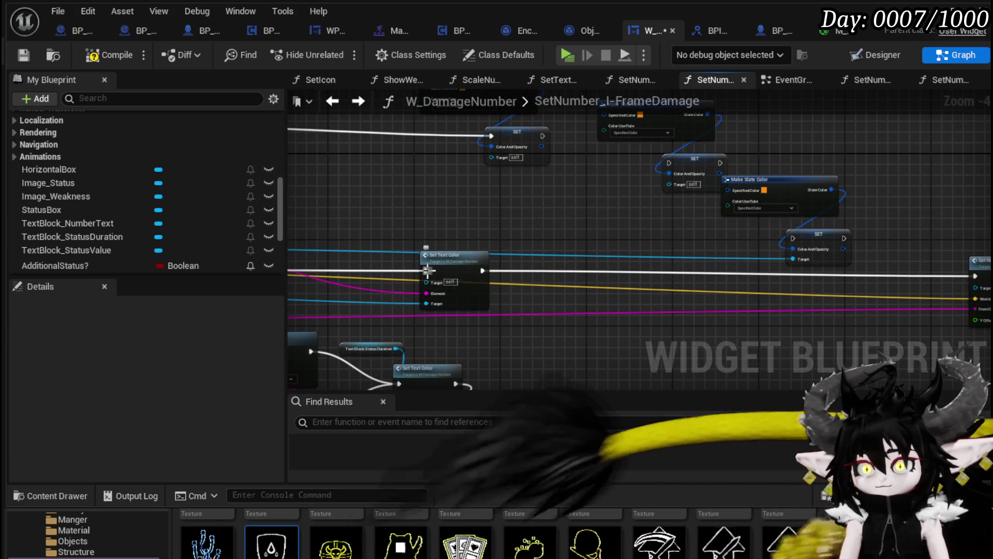
pyautogui.moveTo(426, 269)
pyautogui.mouseDown()
pyautogui.moveTo(964, 271)
pyautogui.moveTo(934, 279)
pyautogui.moveTo(954, 278)
pyautogui.mouseUp()
pyautogui.moveTo(449, 237); pyautogui.dragTo(532, 294)
pyautogui.press('Delete')
pyautogui.moveTo(563, 220); pyautogui.dragTo(489, 293)
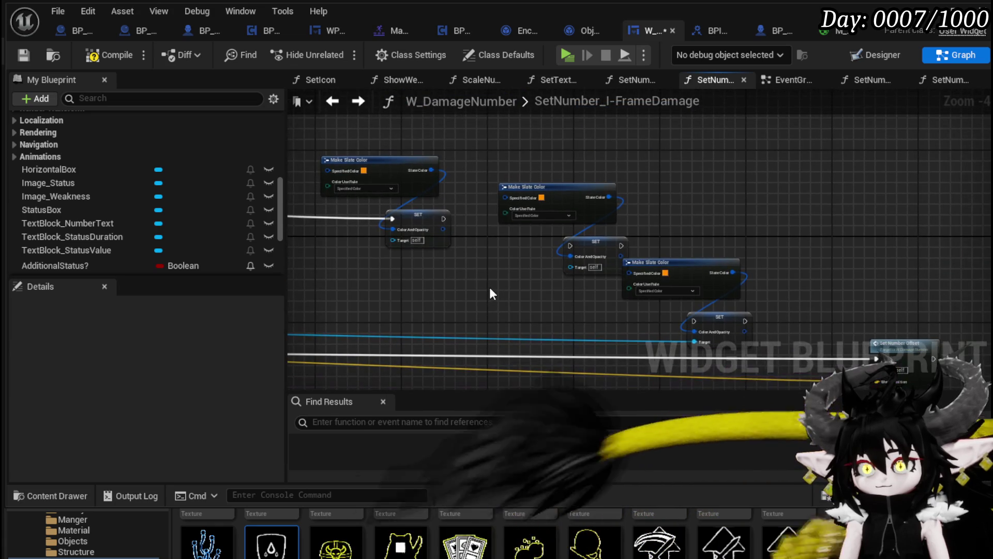
# - Reconnect Slate Color to the second SET and restore the mistakenly deleted Make Slate Color node
pyautogui.scroll(2, 390, 236)
pyautogui.moveTo(386, 227)
pyautogui.mouseDown()
pyautogui.moveTo(647, 254)
pyautogui.moveTo(652, 269)
pyautogui.moveTo(434, 299)
pyautogui.mouseUp()
pyautogui.click(580, 165)
pyautogui.press('Delete')
pyautogui.scroll(-2, 519, 305)
pyautogui.moveTo(658, 262)
pyautogui.mouseDown()
pyautogui.moveTo(695, 249)
pyautogui.moveTo(568, 235)
pyautogui.moveTo(699, 231)
pyautogui.mouseUp()
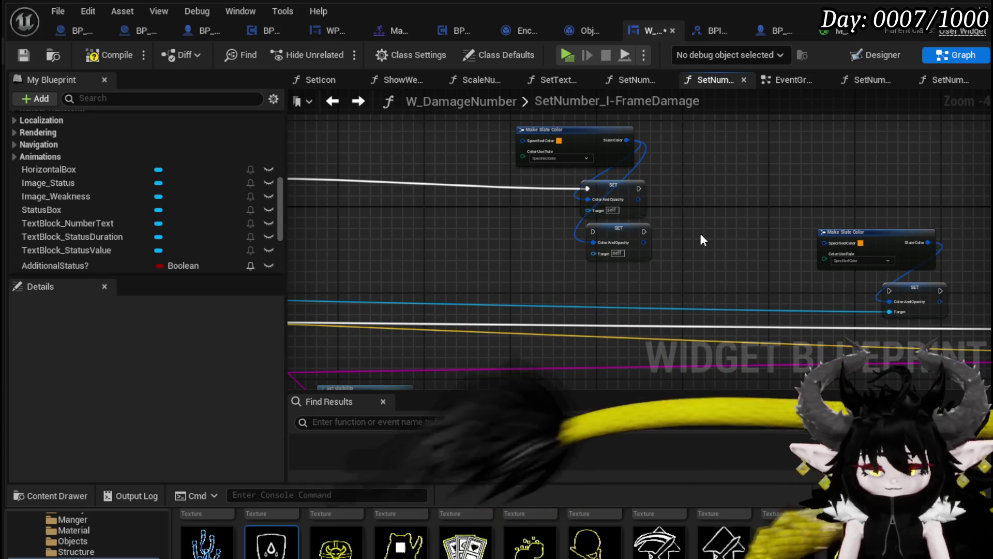
pyautogui.hotkey('ctrl', 'z')
pyautogui.hotkey('ctrl', 'z')
pyautogui.hotkey('ctrl', 'z')
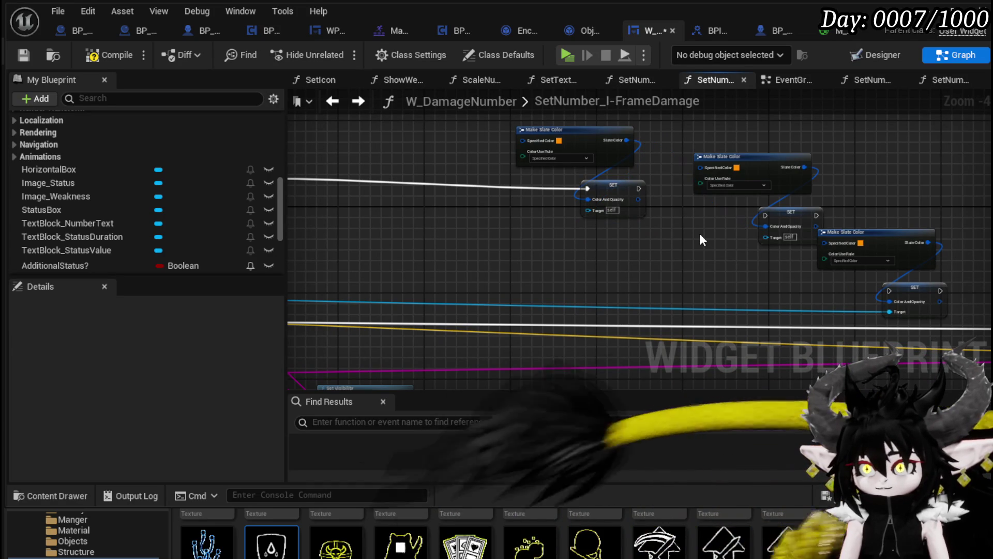
pyautogui.hotkey('ctrl', 'z')
pyautogui.hotkey('ctrl', 'z')
pyautogui.hotkey('ctrl', 'z')
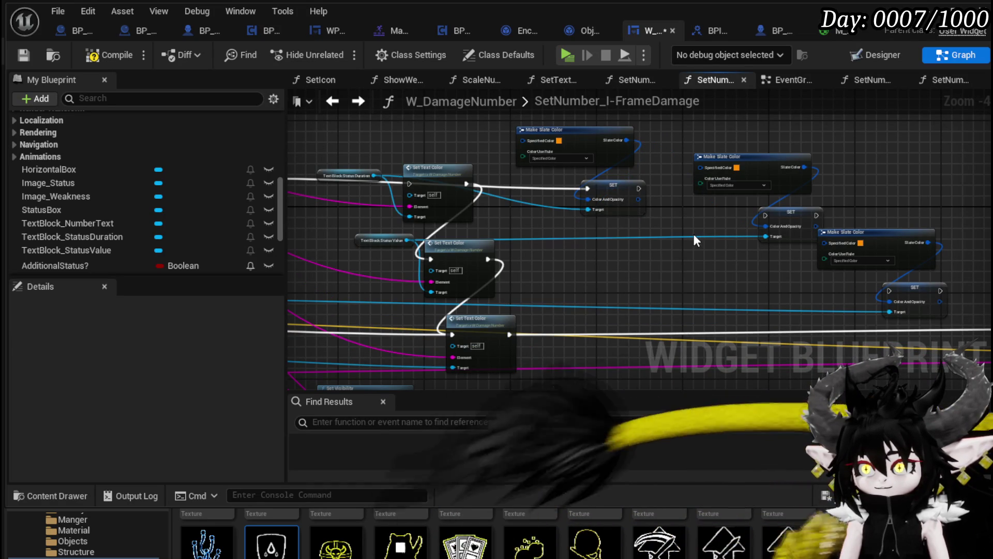
# - Detach and delete the remaining Set Text Color nodes
pyautogui.moveTo(538, 319); pyautogui.dragTo(598, 263)
pyautogui.moveTo(511, 279)
pyautogui.mouseDown()
pyautogui.moveTo(718, 287)
pyautogui.moveTo(796, 274)
pyautogui.moveTo(721, 266)
pyautogui.mouseUp()
pyautogui.hotkey('ctrl', 'z')
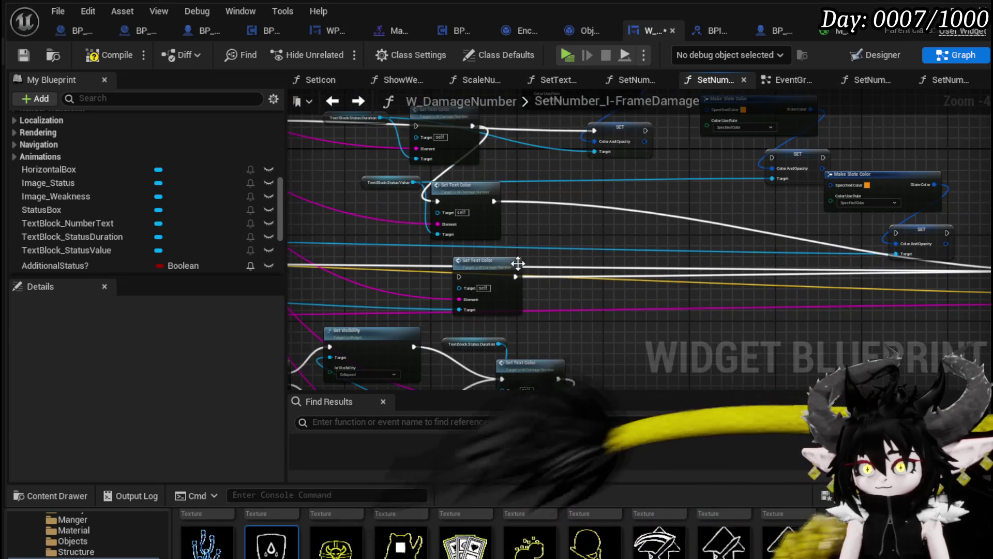
pyautogui.moveTo(527, 264); pyautogui.dragTo(563, 272)
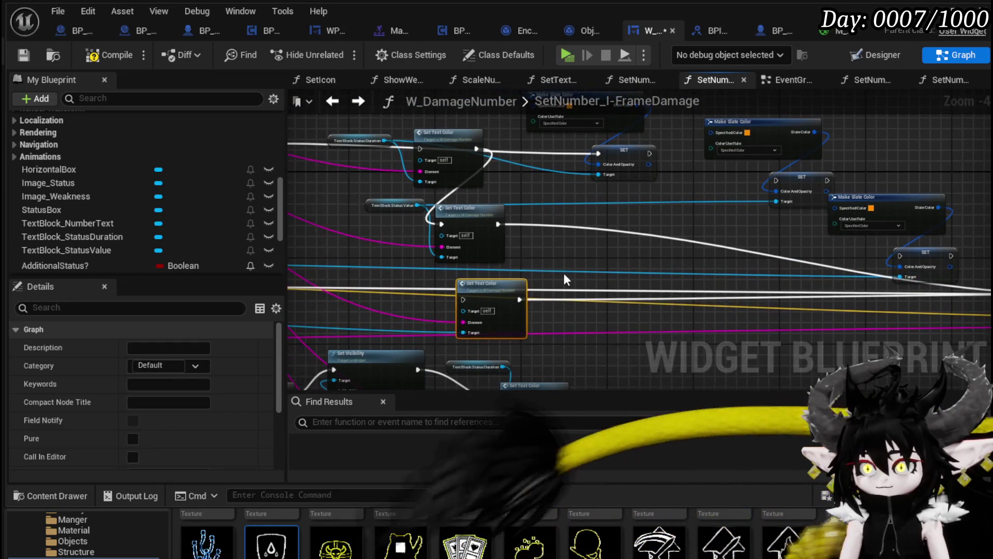
pyautogui.hotkey('ctrl', 'z')
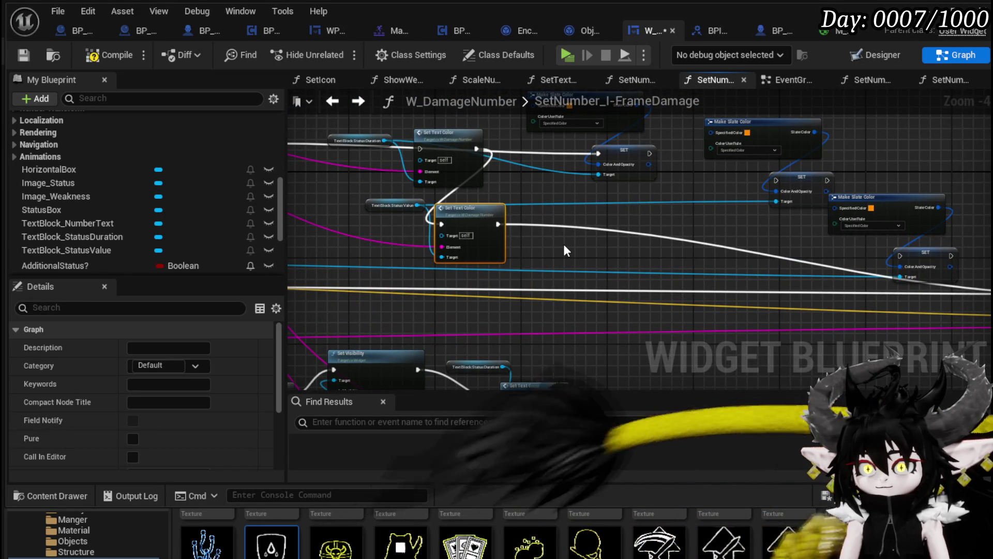
pyautogui.press('Delete')
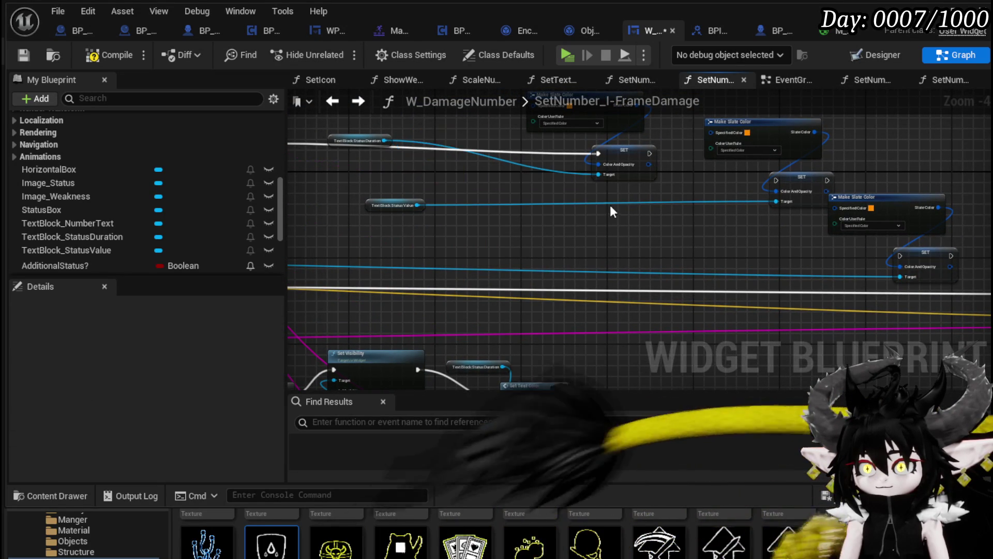
pyautogui.moveTo(611, 206); pyautogui.dragTo(664, 273)
# - Feed Slate Color into the SET nodes, stack them, and chain the last into Set Number Offset
pyautogui.moveTo(653, 229); pyautogui.dragTo(823, 264)
pyautogui.moveTo(852, 205); pyautogui.dragTo(851, 207)
pyautogui.moveTo(829, 257)
pyautogui.mouseDown()
pyautogui.moveTo(629, 288)
pyautogui.moveTo(694, 269)
pyautogui.mouseUp()
pyautogui.click(869, 232)
pyautogui.moveTo(874, 234); pyautogui.dragTo(673, 263)
pyautogui.moveTo(848, 288)
pyautogui.mouseDown()
pyautogui.moveTo(577, 277)
pyautogui.moveTo(547, 287)
pyautogui.mouseUp()
pyautogui.moveTo(572, 187)
pyautogui.mouseDown()
pyautogui.moveTo(529, 230)
pyautogui.moveTo(544, 238)
pyautogui.moveTo(531, 288)
pyautogui.moveTo(525, 283)
pyautogui.mouseUp()
pyautogui.moveTo(526, 197)
pyautogui.mouseDown()
pyautogui.moveTo(533, 303)
pyautogui.moveTo(525, 293)
pyautogui.mouseUp()
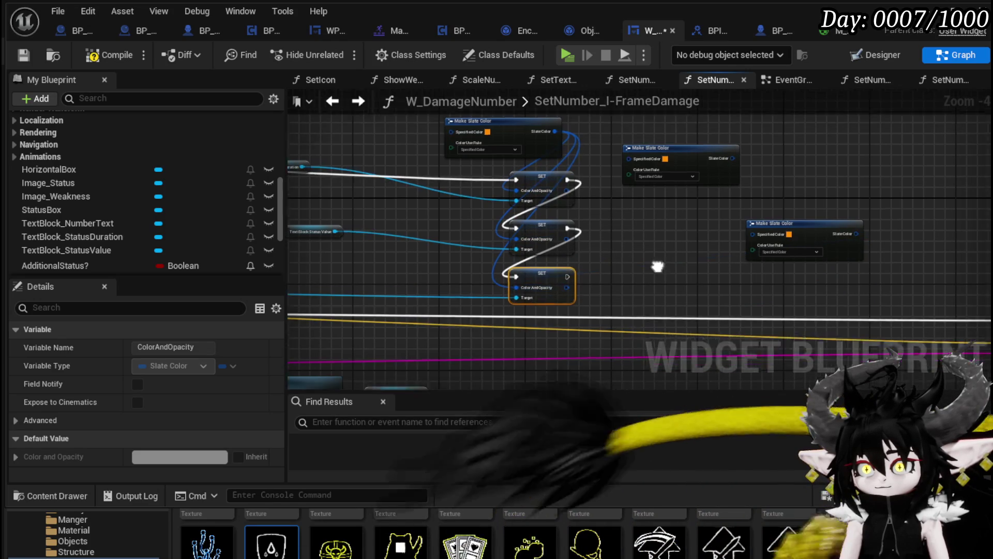
pyautogui.moveTo(480, 246)
pyautogui.mouseDown()
pyautogui.moveTo(569, 265)
pyautogui.moveTo(910, 290)
pyautogui.moveTo(550, 261)
pyautogui.moveTo(539, 270)
pyautogui.moveTo(776, 182)
pyautogui.moveTo(609, 92)
pyautogui.mouseUp()
pyautogui.scroll(2, 495, 165)
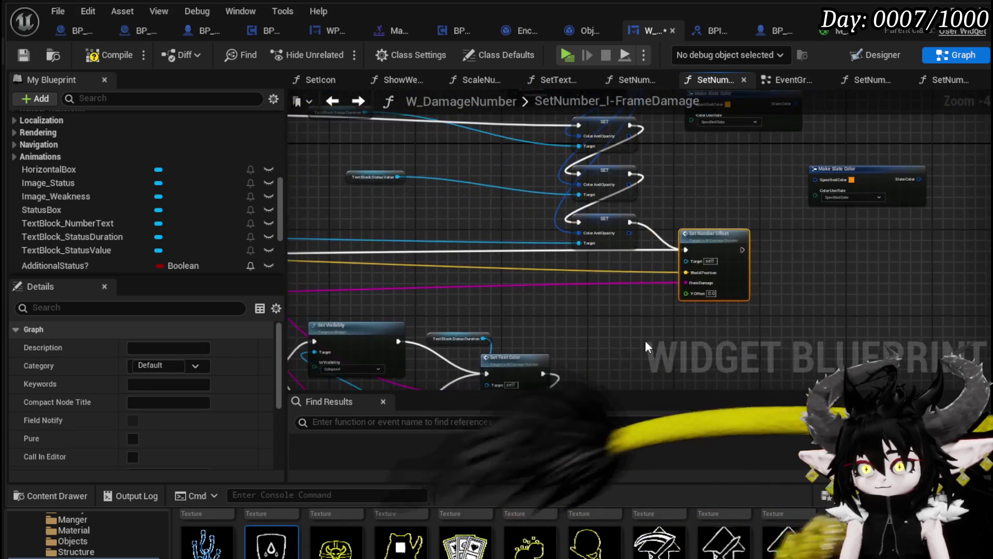
# - Set the Make Slate Color's specified colour to yellow
pyautogui.click(526, 217)
pyautogui.moveTo(640, 382); pyautogui.dragTo(646, 402)
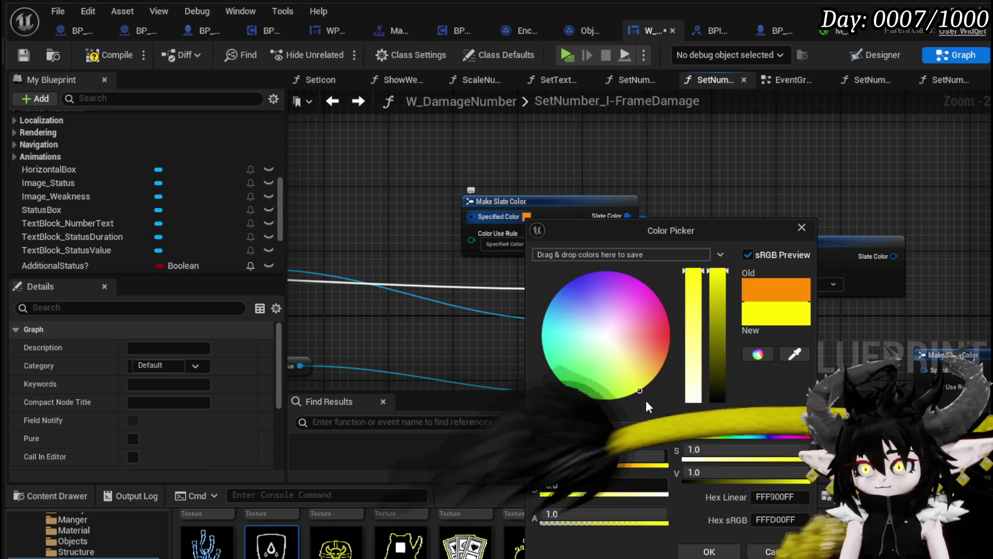
pyautogui.click(710, 552)
# - Move the Text Block Status Value and Status Duration getters beside the SET nodes
pyautogui.moveTo(479, 262)
pyautogui.mouseDown()
pyautogui.moveTo(478, 247)
pyautogui.moveTo(464, 296)
pyautogui.moveTo(422, 307)
pyautogui.mouseUp()
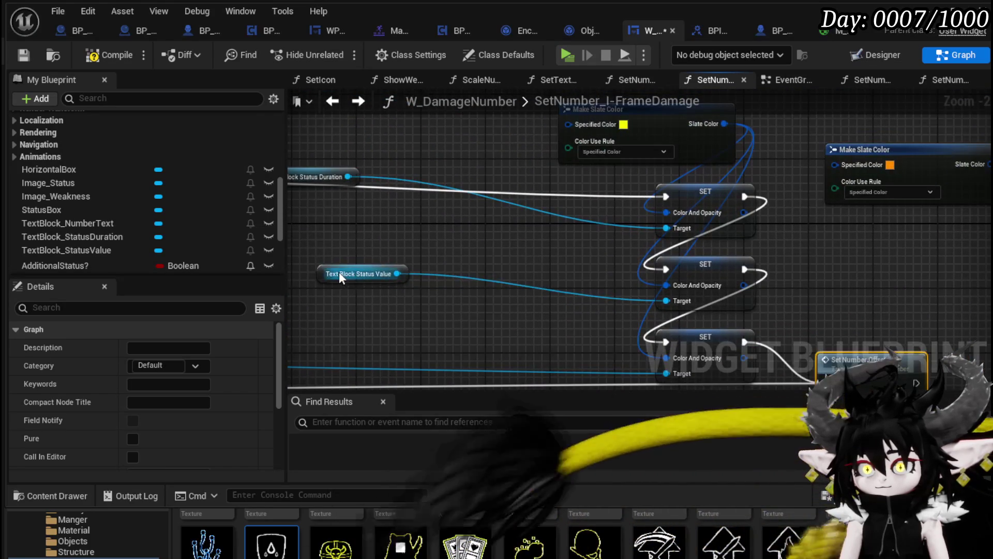
pyautogui.moveTo(340, 274); pyautogui.dragTo(523, 286)
pyautogui.scroll(-1, 500, 278)
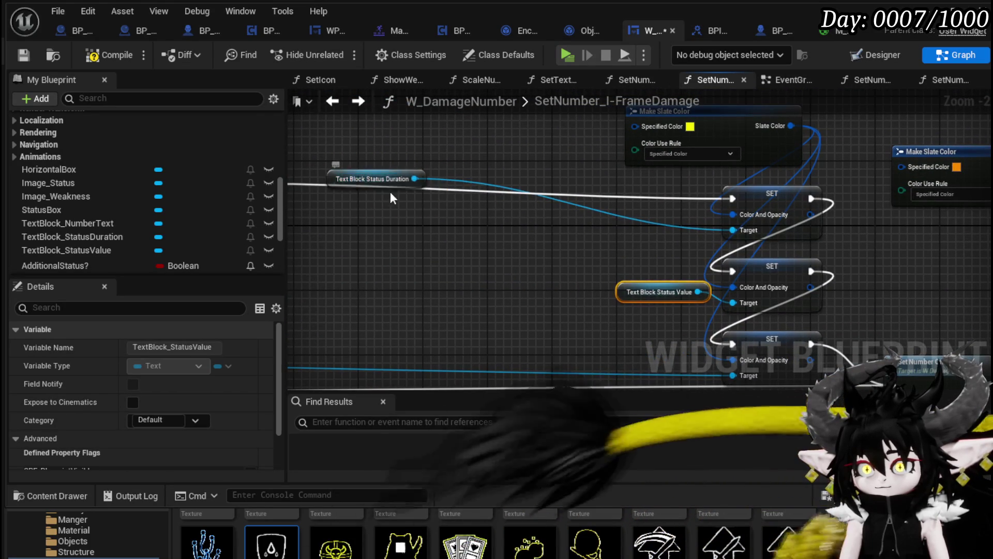
pyautogui.moveTo(348, 181); pyautogui.dragTo(623, 226)
pyautogui.scroll(-1, 514, 259)
pyautogui.moveTo(513, 258)
pyautogui.mouseDown()
pyautogui.moveTo(712, 249)
pyautogui.moveTo(830, 229)
pyautogui.moveTo(554, 241)
pyautogui.moveTo(521, 337)
pyautogui.mouseUp()
pyautogui.moveTo(638, 251); pyautogui.dragTo(712, 203)
pyautogui.scroll(3, 639, 247)
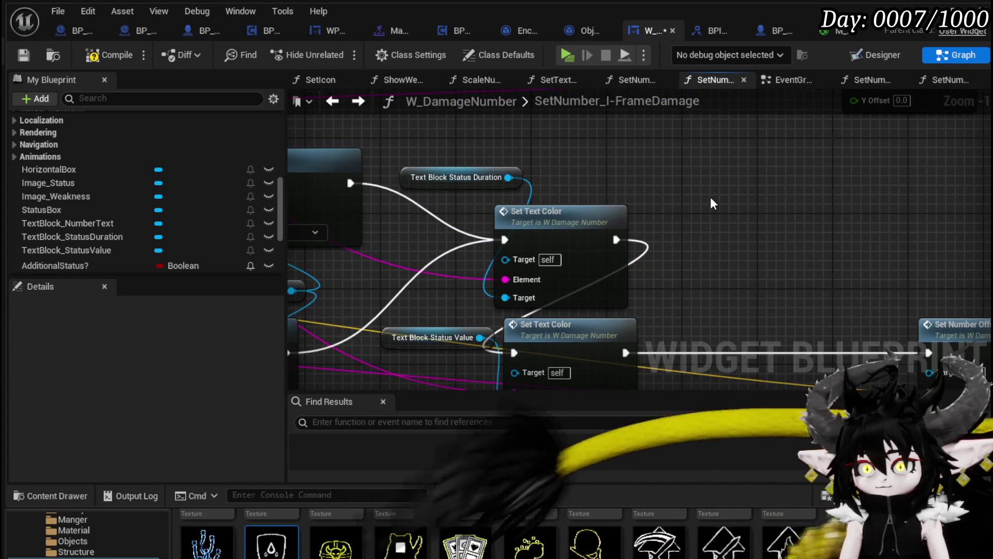
# - Wire Text Block Status Value into a SET Target and delete the old getter
pyautogui.click(510, 182)
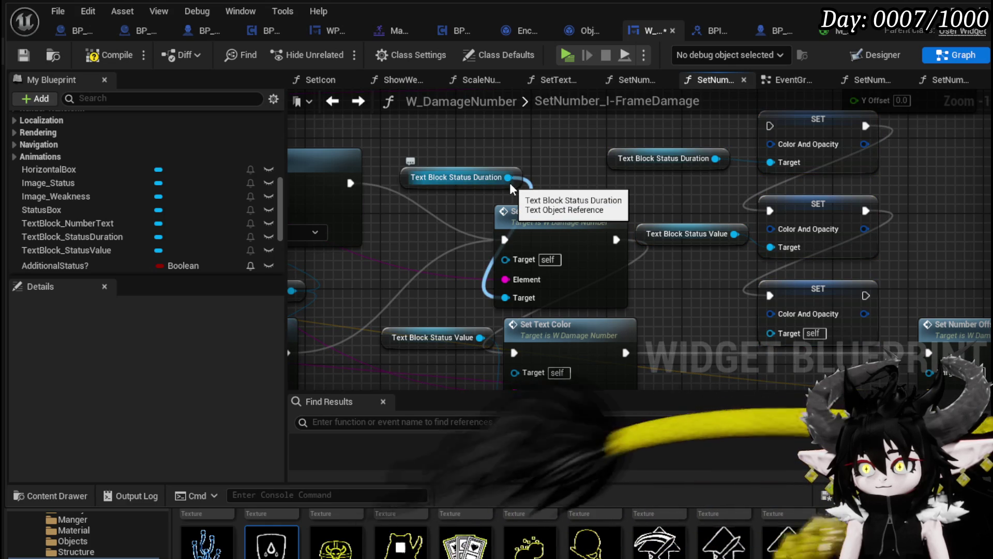
pyautogui.moveTo(510, 182); pyautogui.dragTo(582, 158)
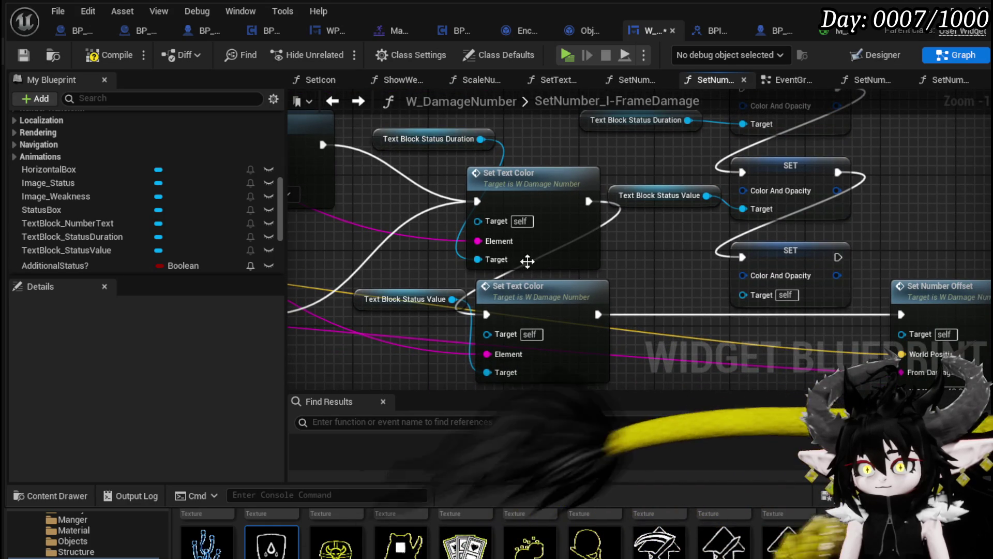
pyautogui.moveTo(453, 299)
pyautogui.mouseDown()
pyautogui.moveTo(734, 248)
pyautogui.moveTo(685, 250)
pyautogui.moveTo(753, 215)
pyautogui.mouseUp()
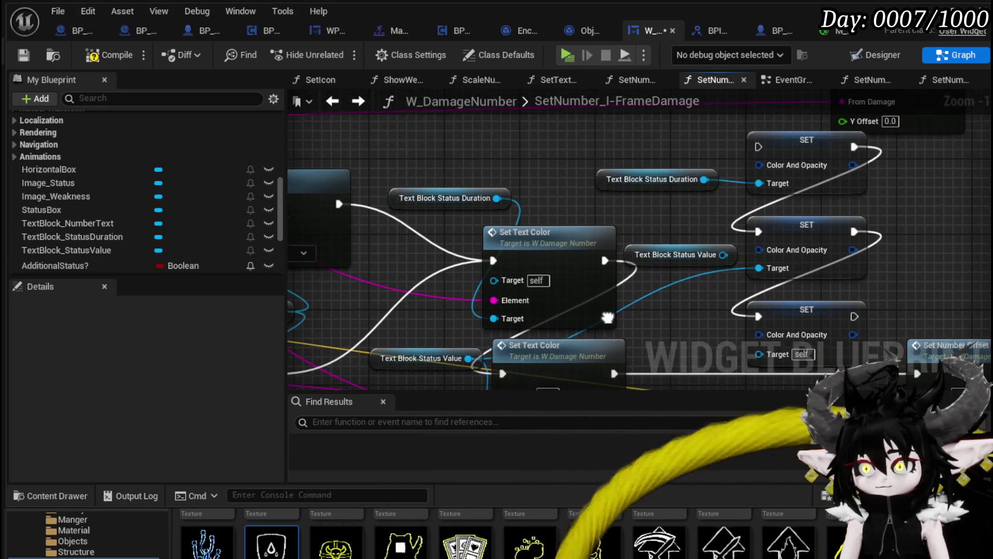
pyautogui.click(673, 255)
pyautogui.press('Delete')
# - Reposition both SET nodes and chain Set Text Color through them into Set Number Offset
pyautogui.moveTo(499, 203)
pyautogui.mouseDown()
pyautogui.moveTo(741, 183)
pyautogui.moveTo(693, 228)
pyautogui.mouseUp()
pyautogui.click(705, 255)
pyautogui.scroll(-1, 706, 255)
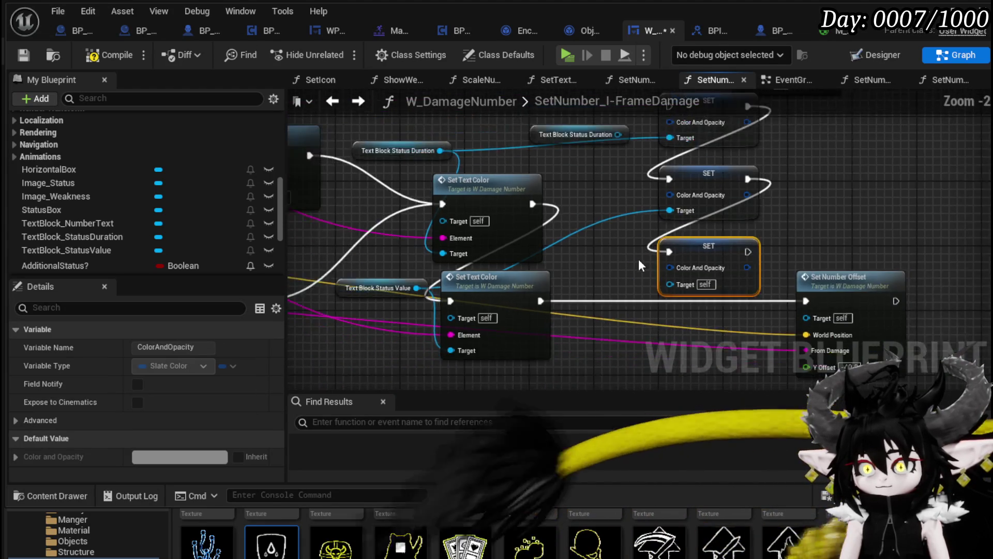
pyautogui.moveTo(695, 295); pyautogui.dragTo(760, 190)
pyautogui.moveTo(729, 219)
pyautogui.mouseDown()
pyautogui.moveTo(712, 323)
pyautogui.moveTo(728, 220)
pyautogui.mouseUp()
pyautogui.keyDown('ctrl'); pyautogui.click(792, 181); pyautogui.keyUp('ctrl')
pyautogui.moveTo(778, 187)
pyautogui.mouseDown()
pyautogui.moveTo(770, 234)
pyautogui.moveTo(697, 292)
pyautogui.mouseUp()
pyautogui.moveTo(591, 244)
pyautogui.mouseDown()
pyautogui.moveTo(637, 260)
pyautogui.moveTo(648, 252)
pyautogui.mouseUp()
pyautogui.moveTo(625, 290)
pyautogui.mouseDown()
pyautogui.moveTo(774, 305)
pyautogui.moveTo(765, 307)
pyautogui.mouseUp()
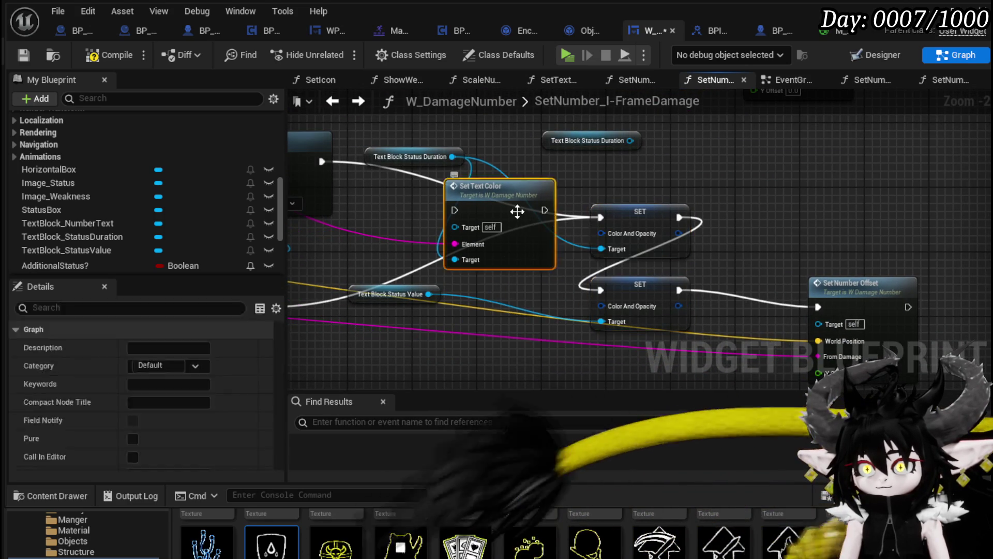
# - Wire the yellow Make Slate Color into both SETs' Color And Opacity, then compile
pyautogui.moveTo(582, 292); pyautogui.dragTo(666, 244)
pyautogui.click(665, 244)
pyautogui.scroll(-2, 665, 244)
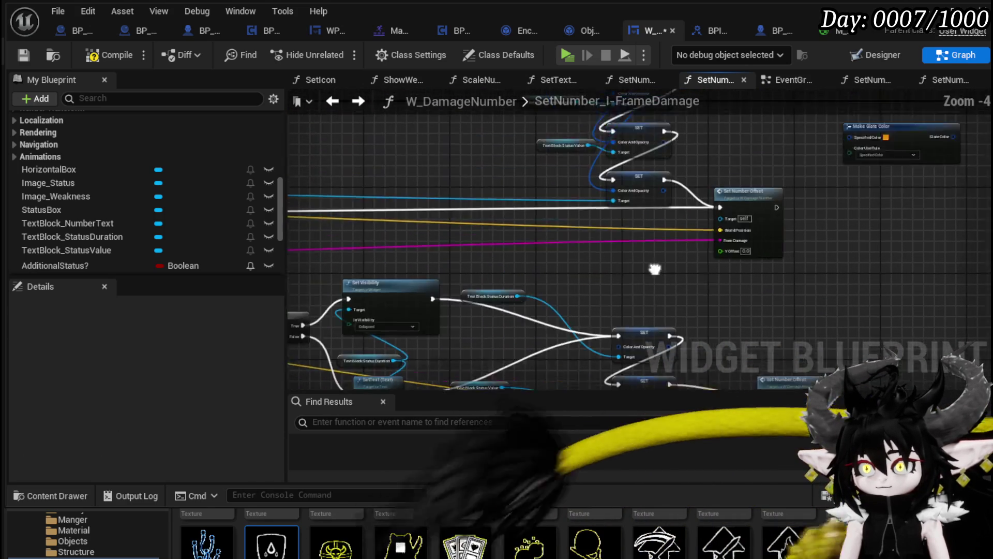
pyautogui.moveTo(579, 171); pyautogui.dragTo(580, 171)
pyautogui.scroll(2, 563, 212)
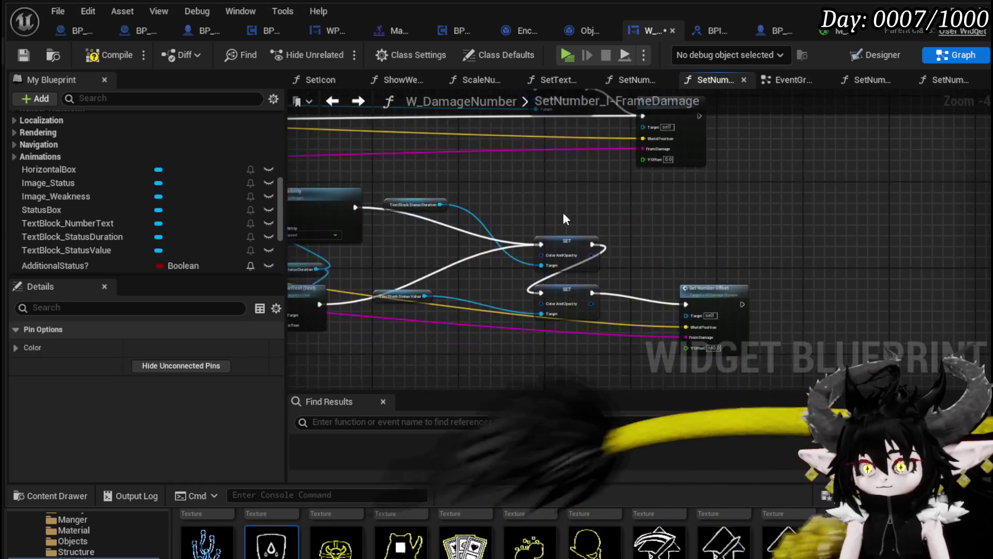
pyautogui.moveTo(515, 195); pyautogui.dragTo(632, 266)
pyautogui.moveTo(618, 200); pyautogui.dragTo(587, 176)
pyautogui.moveTo(647, 190)
pyautogui.mouseDown()
pyautogui.moveTo(530, 293)
pyautogui.moveTo(538, 281)
pyautogui.moveTo(533, 352)
pyautogui.mouseUp()
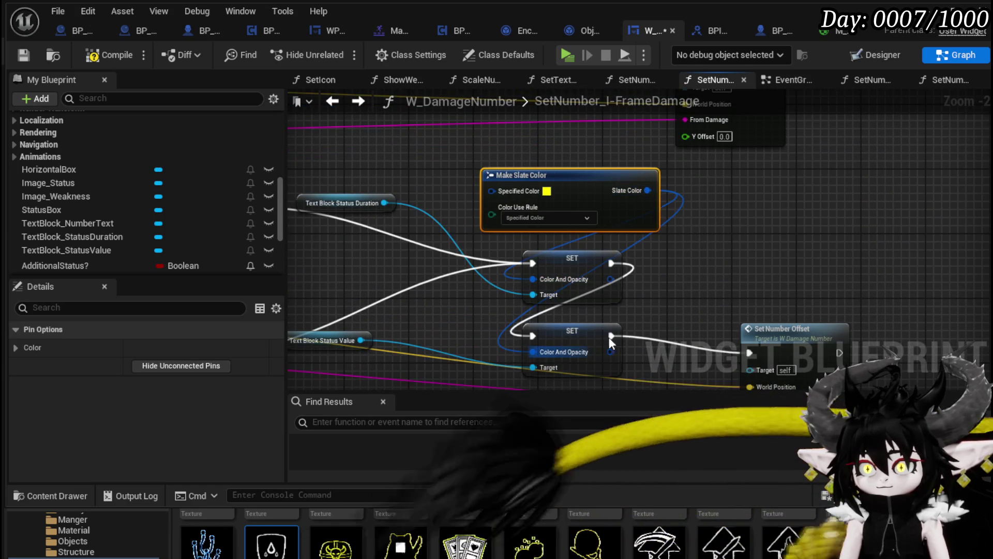
pyautogui.click(356, 173)
pyautogui.click(93, 56)
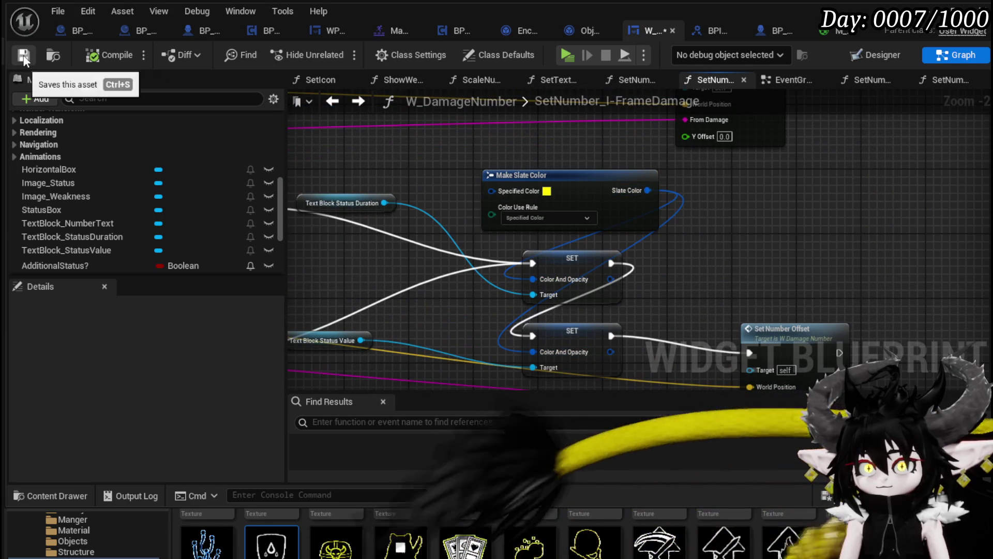
# - Save the widget, start a Play session in the level editor, and attack the slimes
pyautogui.click(24, 55)
pyautogui.hotkey('alt', 'Tab')
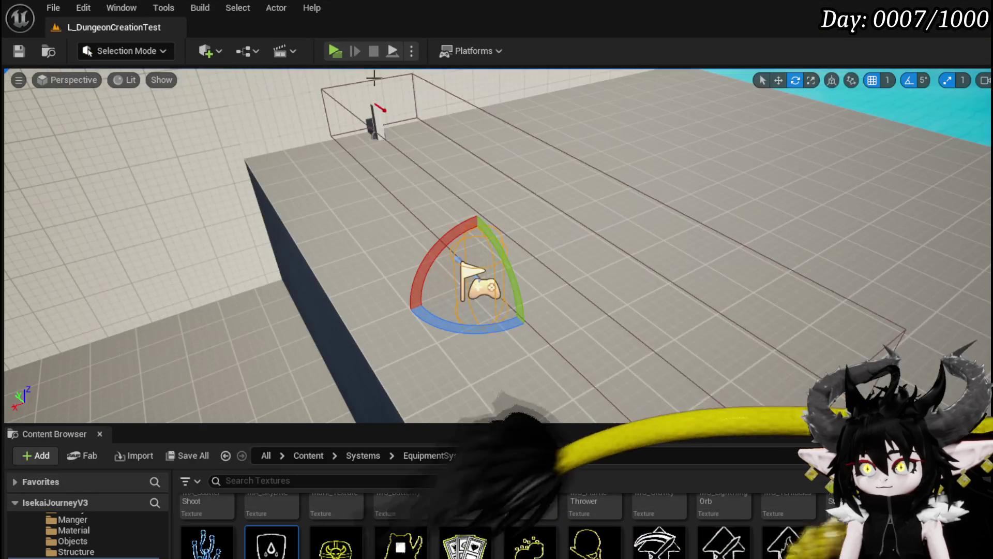
pyautogui.hotkey('alt', 'p')
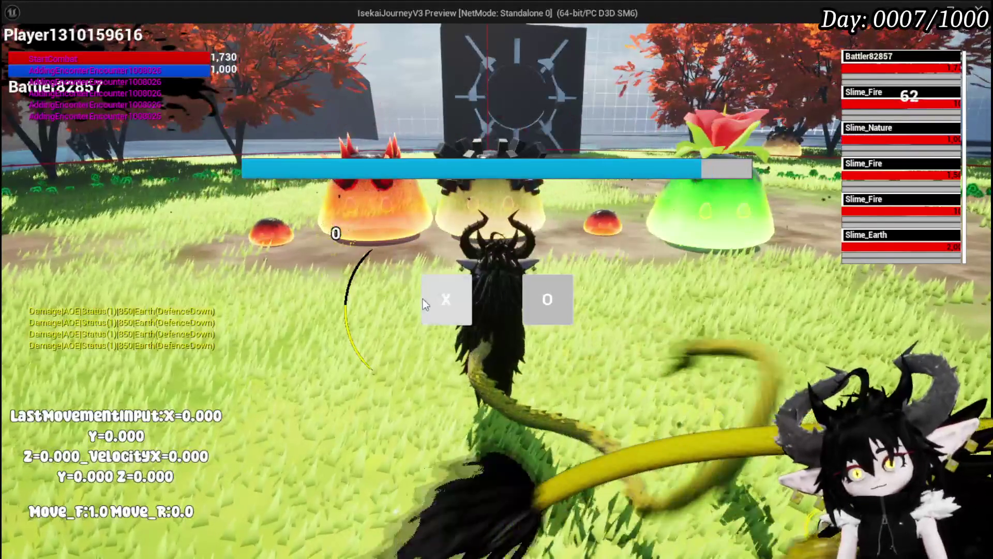
pyautogui.click(422, 295)
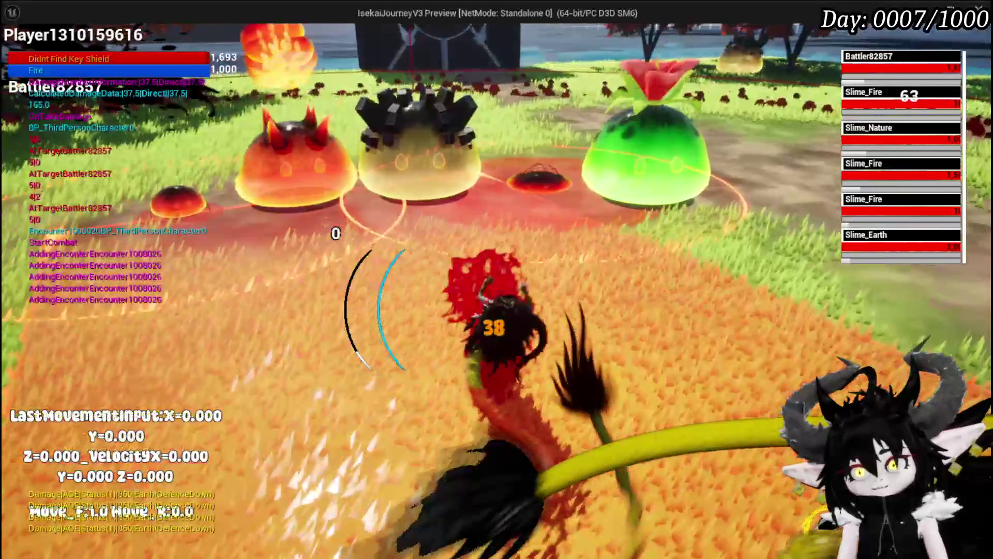